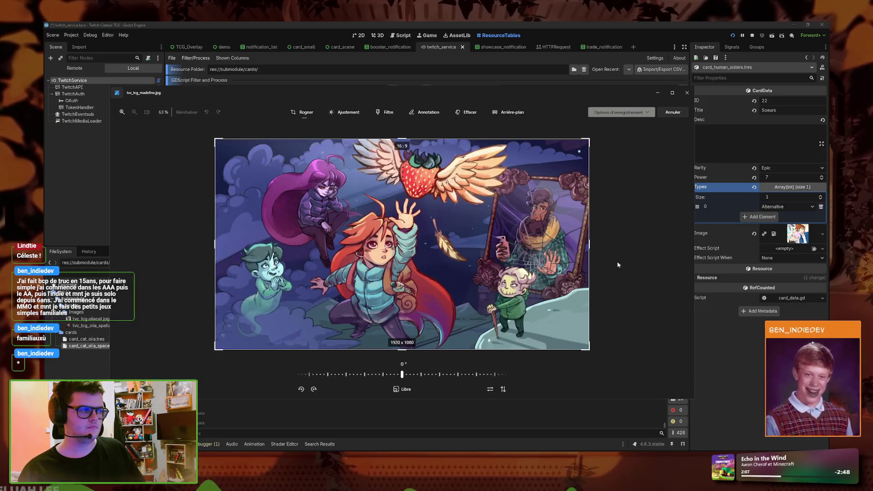
Step: Crop the Madeline artwork to a tight square around the red-haired girl
left_click_drag(589, 245, 443, 250)
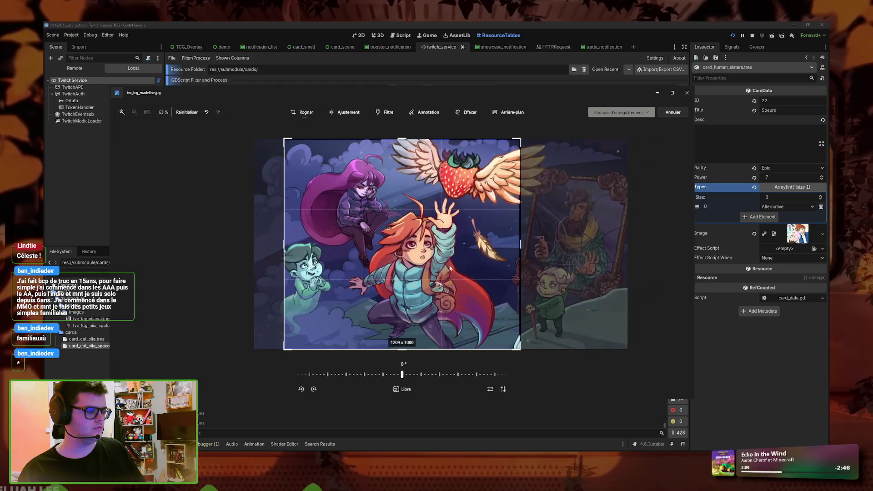
left_click(404, 390)
left_click(279, 370)
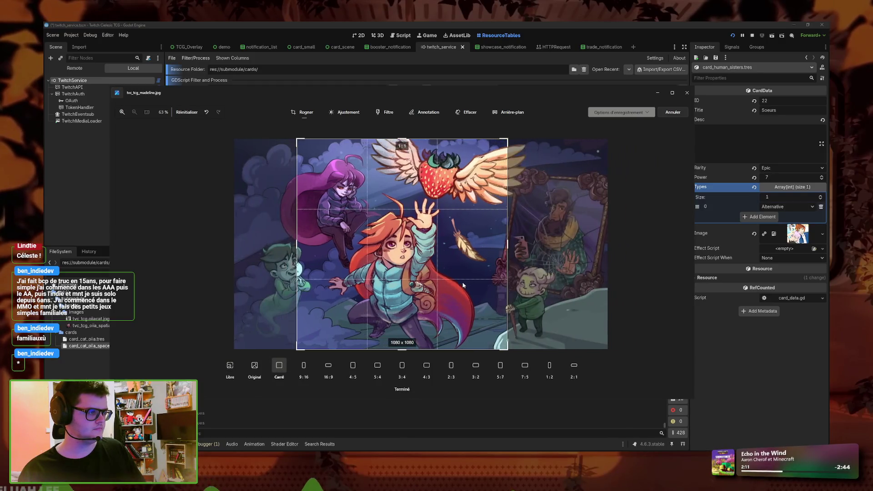
left_click_drag(508, 139, 480, 169)
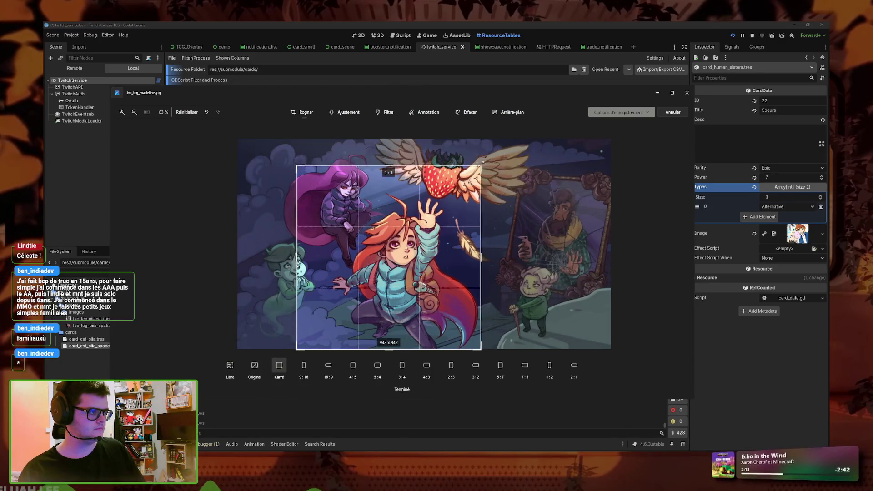
left_click_drag(507, 139, 474, 170)
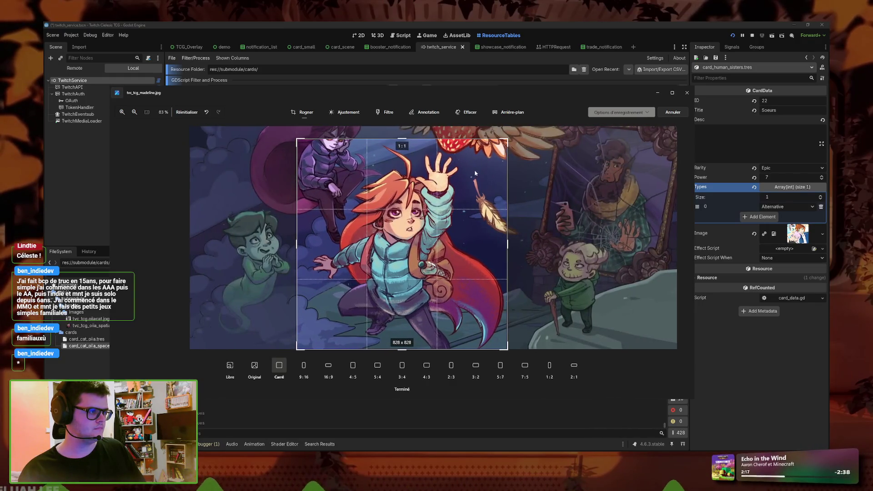
Step: Save the cropped image and close the Photos viewer
left_click(647, 115)
left_click(636, 141)
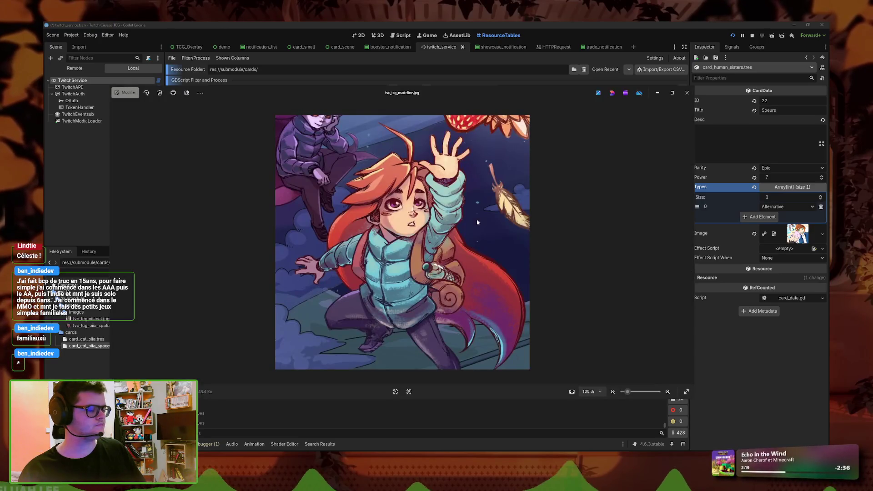
left_click(686, 92)
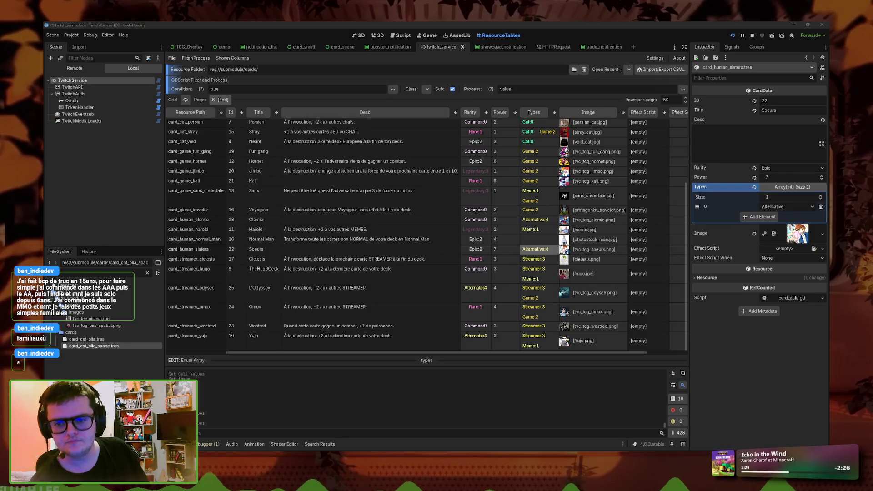
Step: Refresh the ResourceTables grid and browse the cards folder files, bringing up the Jimbo card's file menu
left_click(383, 255)
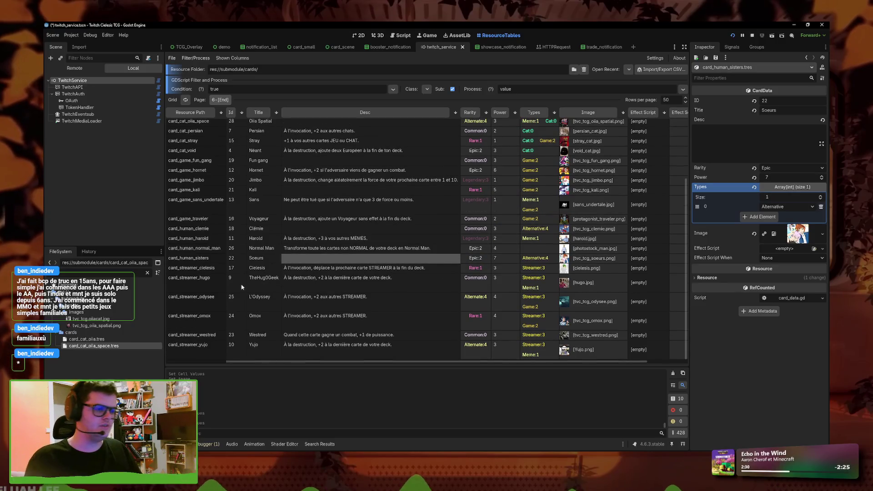
left_click(94, 345)
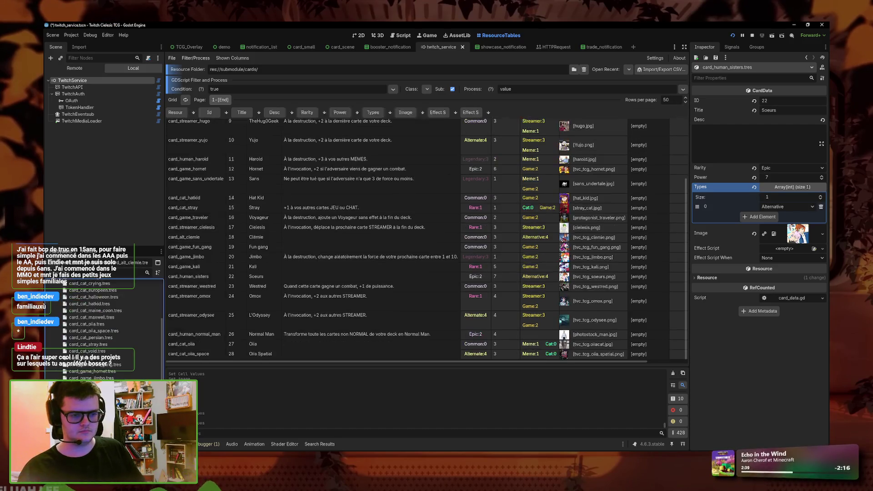
right_click(114, 330)
key("Escape")
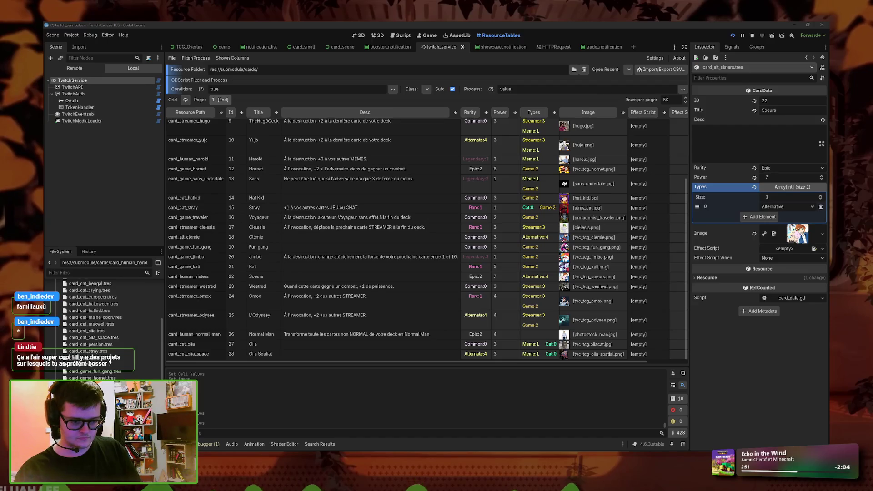
right_click(94, 330)
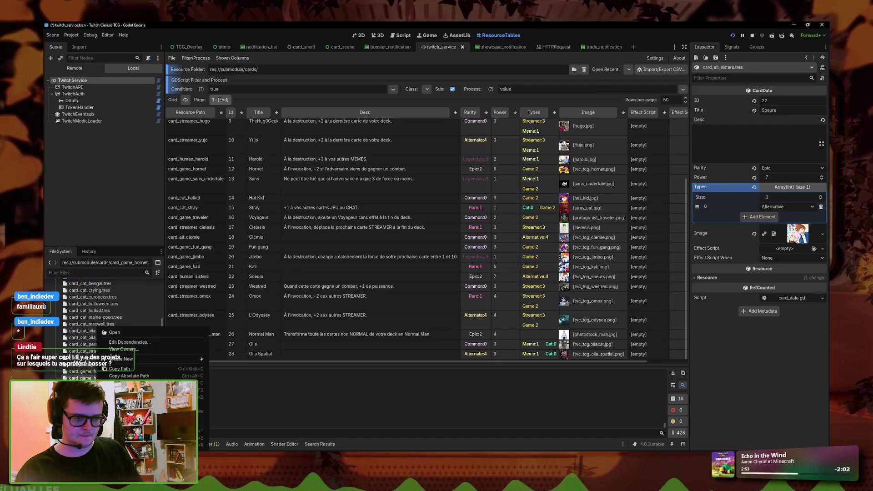
Step: Duplicate card_game_jimbo.tres as card_game_madeline.tres
left_click(120, 399)
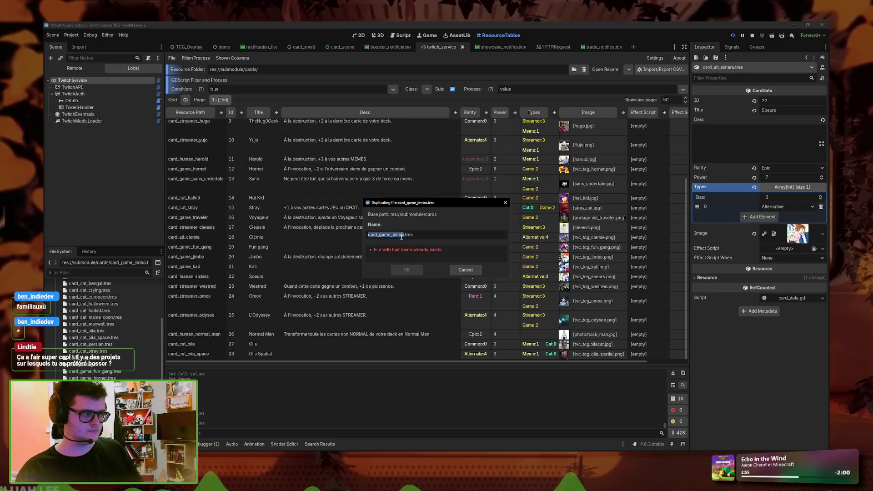
key("BackSpace")
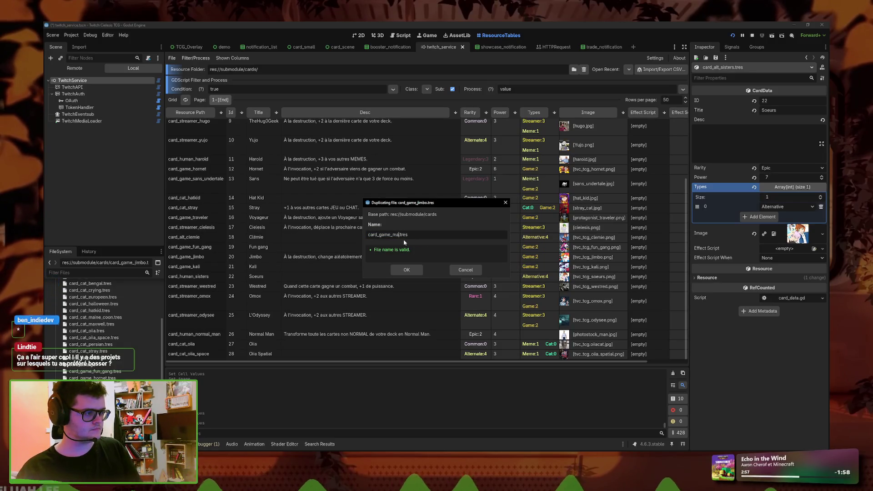
type("ine")
key("Return")
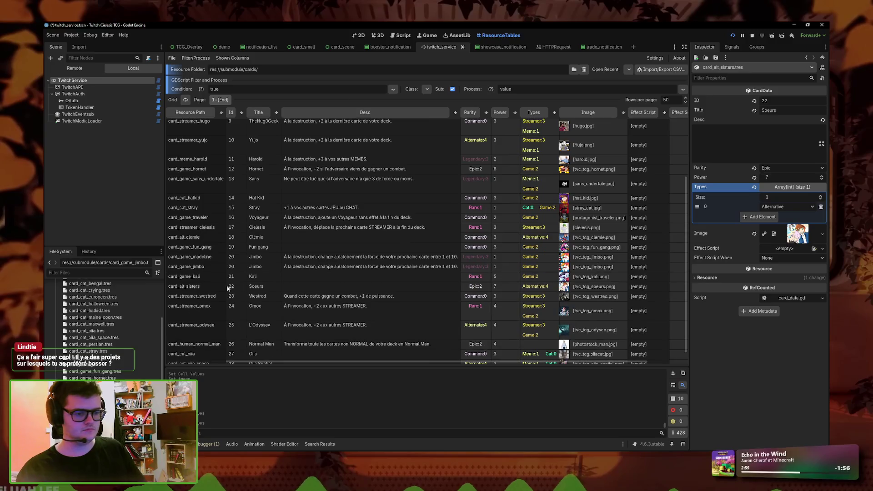
Step: Give the Madeline card the madeline texture and ID 29
left_click(821, 234)
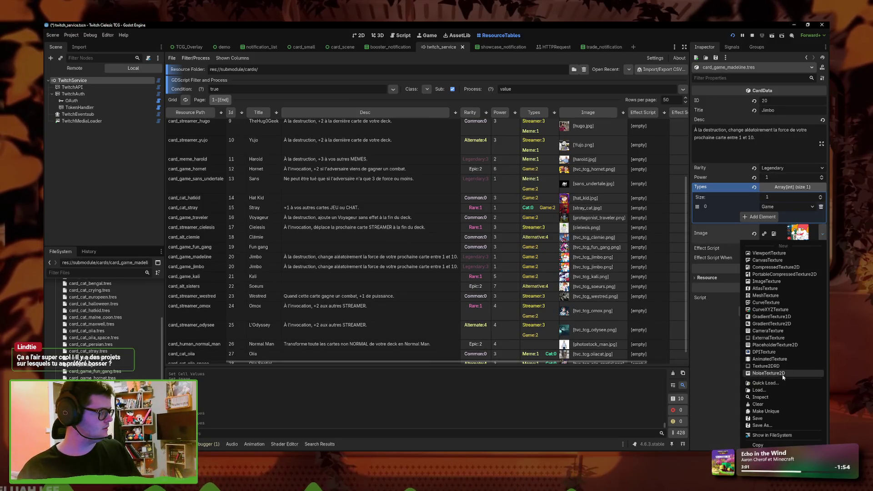
left_click(781, 375)
type("madeline")
key("Return")
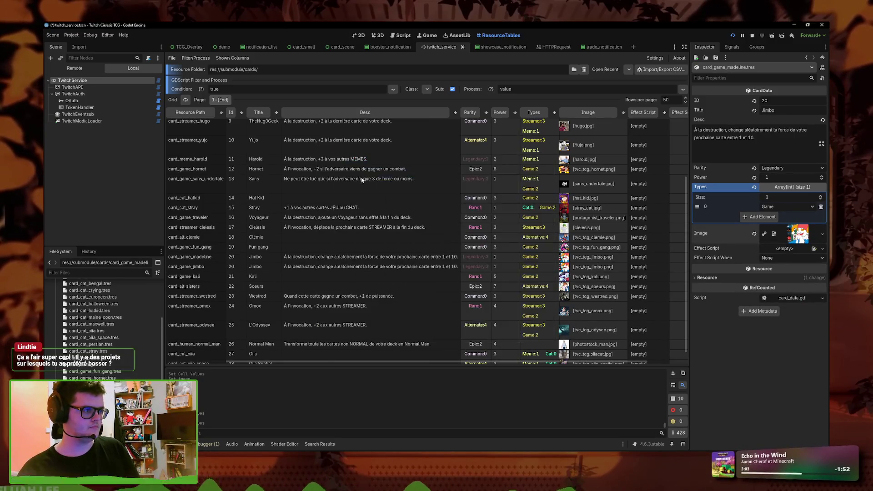
scroll(362, 310, "down", 1)
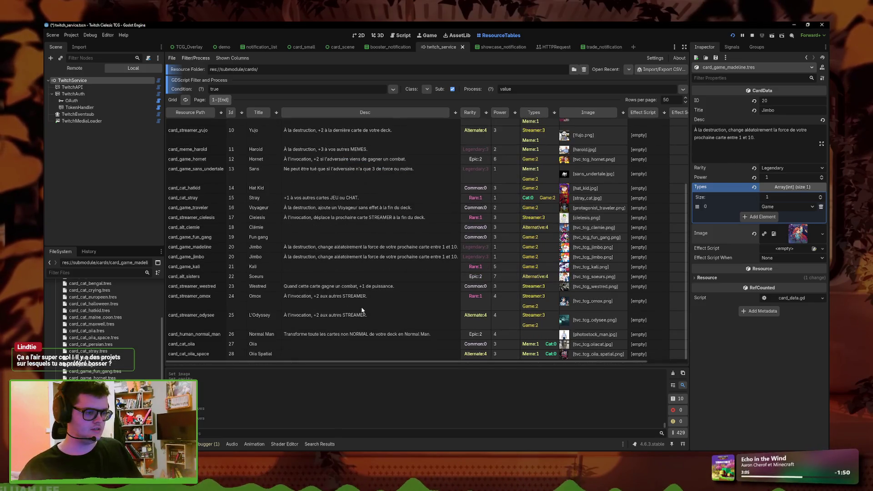
left_click(772, 101)
type("2")
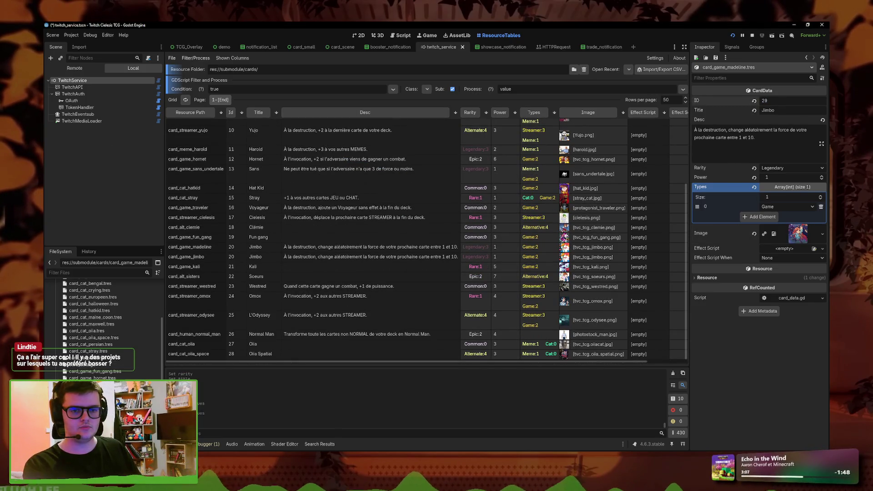
key("Tab")
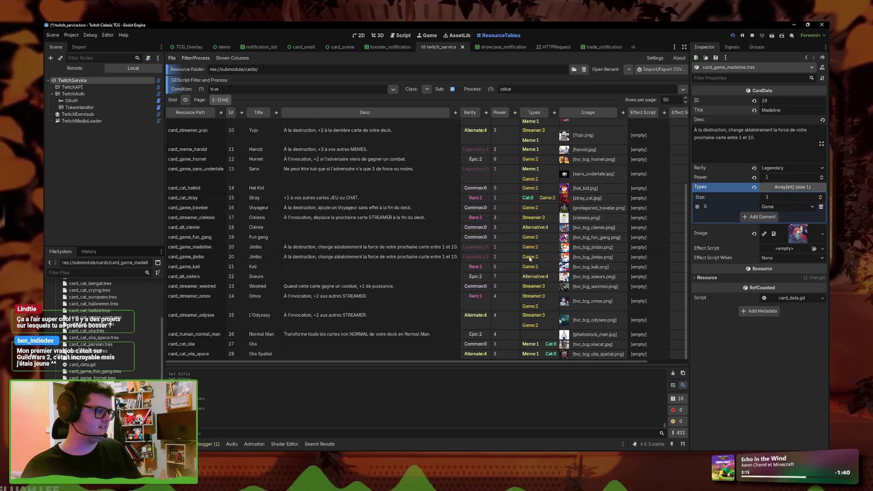
Step: Set the Madeline card's rarity to Common and save it
left_click(777, 210)
left_click(787, 227)
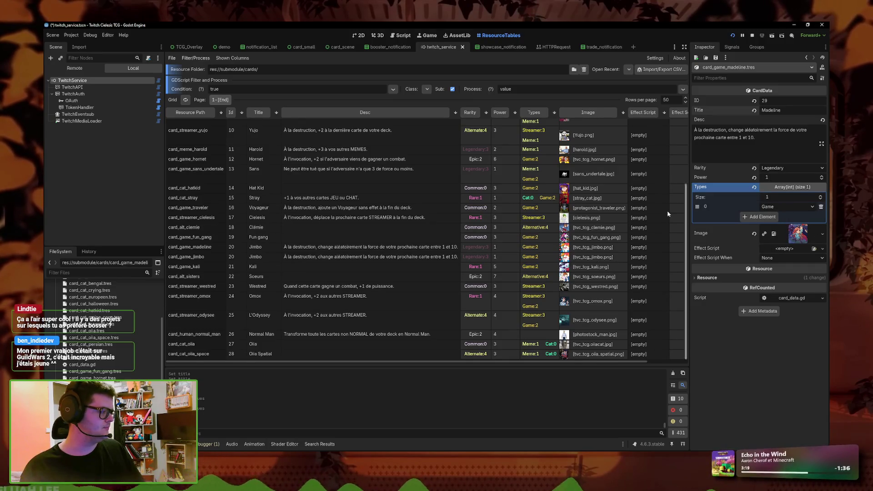
left_click(775, 168)
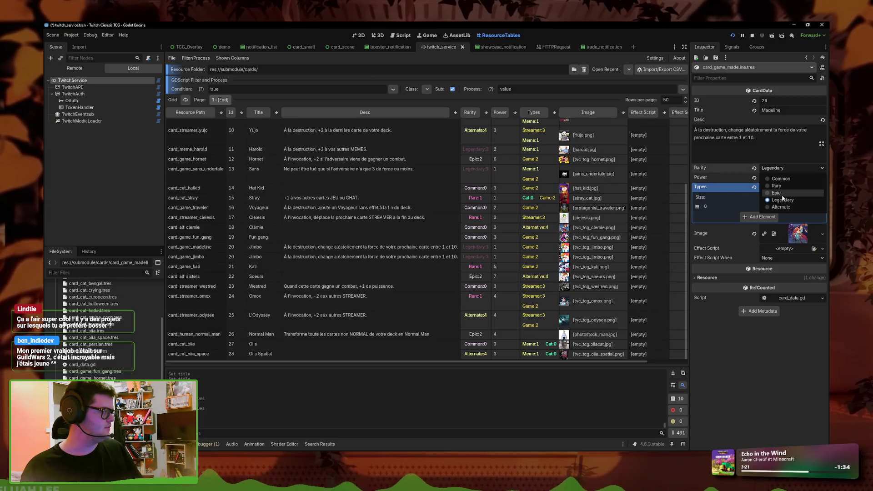
left_click(547, 110)
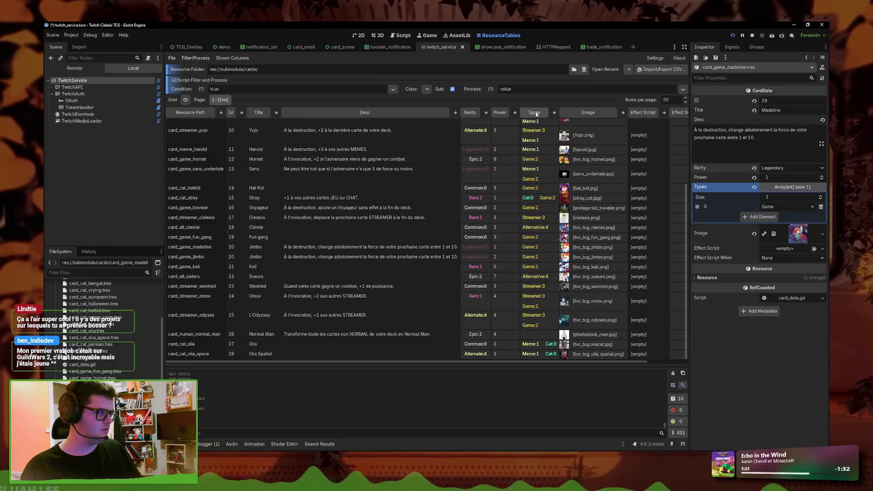
left_click(547, 111)
scroll(543, 258, "up", 3)
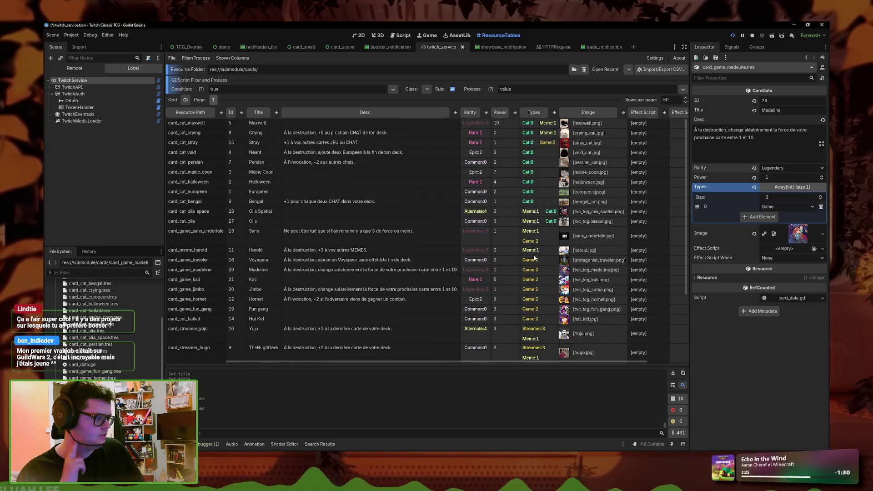
left_click(782, 207)
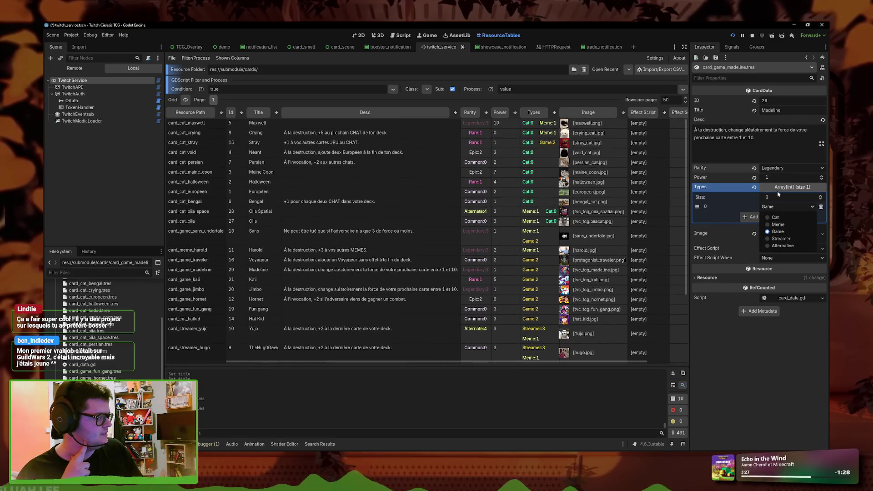
left_click(791, 167)
left_click(778, 176)
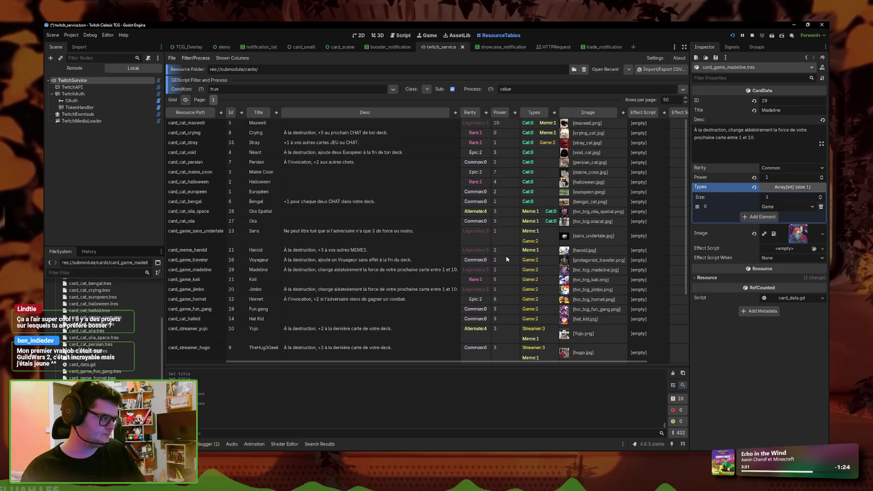
left_click_drag(694, 130, 772, 163)
key("ctrl+s")
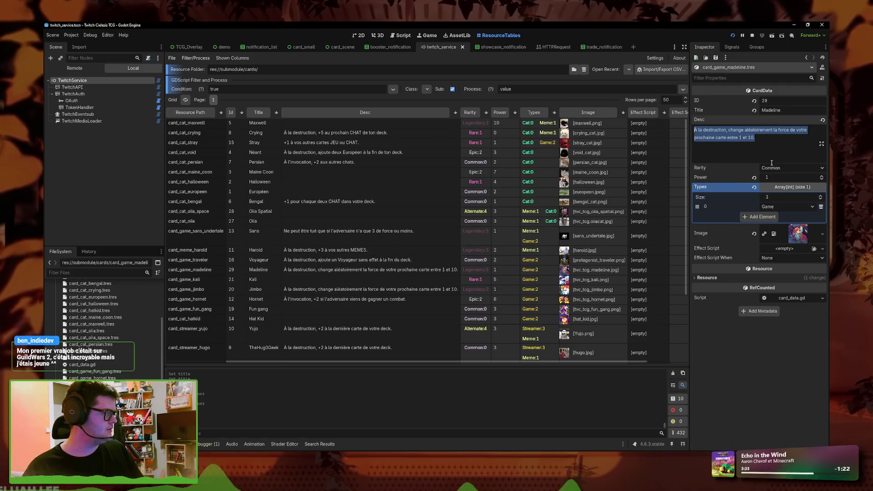
Step: Delete all of the Madeline card's description text
left_click(768, 138)
key("ctrl+a")
key("BackSpace")
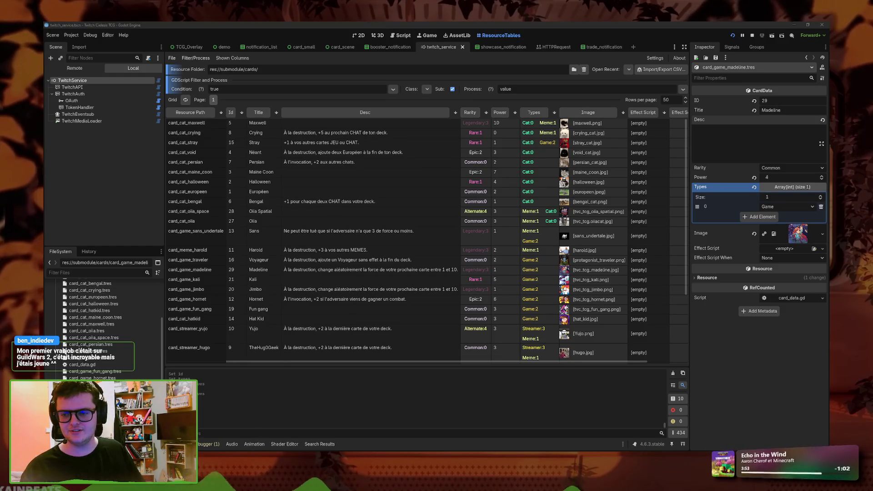
Step: Select the Sisters card file in the FileSystem dock
left_click(167, 302)
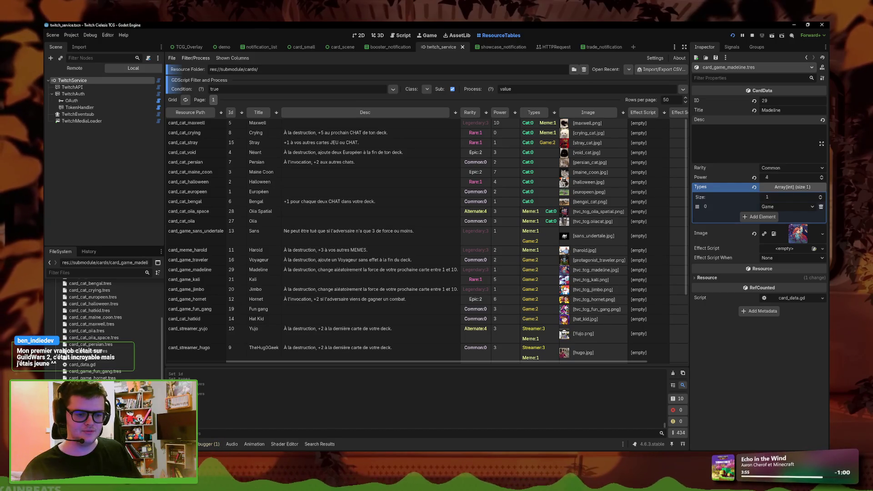
scroll(98, 358, "up", 5)
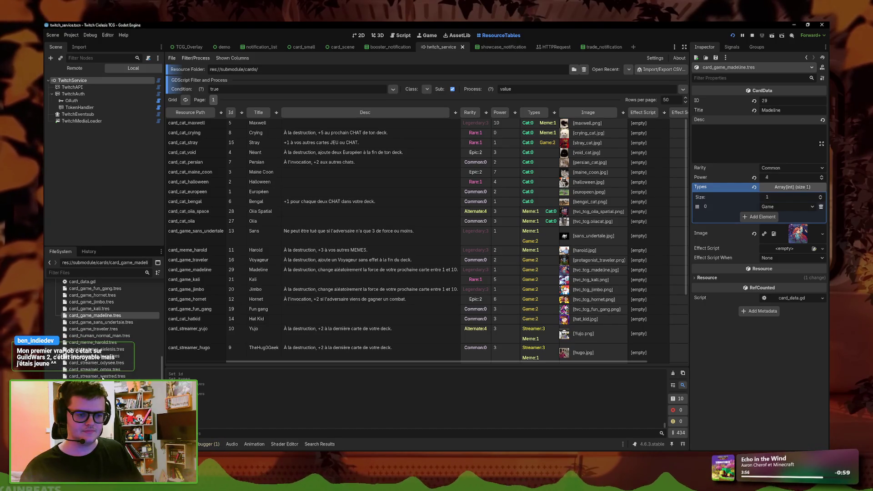
left_click(89, 339)
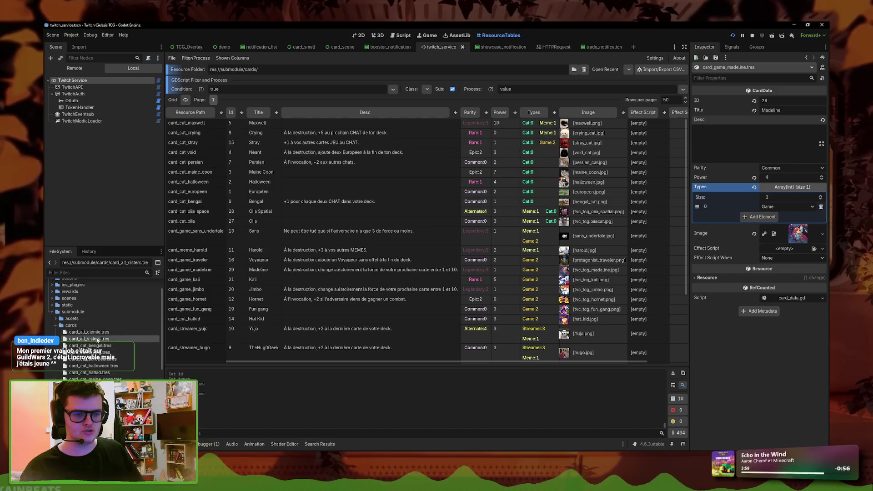
Step: Duplicate the Sisters card file as a new card resource
key("ctrl+d")
left_click_drag(400, 234, 385, 236)
type("brothers")
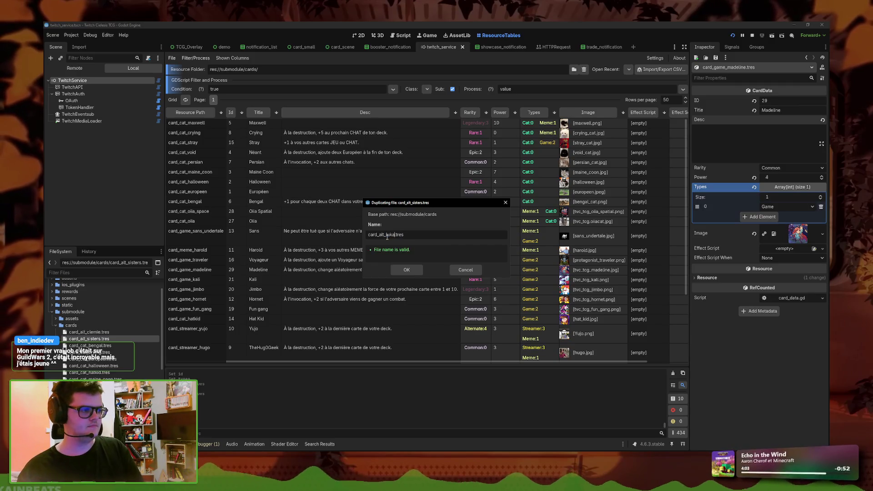
key("Return")
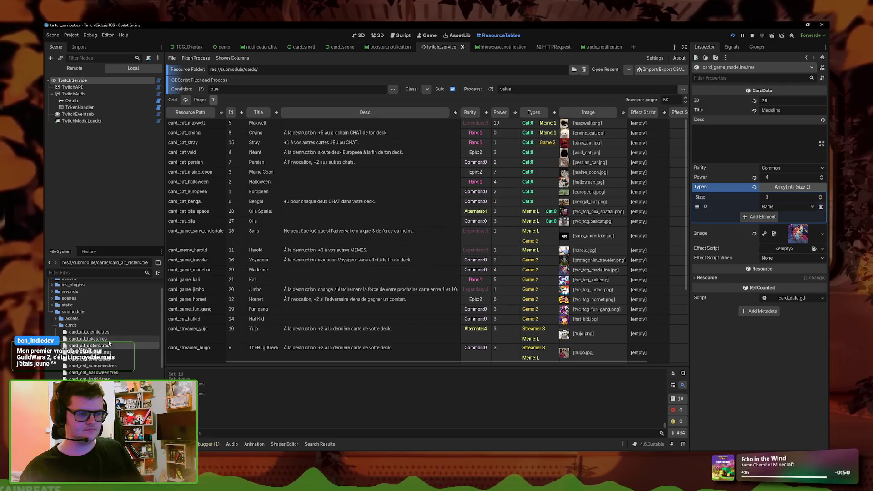
Step: Apply the orange tvc_tcg_lukas image to the new card
left_click(822, 234)
left_click(765, 383)
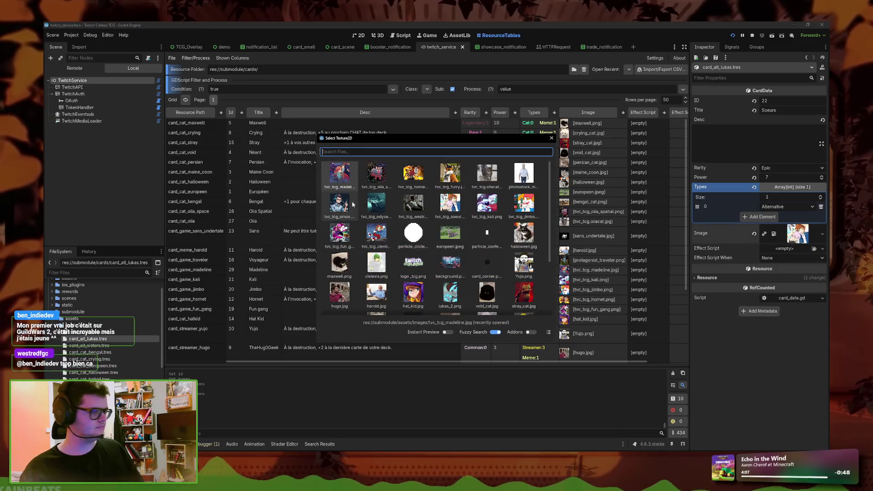
type("lukas")
double_click(377, 173)
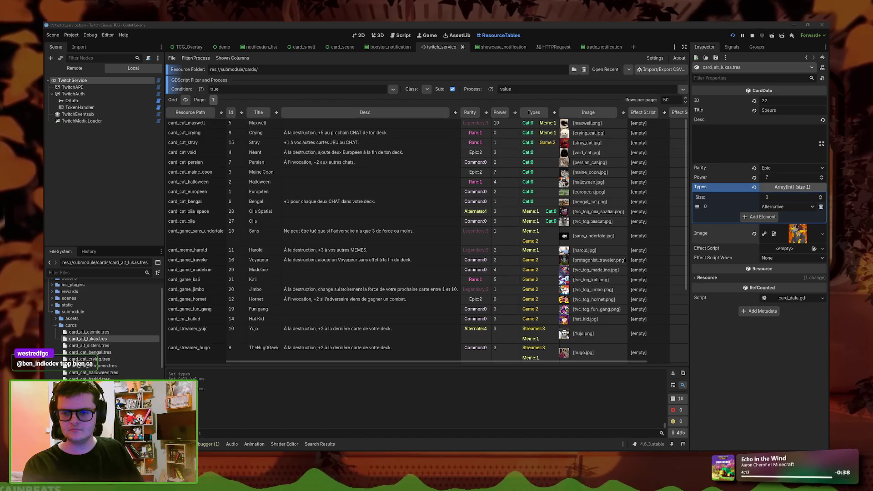
Step: Select the copied Soeurs card and set its rarity to Rare
left_click(455, 299)
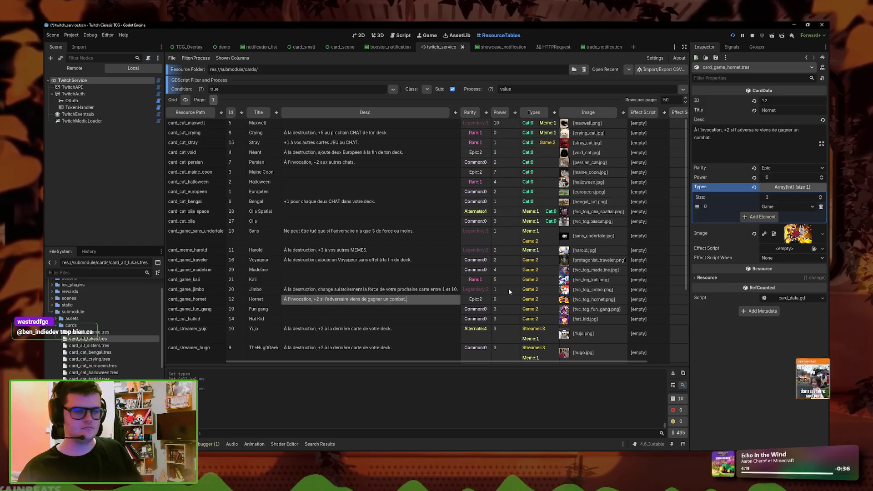
left_click(87, 339)
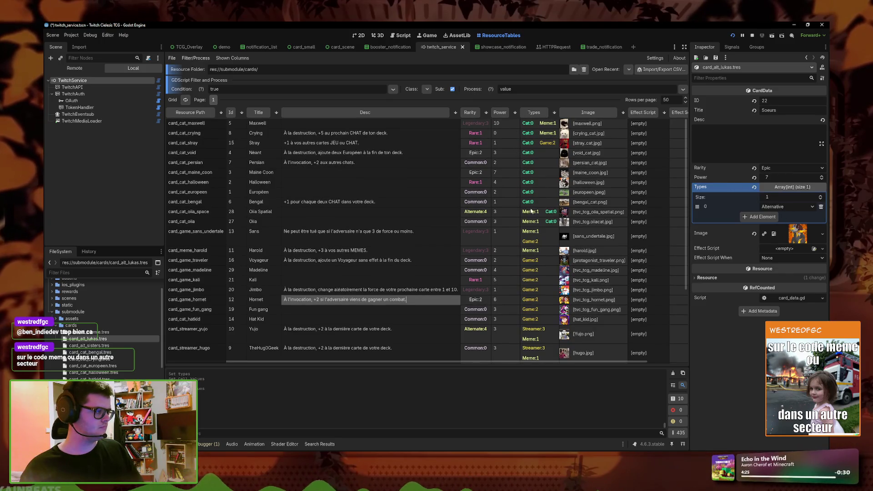
left_click(536, 113)
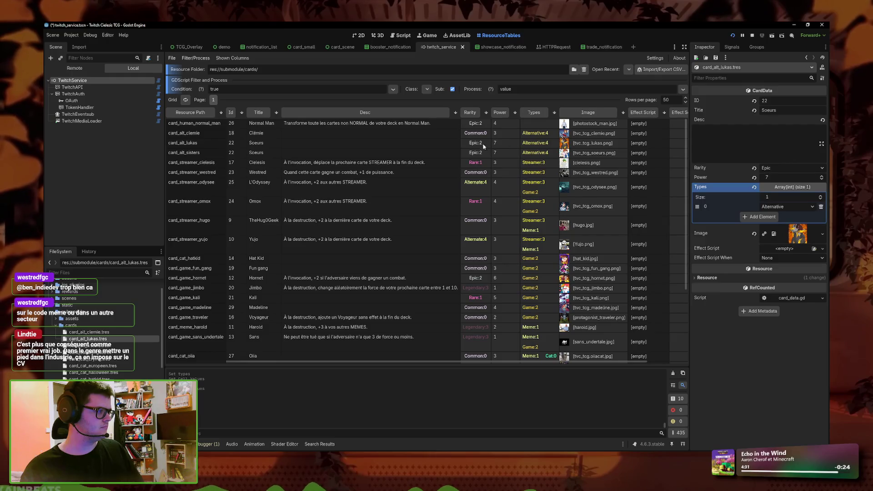
left_click(778, 168)
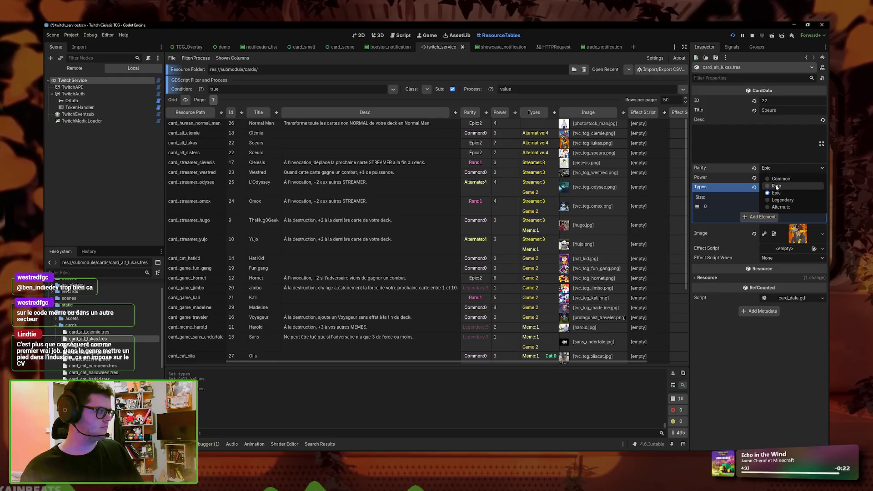
left_click(776, 186)
Step: Retitle the card Lukas, lower its power to 5, and save
double_click(773, 110)
type("Lukas")
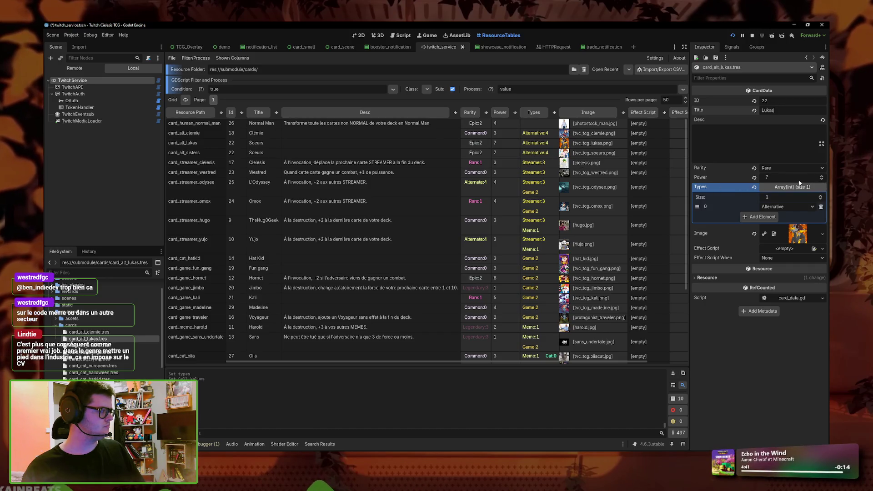
left_click(822, 180)
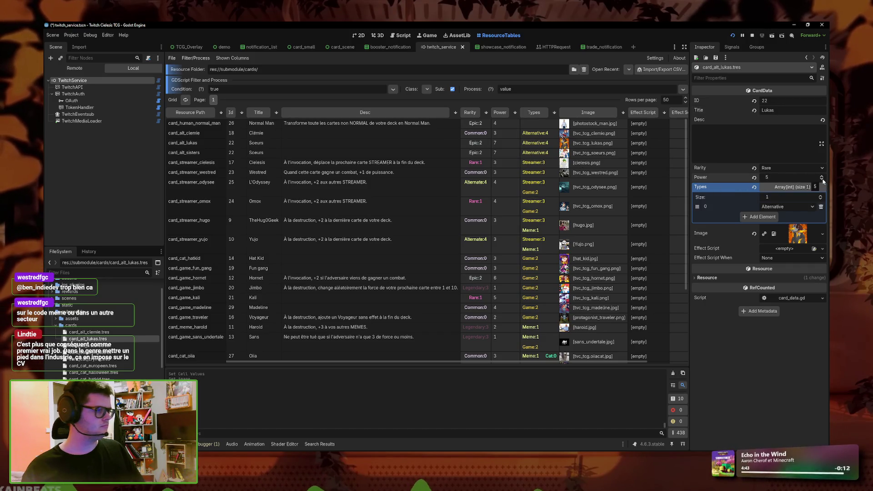
key("ctrl+s")
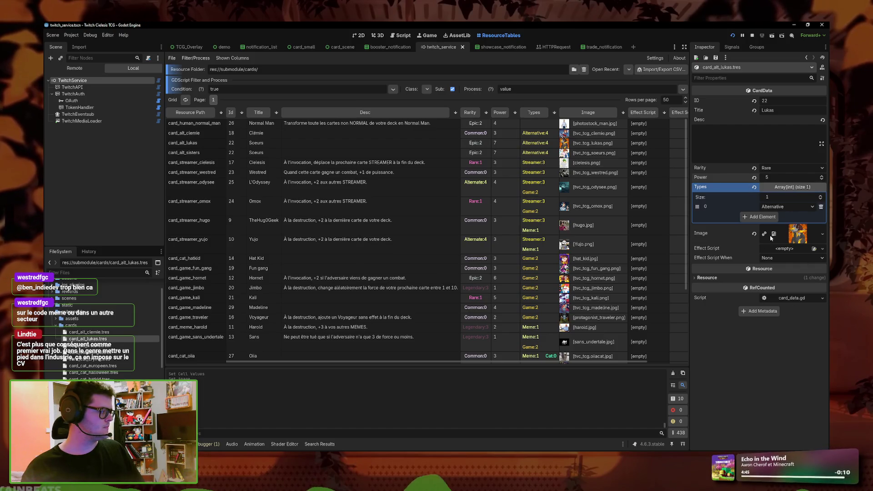
Step: Start duplicating the Lukas card file
left_click(789, 187)
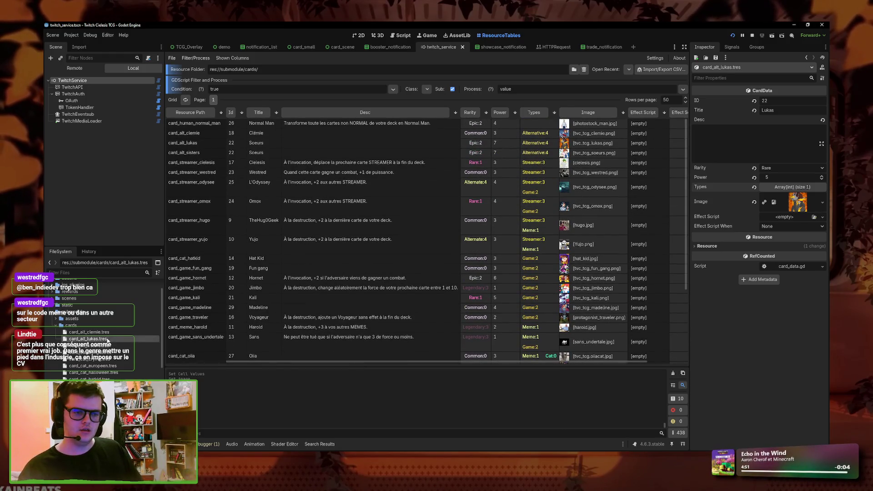
key("ctrl+d")
left_click(387, 236)
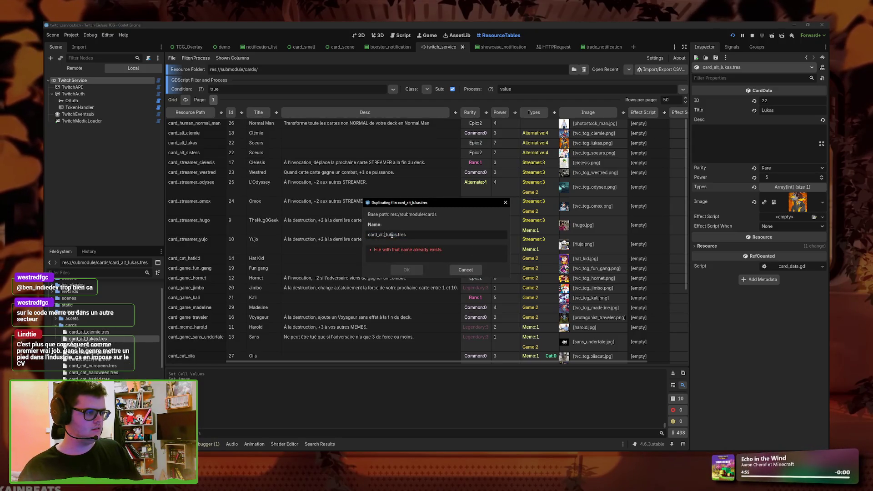
Step: Name the duplicate card_alt_lukas_alternate and set its rarity to Alternate
type("_alternate")
key("Return")
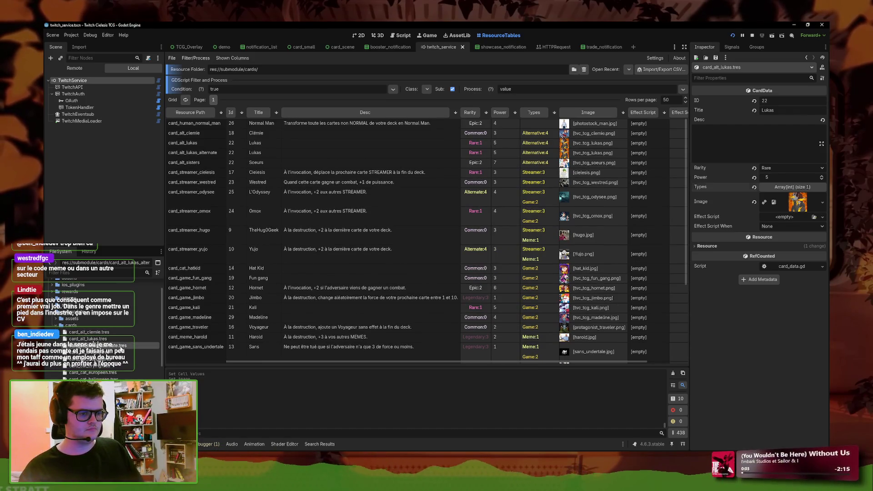
left_click(791, 167)
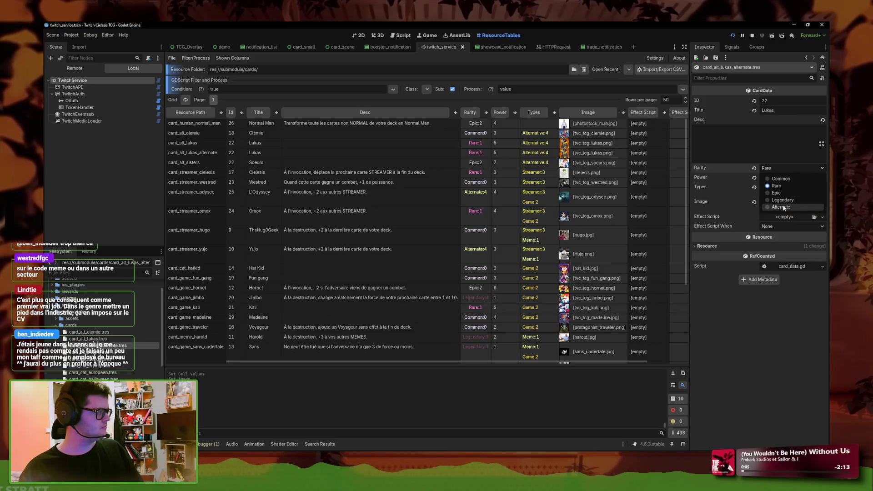
left_click(773, 207)
Step: Apply the blue Lukas image to the alternate card and save it
left_click(822, 201)
left_click(772, 357)
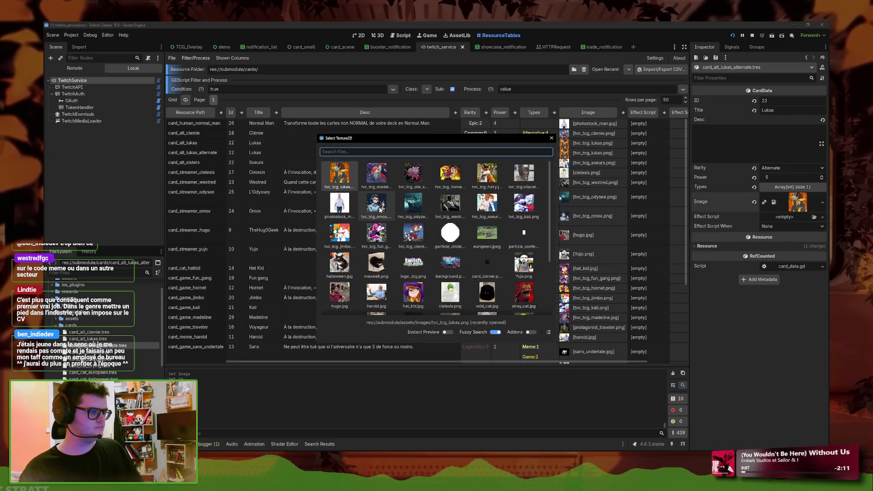
type("lukas")
key("Right")
key("Return")
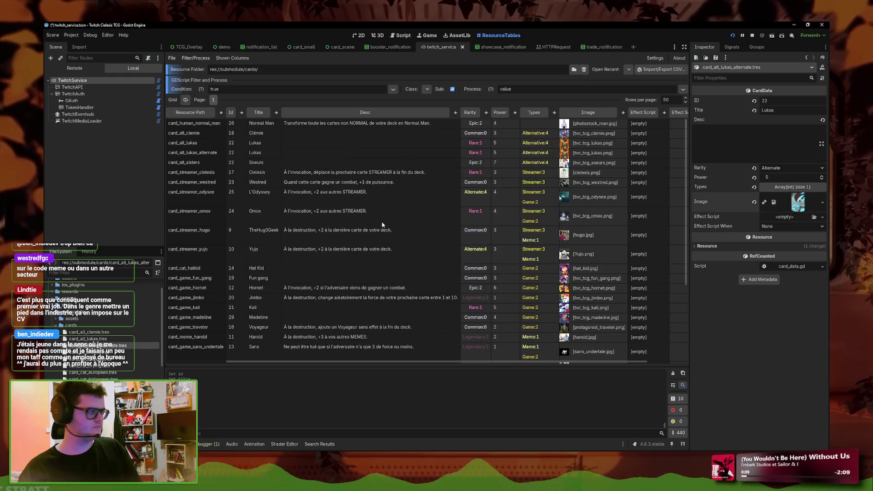
key("ctrl+s")
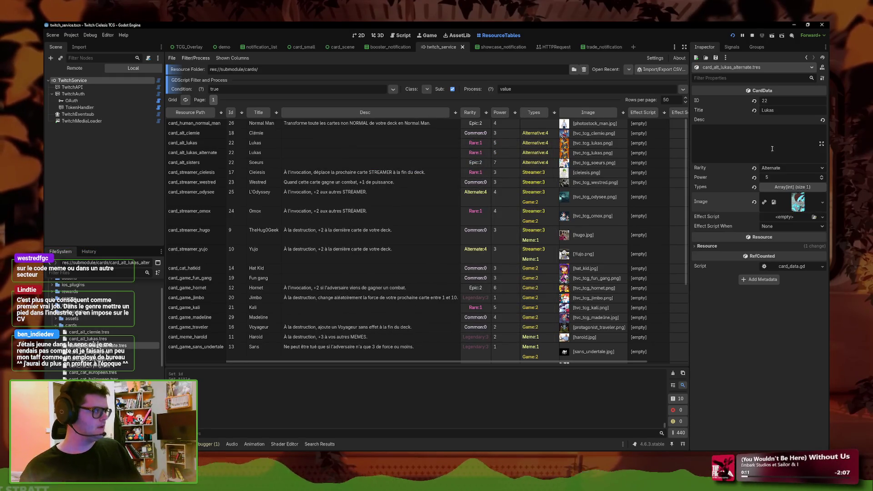
Step: Sort the table by Id and give the two Lukas cards Ids 30 and 31
scroll(348, 245, "down", 5)
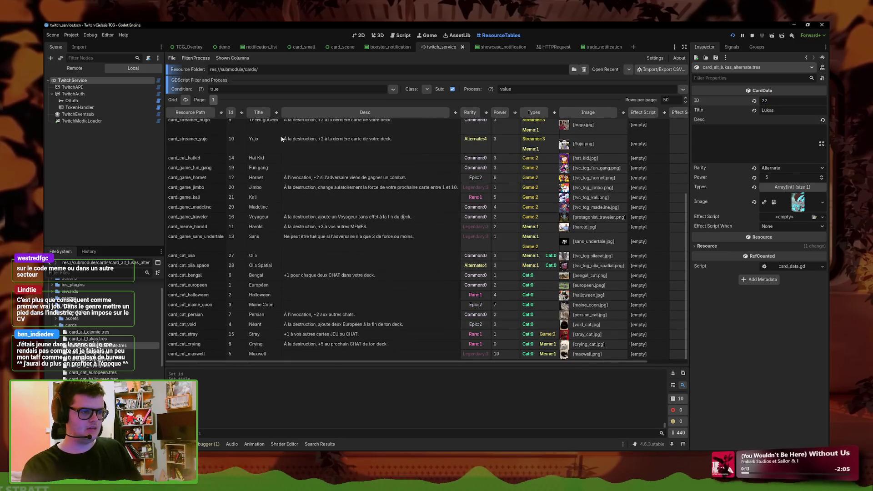
left_click(230, 113)
left_click(229, 357)
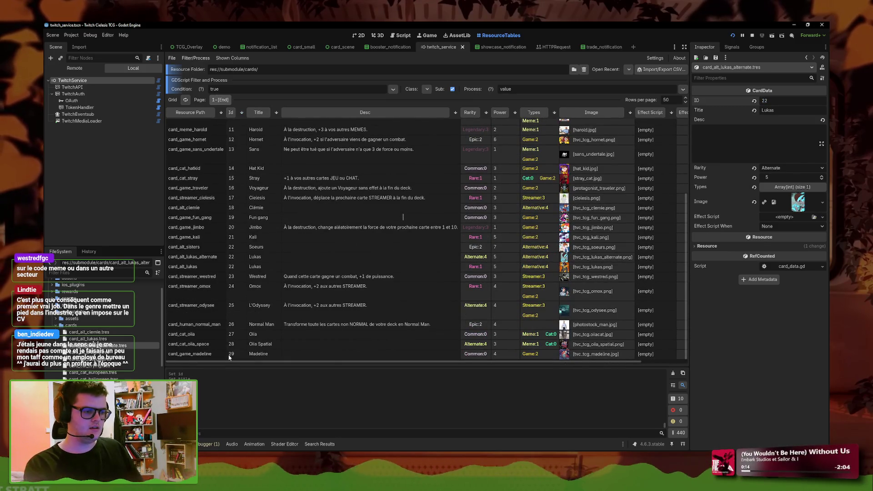
left_click(236, 258)
type("30")
key("Down")
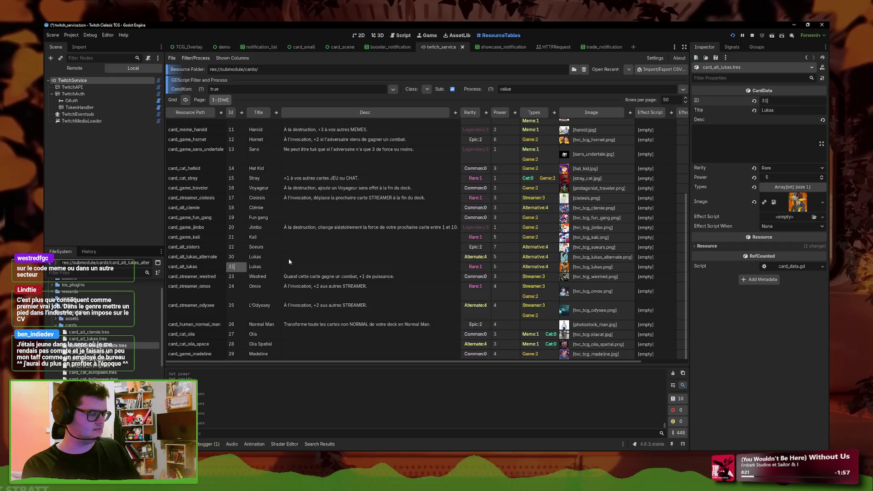
key("Up")
type("31")
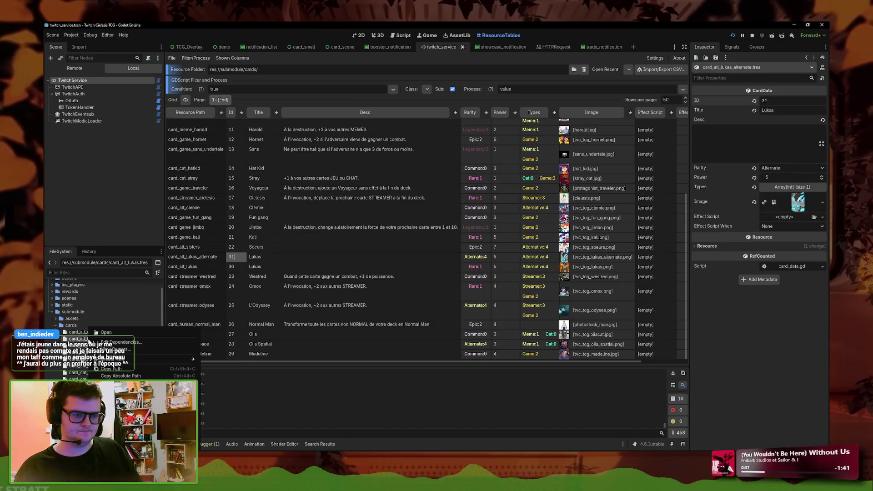
Step: Duplicate card_alt_lukas.tres under the name card_alt_amine.tres
key("ctrl+d")
left_click(387, 234)
key("BackSpace")
key("BackSpace")
key("BackSpace")
type("amine")
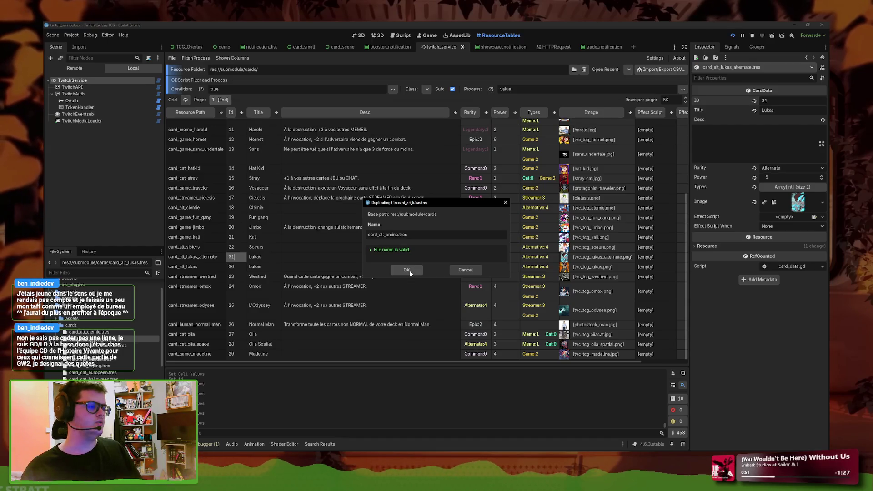
Step: Create card_alt_amine.tres and give it the amine image
left_click(409, 270)
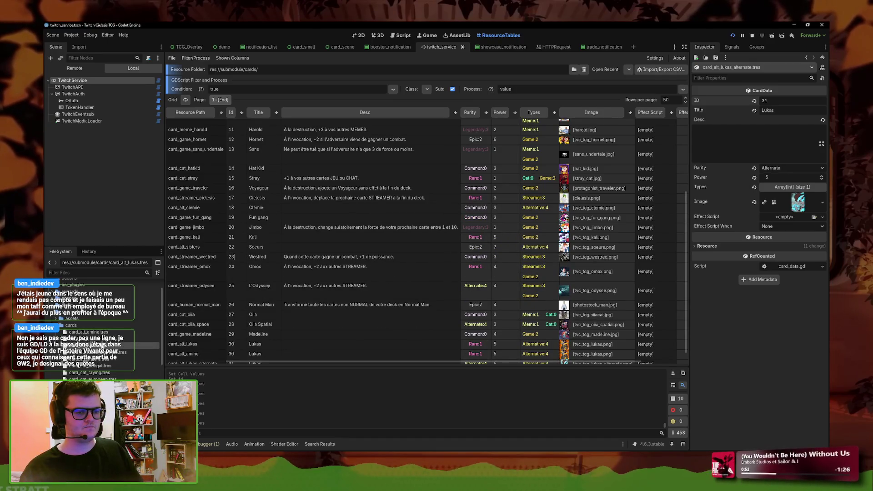
left_click(89, 332)
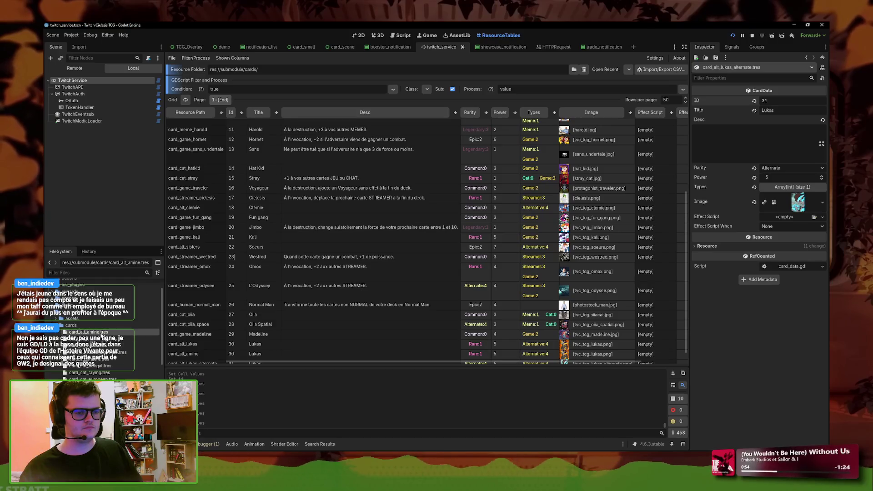
left_click(822, 203)
left_click(756, 321)
type("amine")
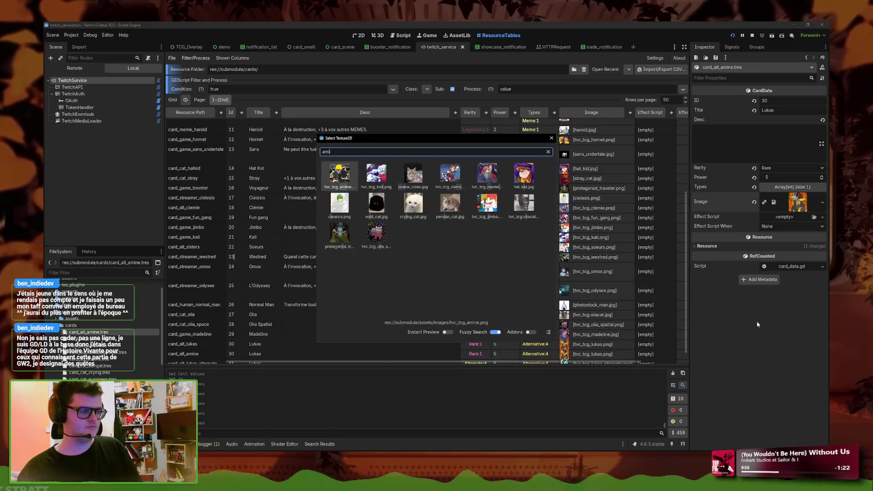
key("Return")
Step: Title the card Amine with ID 31 and Common rarity
double_click(768, 110)
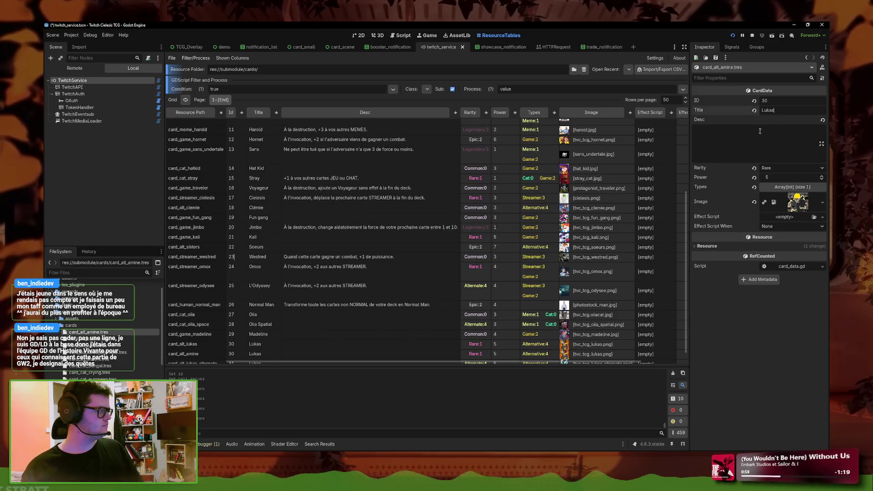
type("Amine")
left_click(769, 101)
type("31")
left_click(777, 168)
left_click(779, 179)
Step: Lower the Amine card's power to 3 and save it
left_click(770, 147)
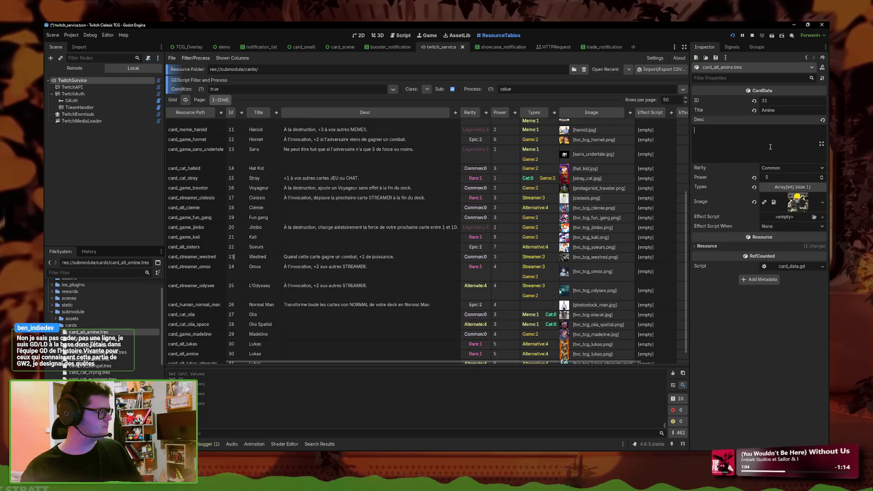
left_click(821, 179)
key("ctrl+s")
left_click(822, 180)
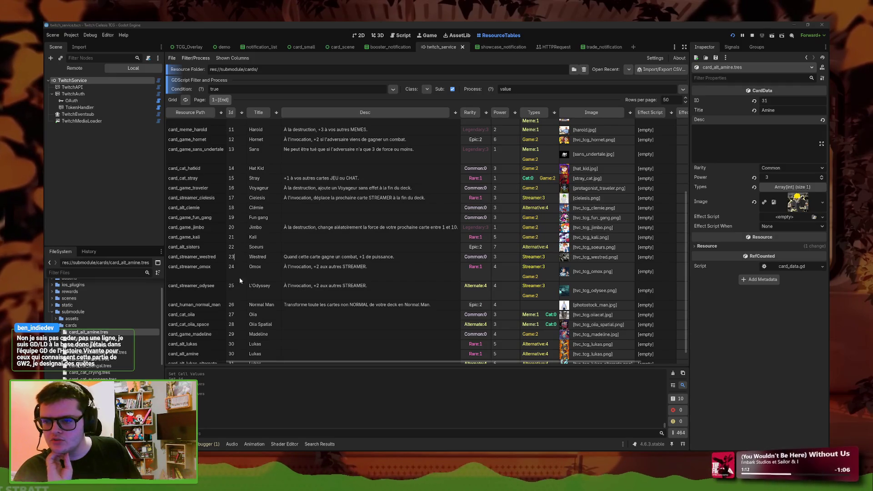
left_click(470, 112)
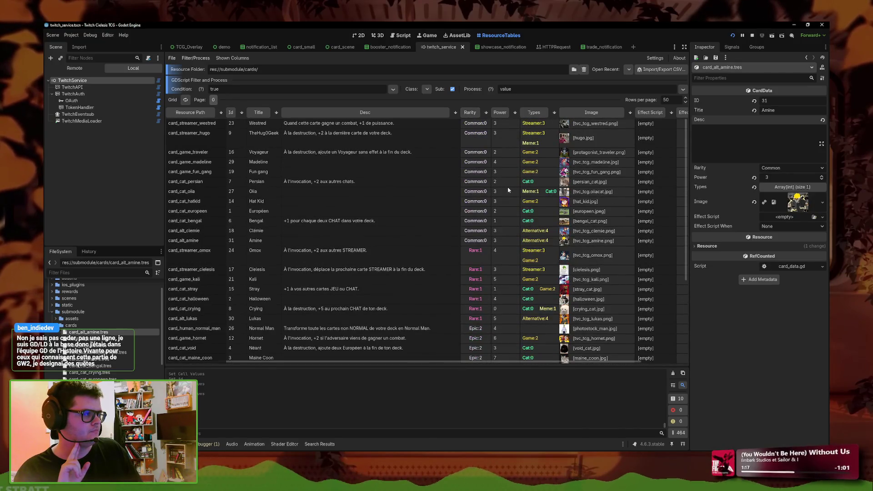
Step: Inspect card_alt_clemie from the table, then switch to the Clémentine document in Clip Studio Paint
left_click(532, 112)
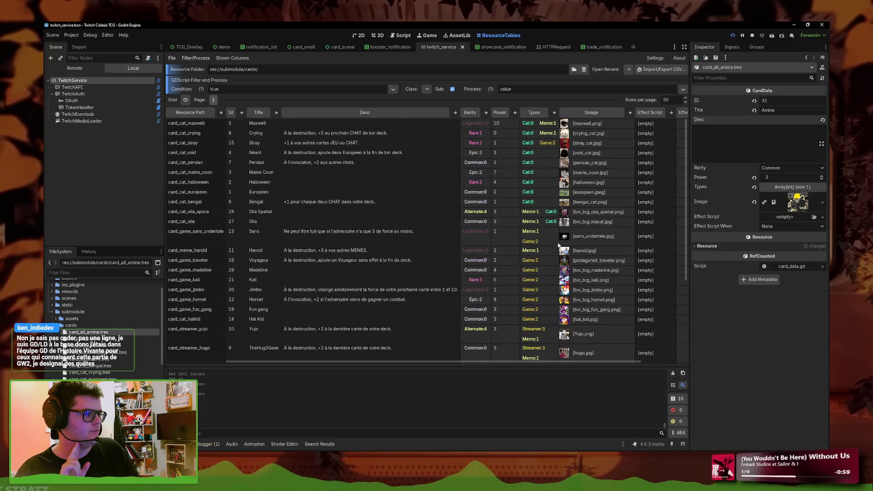
scroll(558, 245, "down", 5)
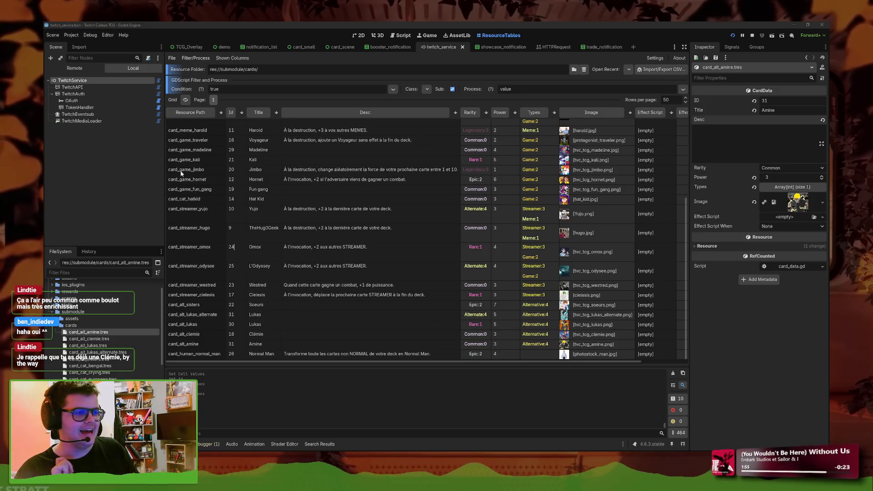
scroll(204, 166, "up", 5)
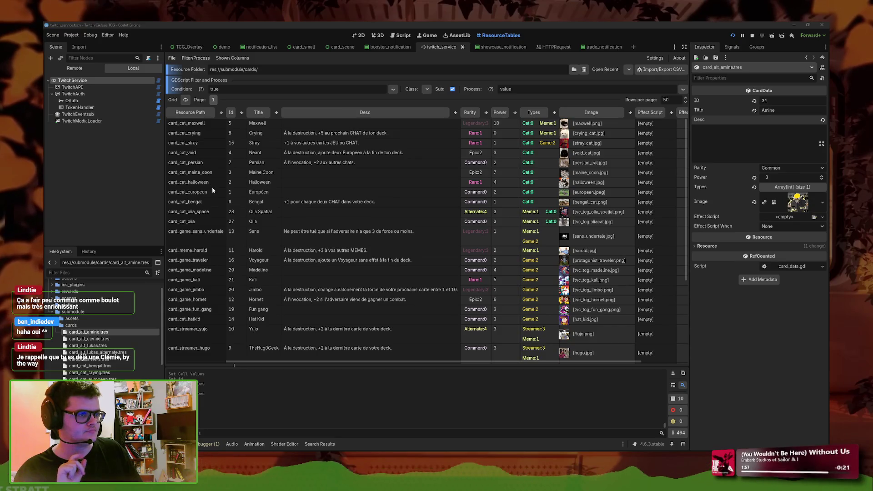
scroll(212, 190, "down", 5)
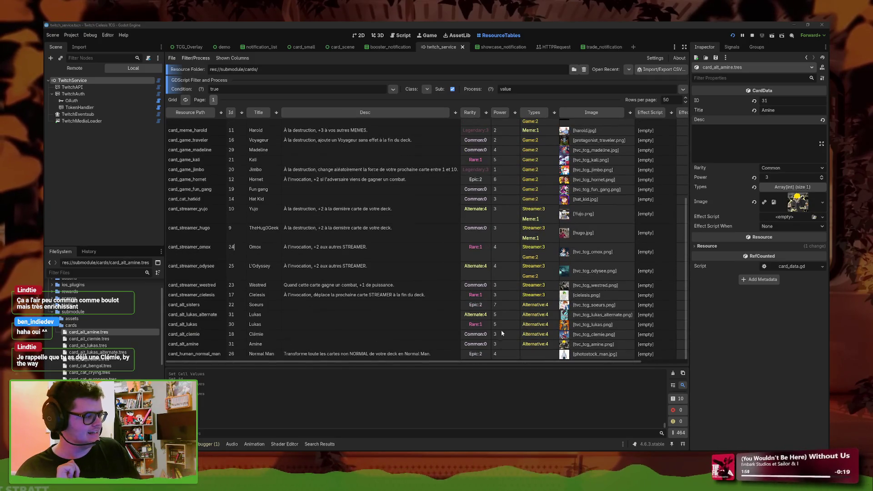
left_click(473, 324)
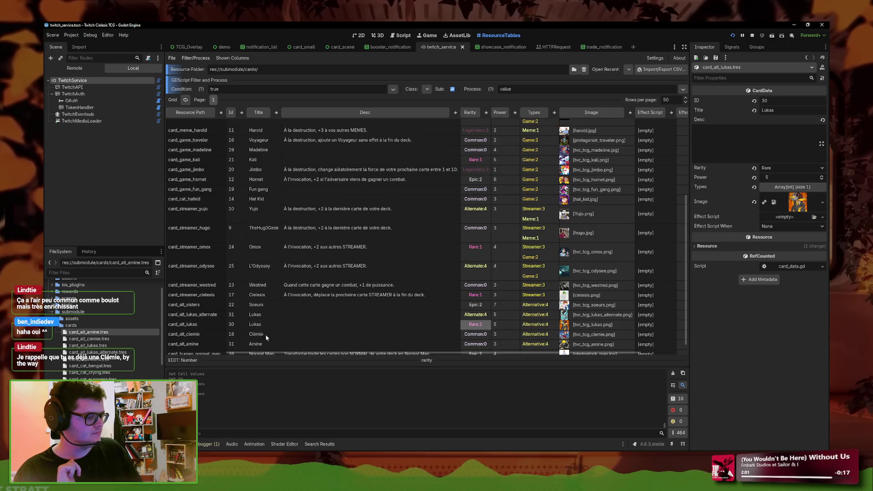
left_click(483, 334)
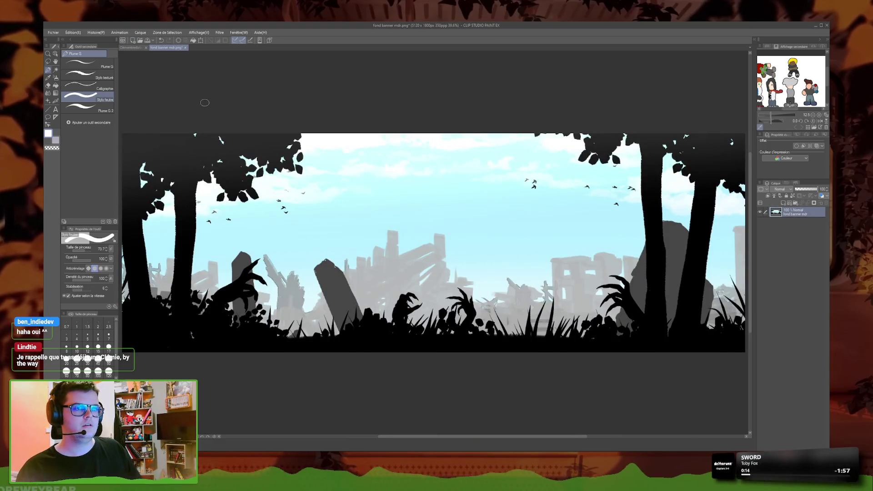
left_click(132, 47)
Step: Paste the forest banner as a new layer and stretch it to fill the canvas behind the character
key("ctrl+v")
scroll(470, 210, "down", 2)
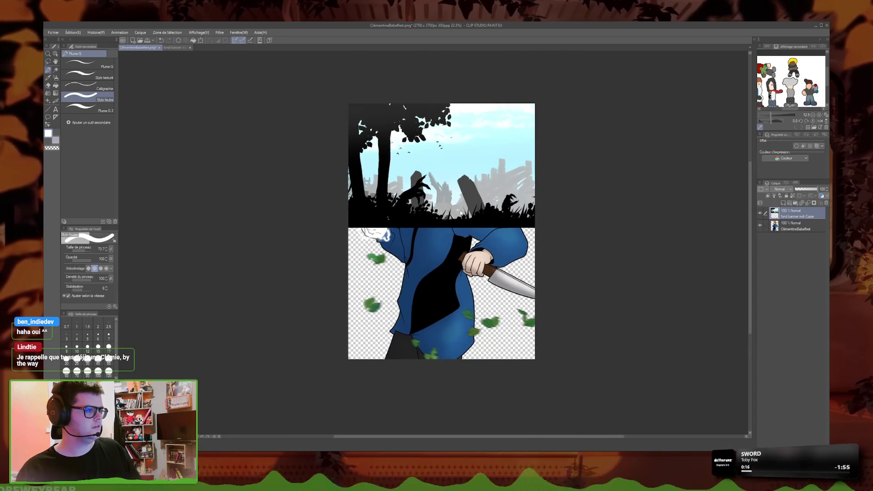
key("ctrl+t")
mouse_move(525, 221)
left_mouse_down()
mouse_move(526, 356)
mouse_move(659, 445)
left_mouse_up()
left_click(800, 222)
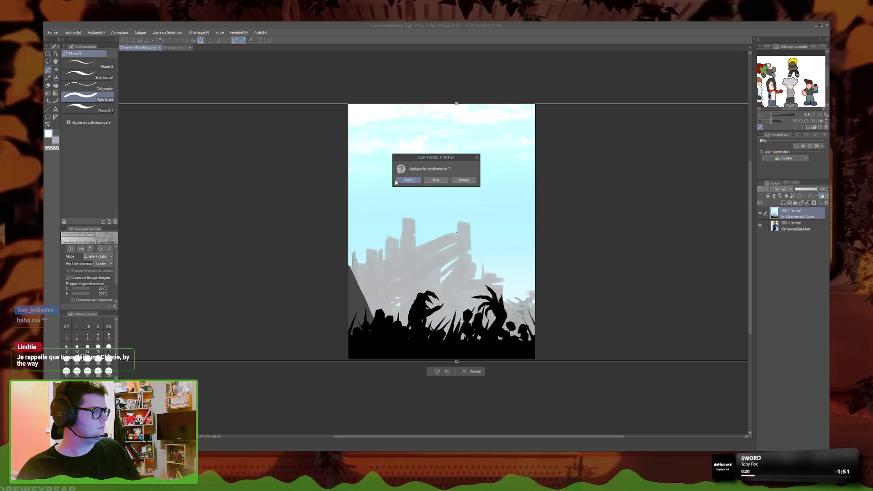
key("Return")
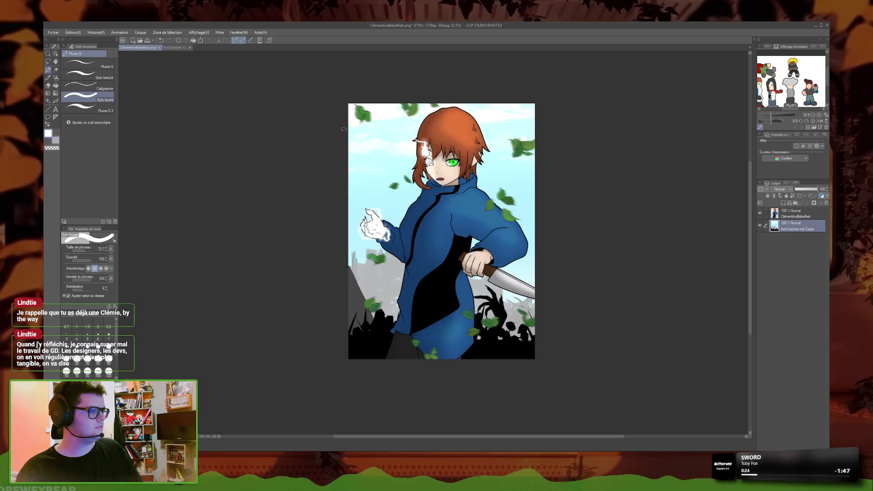
Step: Export the picture as PNG named tvc_tcg_clémentine into the card images folder, and save the document
left_click(53, 33)
mouse_move(91, 123)
left_click(205, 135)
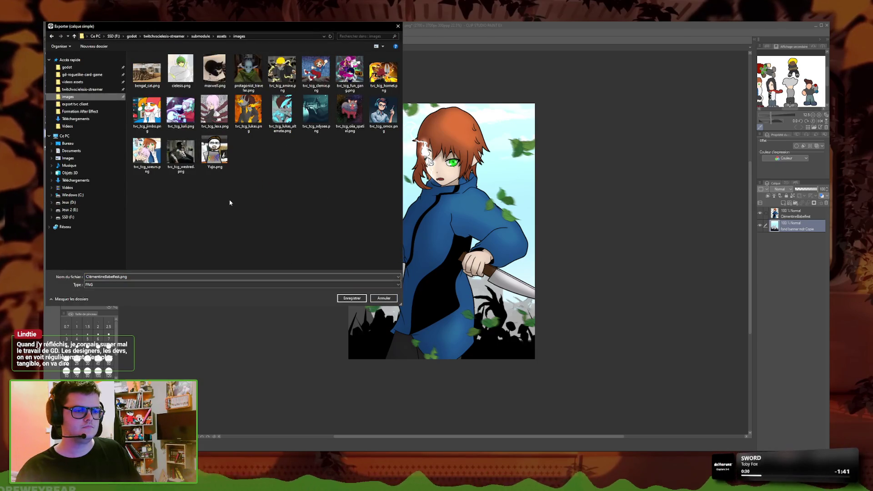
type("tvc")
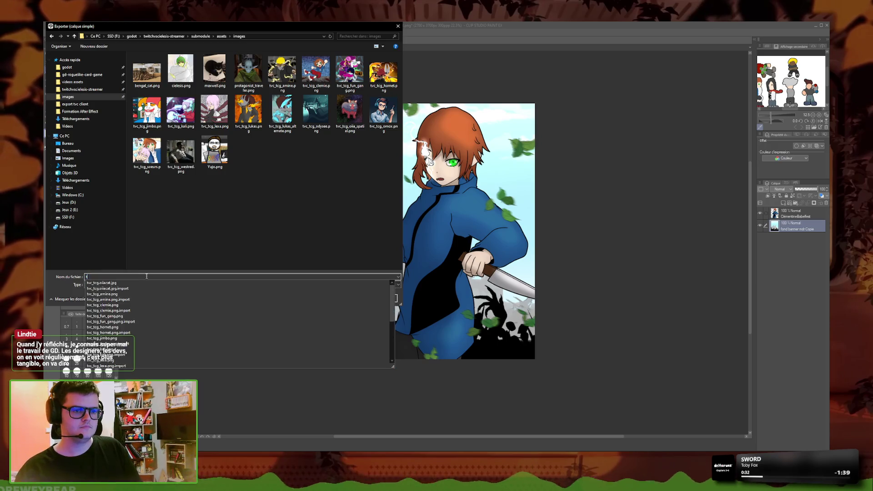
type("_tcg_clement")
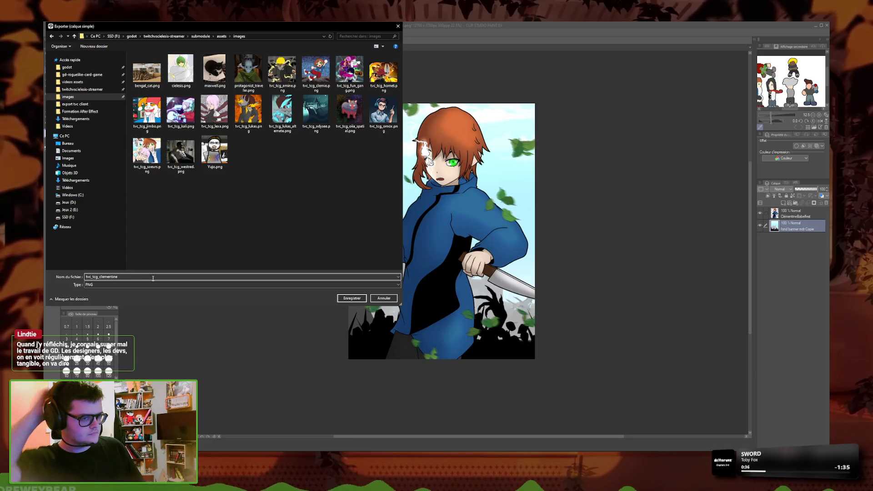
type("ine")
left_click(104, 277)
key("BackSpace")
type("é")
left_click(171, 278)
left_click(352, 298)
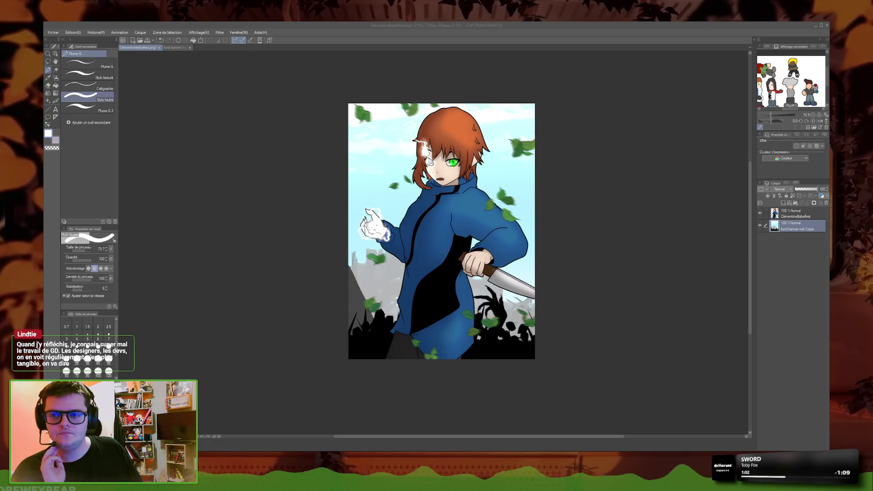
key("ctrl+s")
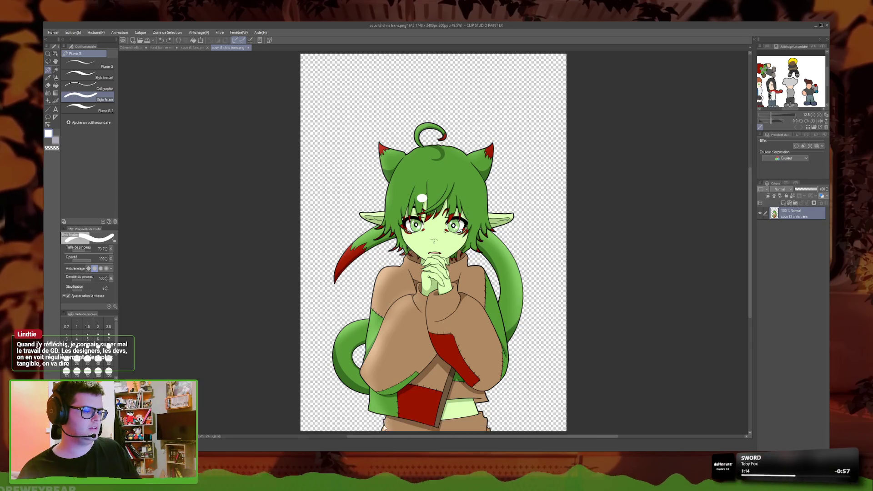
Step: Paste the character onto the couv t3 fond background, export it as tvc_tcg_chrys.png, then close Clip Studio Paint
left_click(191, 48)
key("ctrl+v")
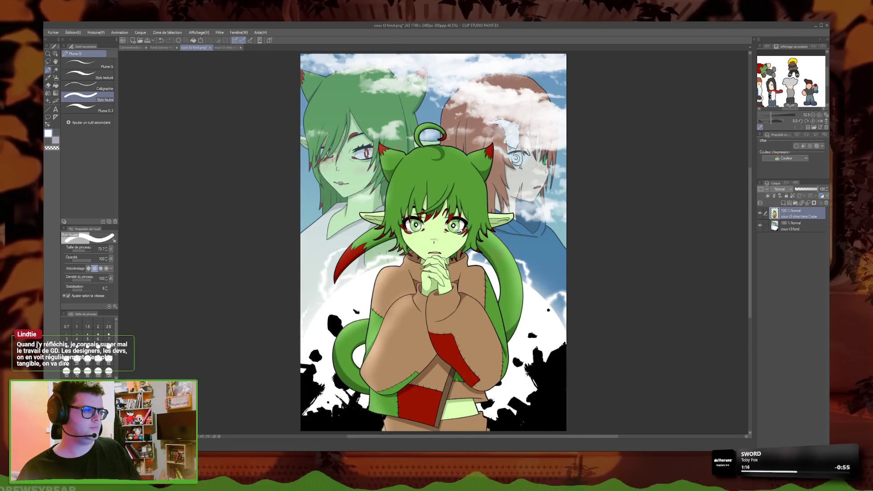
left_click(53, 33)
mouse_move(91, 118)
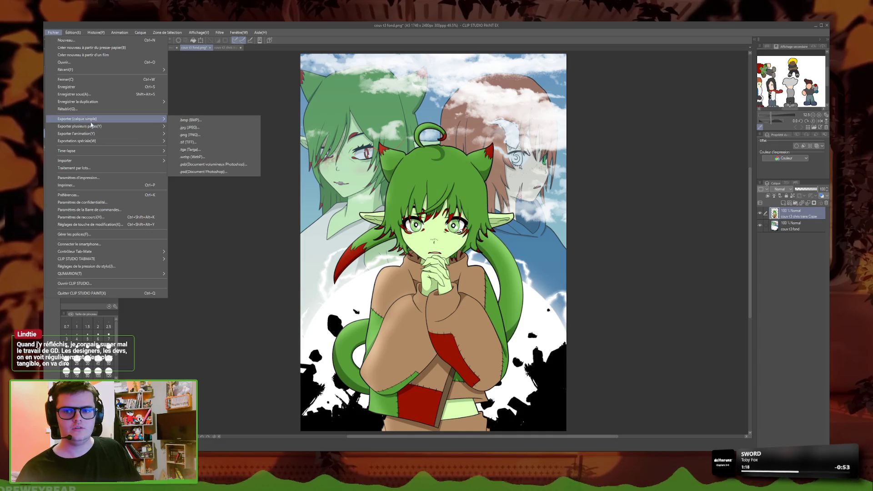
left_click(190, 135)
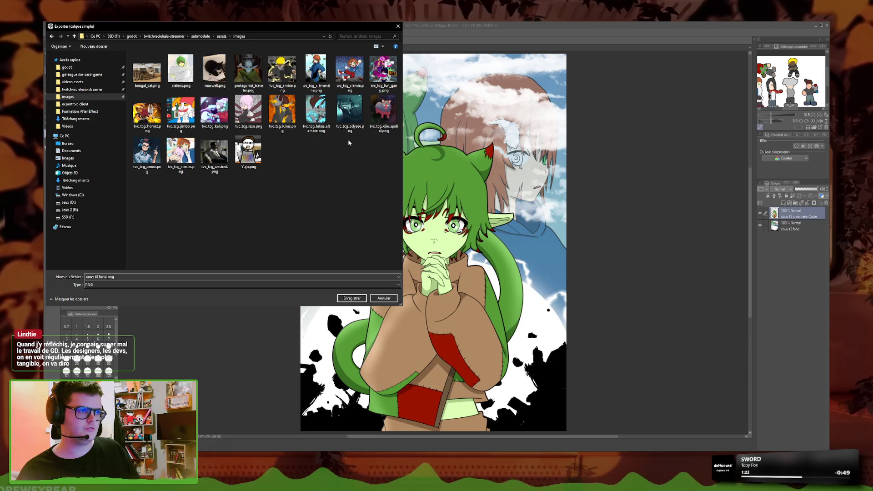
left_click(315, 73)
left_click(117, 277)
key("BackSpace")
key("BackSpace")
key("BackSpace")
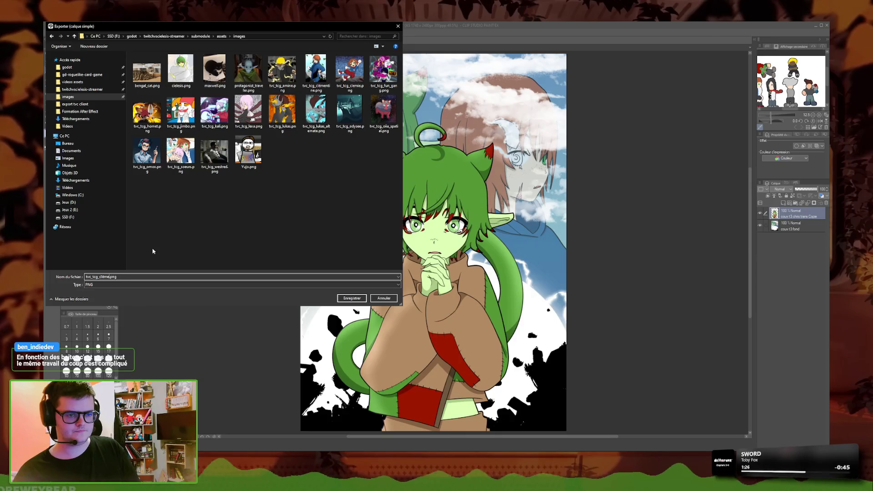
type("hrys")
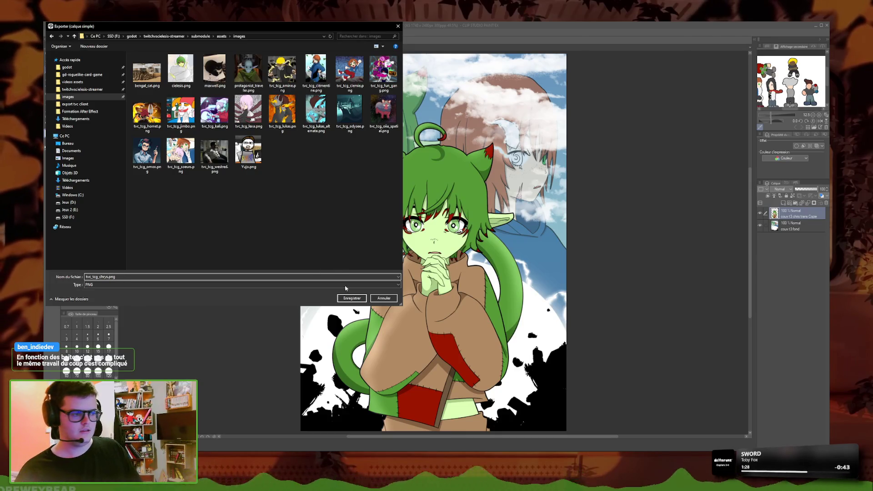
left_click(351, 298)
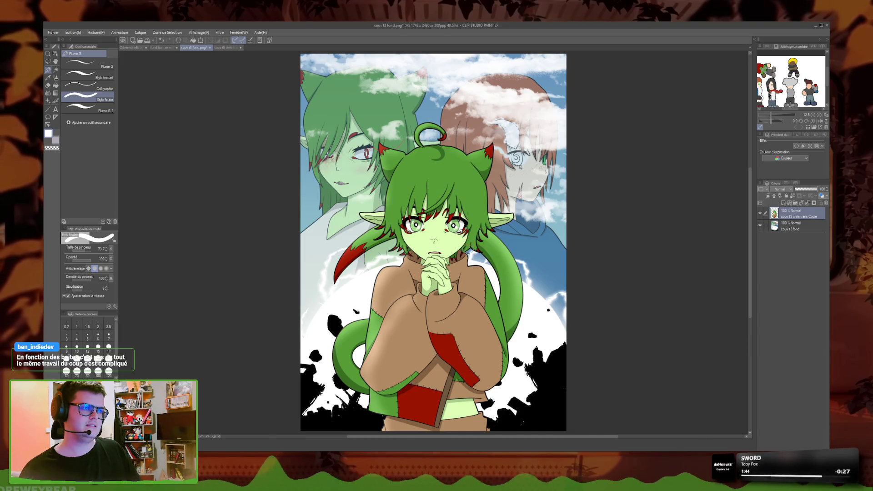
left_click(827, 26)
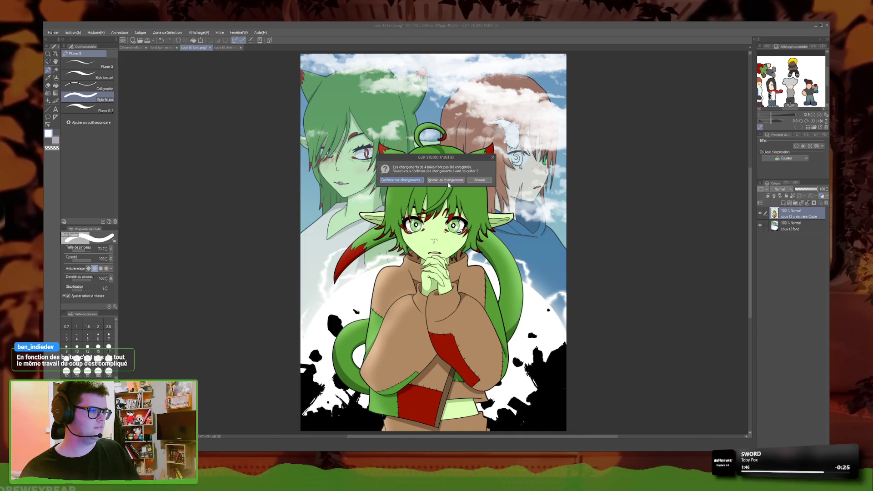
Step: Discard the Clip Studio changes, then crop tvc_tcg_chrys.png to a 1748 x 1748 square in Photos and save it
left_click(446, 180)
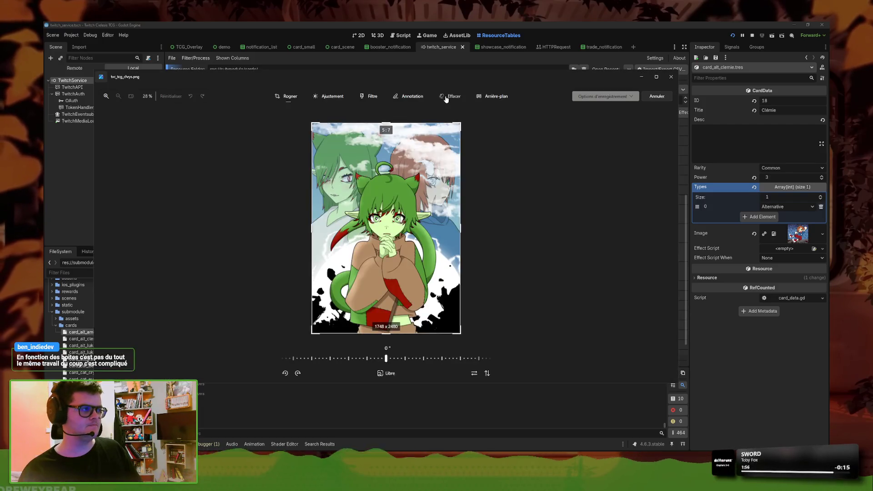
left_click(386, 373)
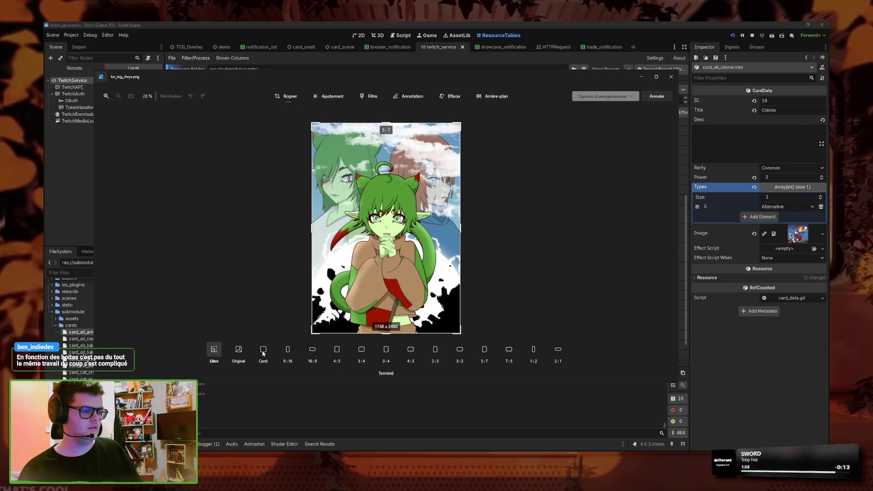
left_click(262, 350)
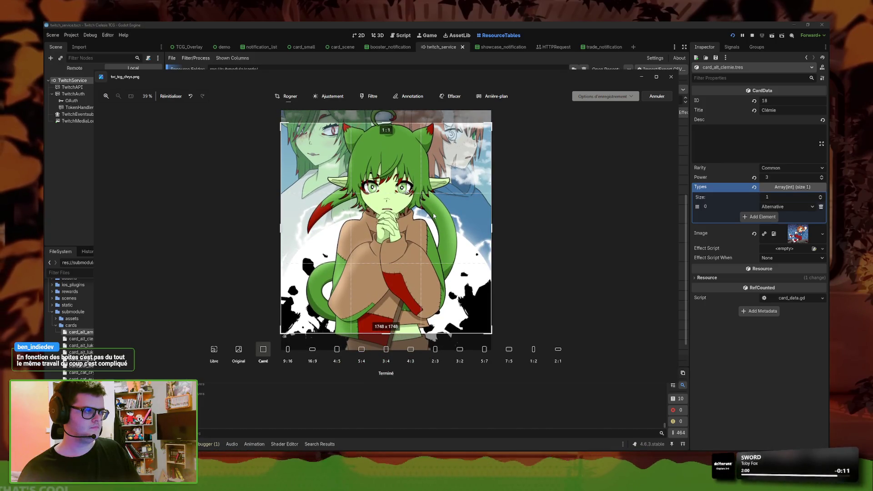
left_click(635, 97)
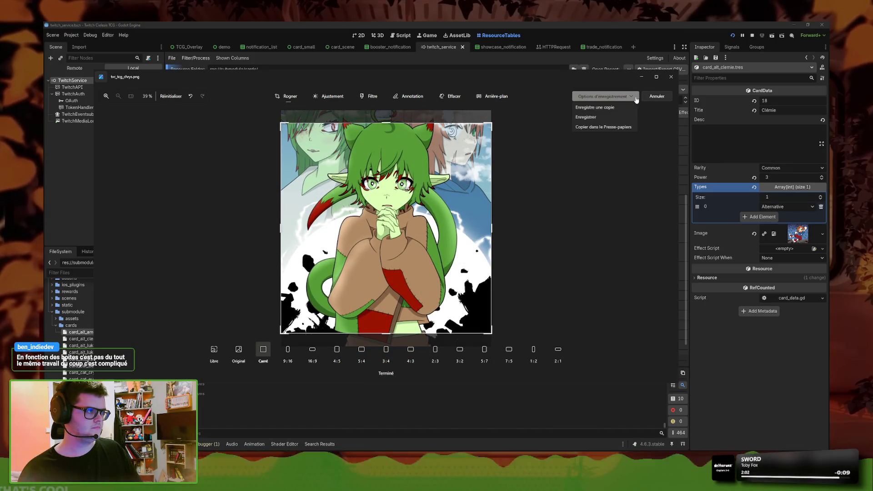
left_click(618, 116)
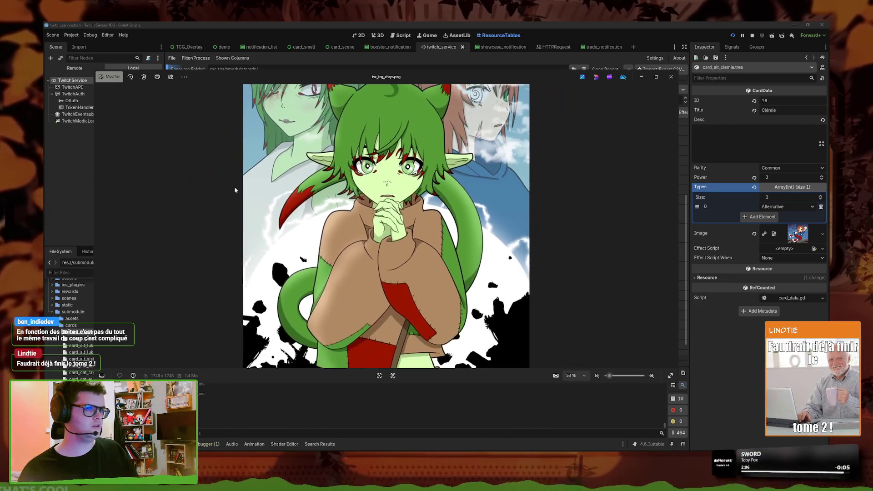
left_click(671, 76)
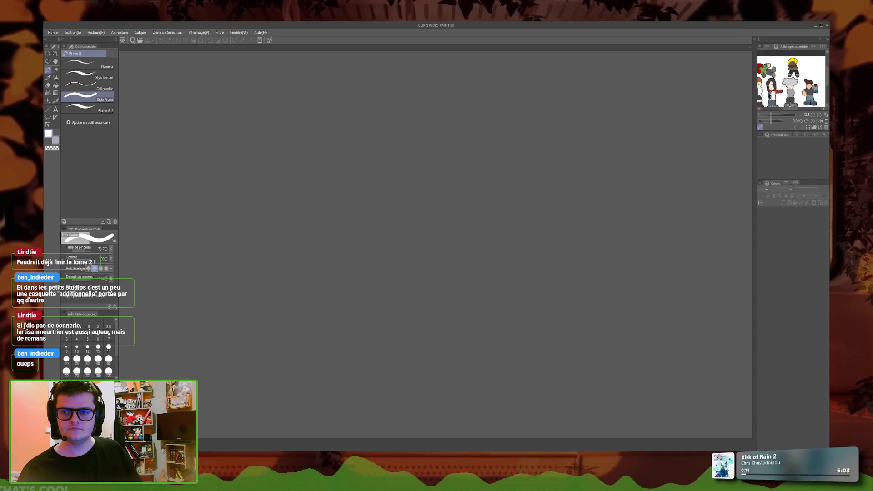
Step: Browse to Jeux (D:) > Dessins > Alternative > t3 and open couv t3 chris trans.png
left_click(140, 42)
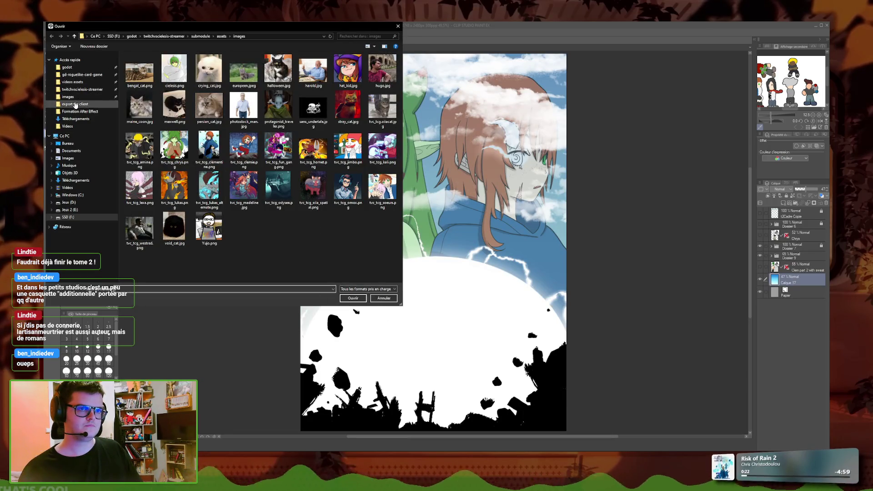
left_click(75, 180)
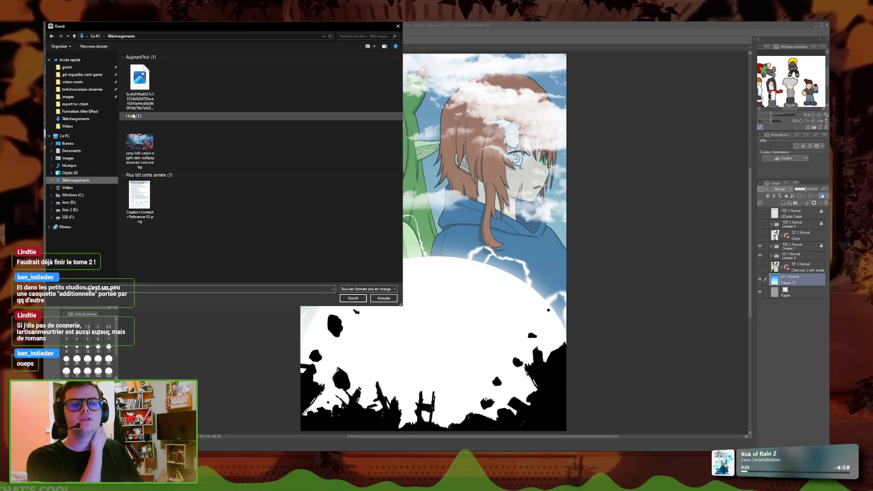
left_click(82, 74)
left_click(68, 96)
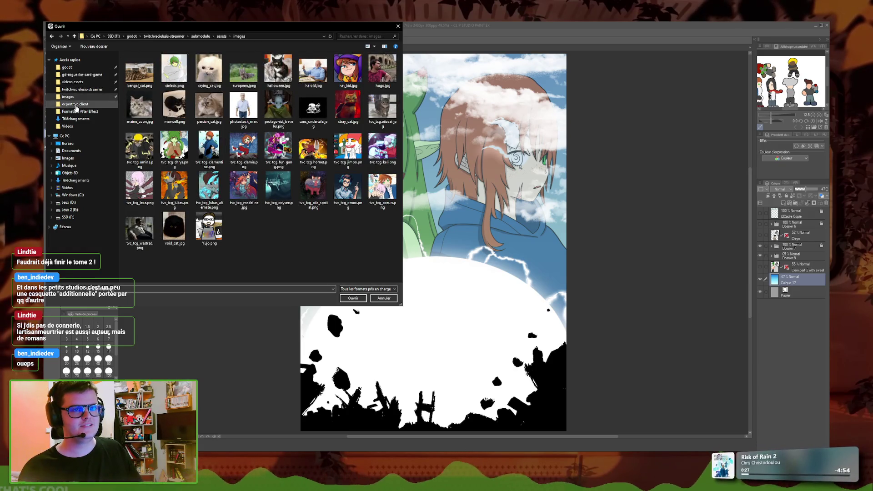
left_click(69, 202)
double_click(209, 78)
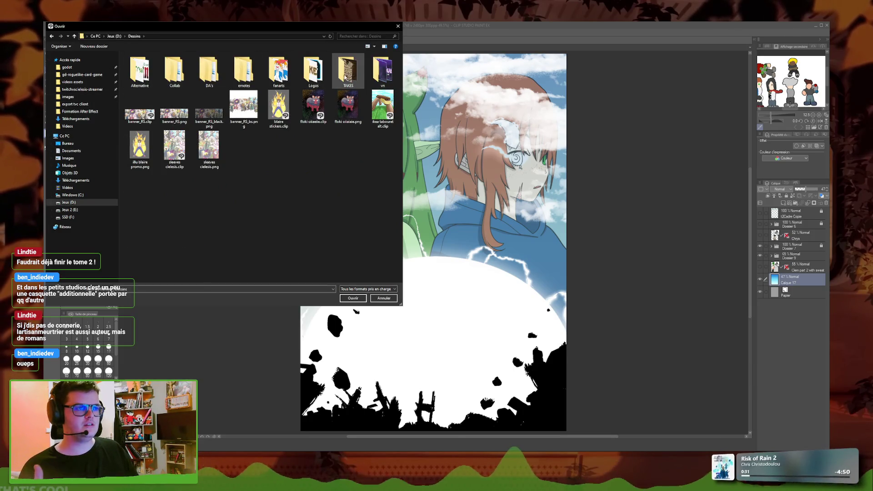
double_click(279, 70)
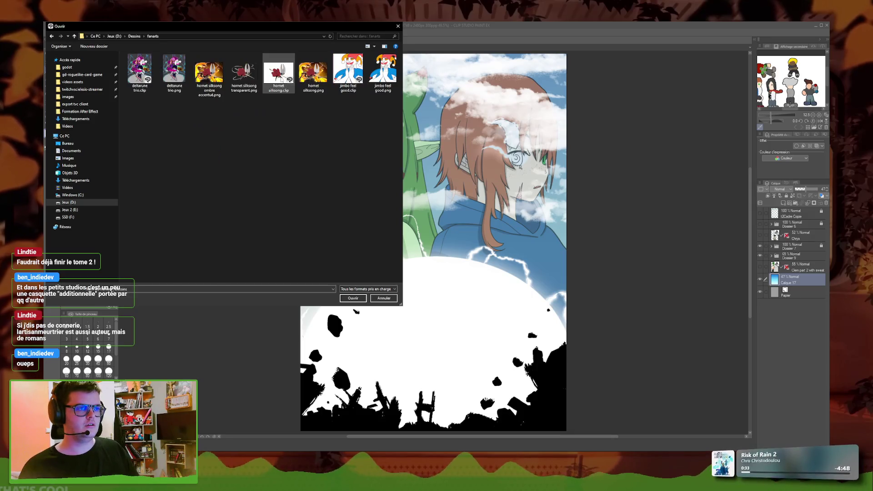
left_click(135, 37)
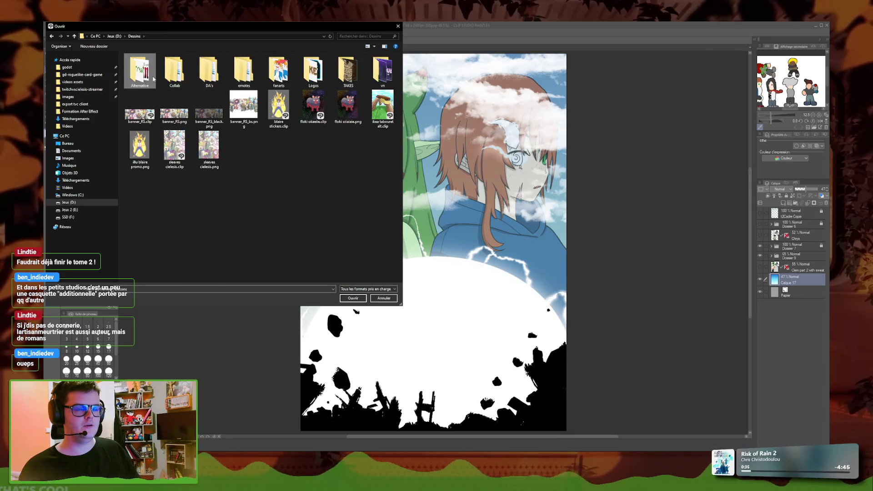
double_click(154, 79)
double_click(267, 111)
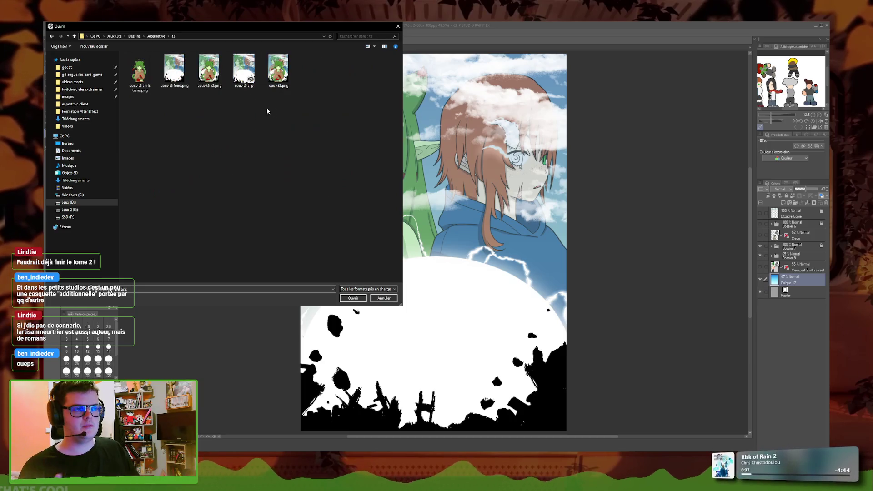
left_click(141, 81)
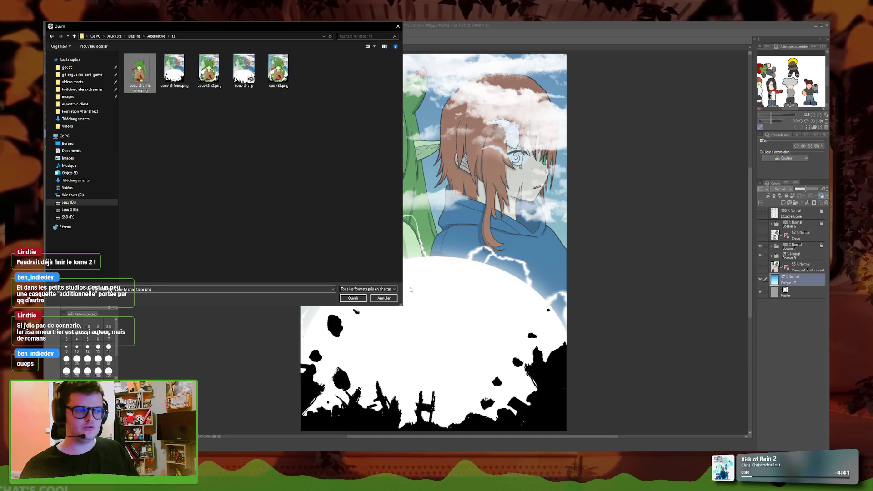
left_click(384, 298)
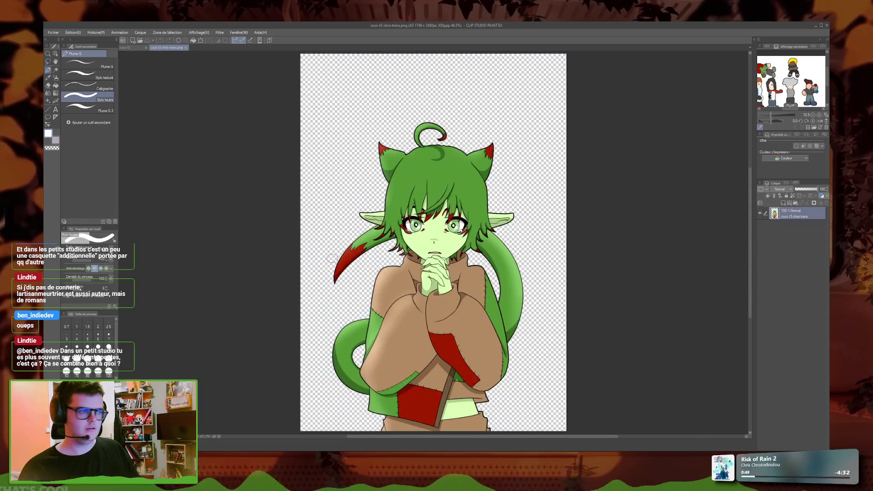
Step: Move the character layer to the top of the couv t3 cover and export it as PNG, overwriting tvc_tcg_chrys.png
left_click(132, 48)
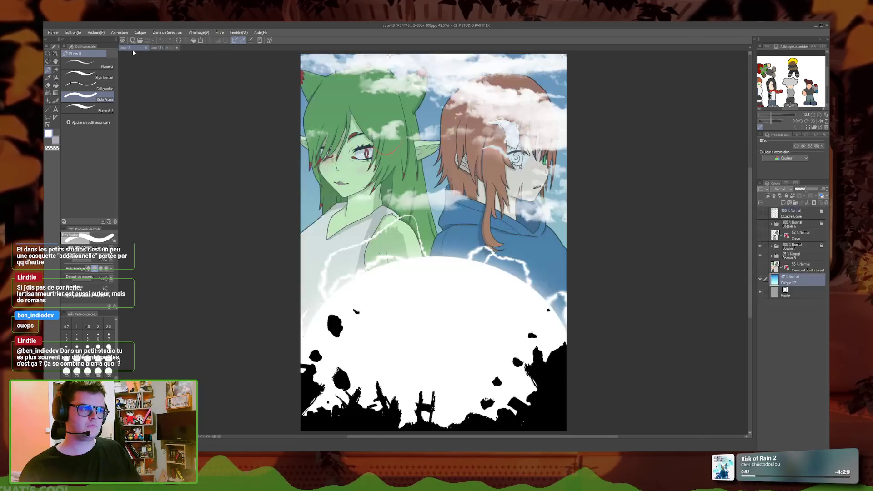
left_click_drag(795, 279, 795, 211)
left_click(53, 32)
mouse_move(114, 119)
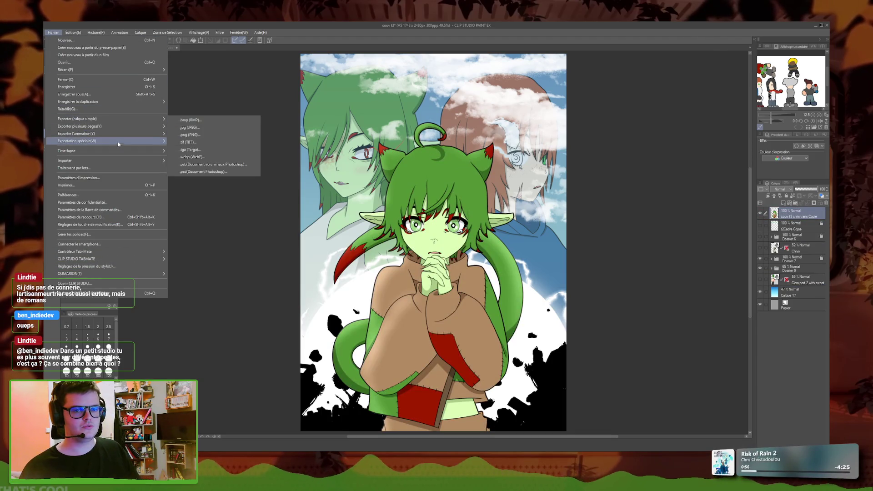
left_click(201, 136)
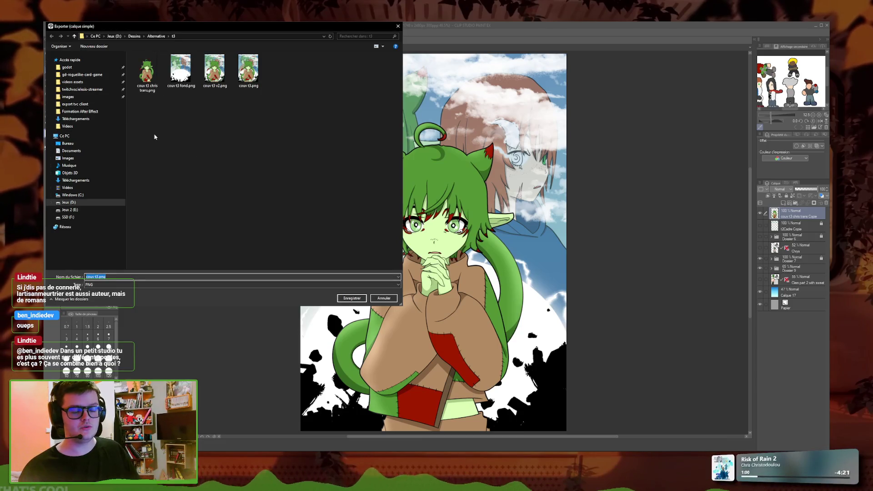
left_click(68, 96)
left_click(317, 72)
double_click(318, 72)
left_click(448, 240)
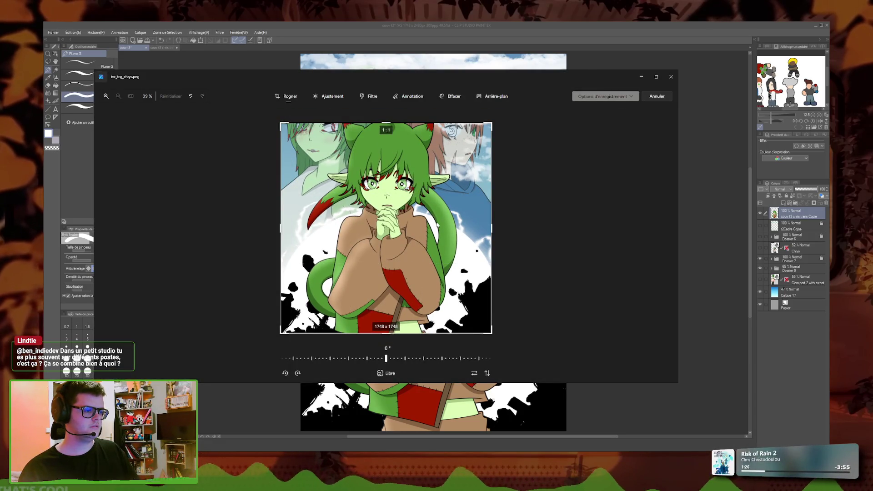
Step: Crop the Chrys card image to a square in Photos and save it
left_click(87, 192)
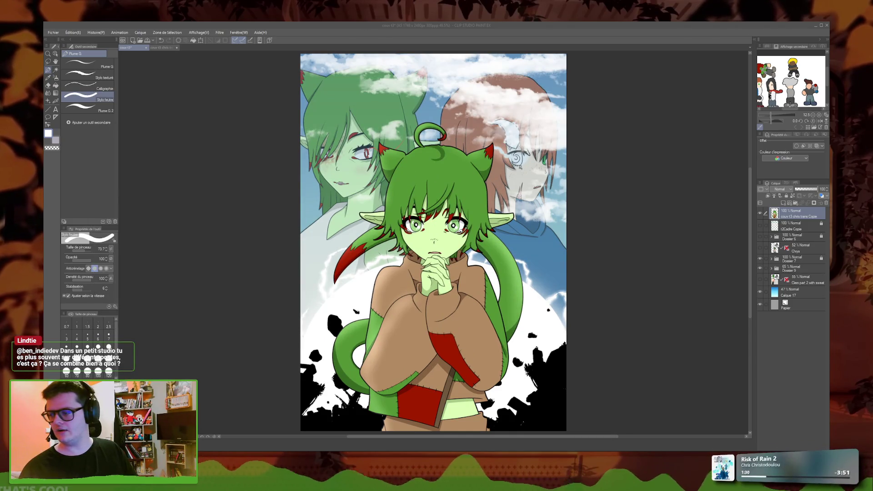
key("alt+Tab")
left_click(671, 76)
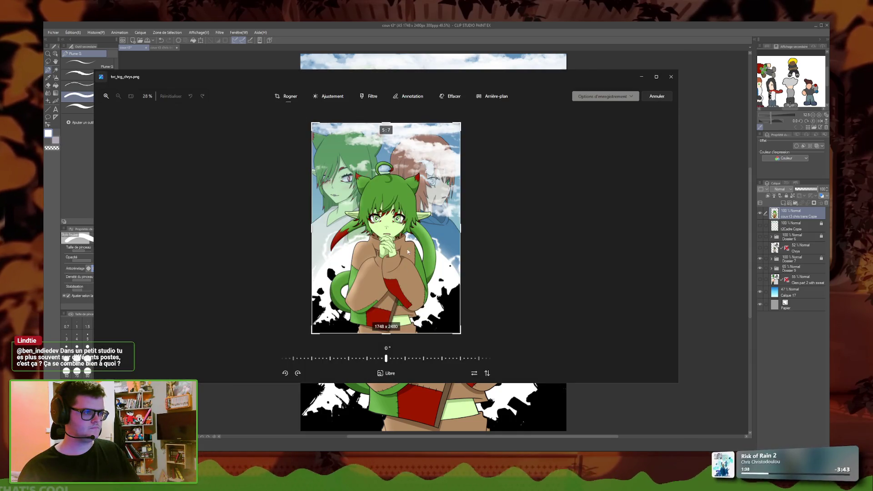
left_click(387, 372)
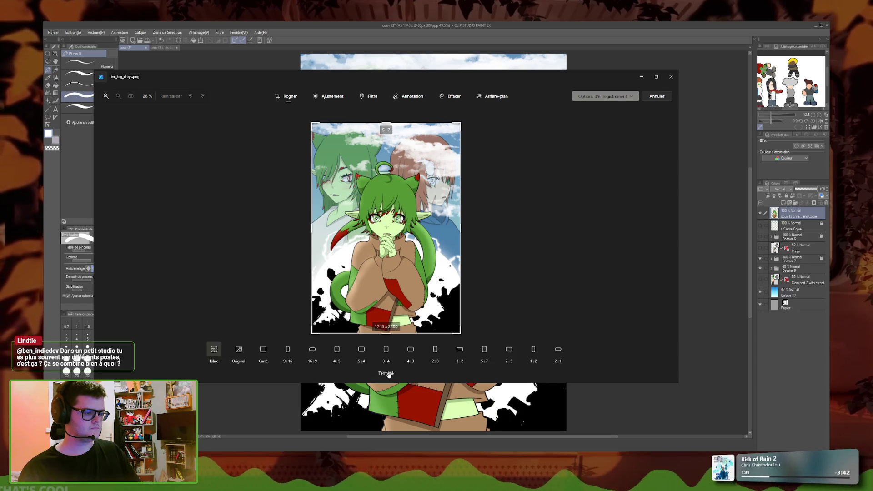
left_click(263, 351)
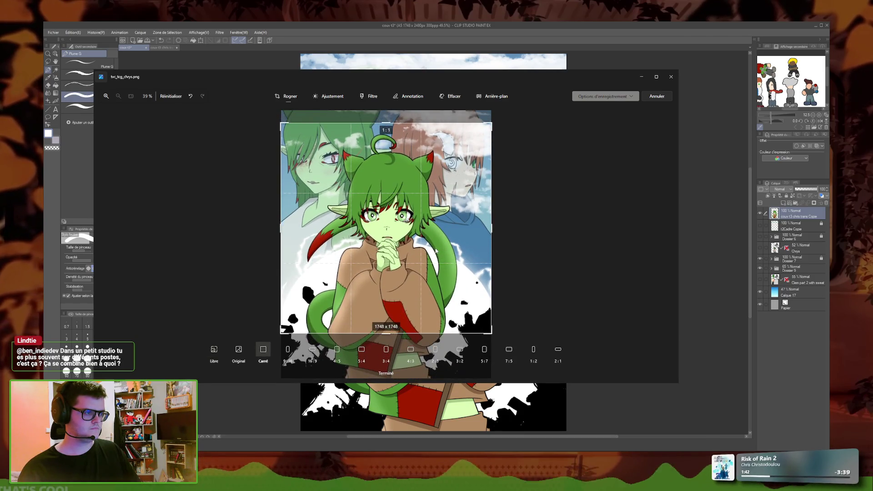
left_click(605, 96)
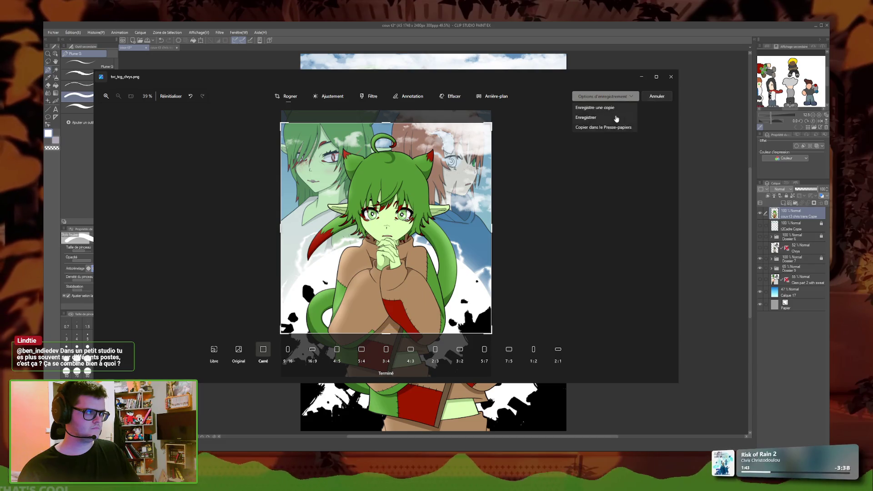
left_click(610, 118)
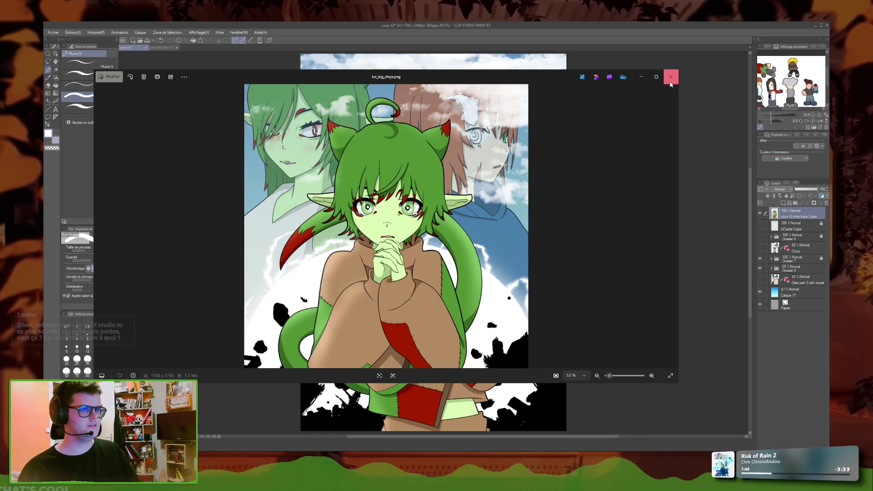
left_click(670, 77)
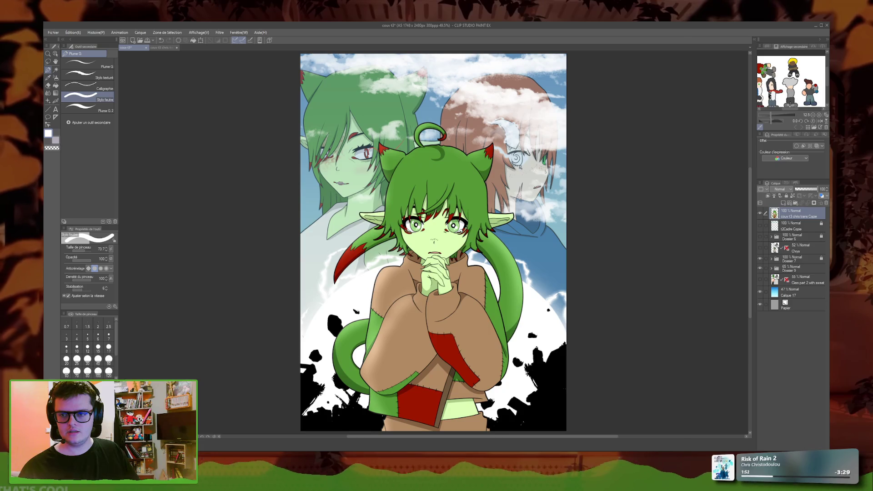
Step: Crop tvc_tcg_clémentine.png to a 2700 x 2700 square, save it, then quit Clip Studio Paint
left_click(161, 48)
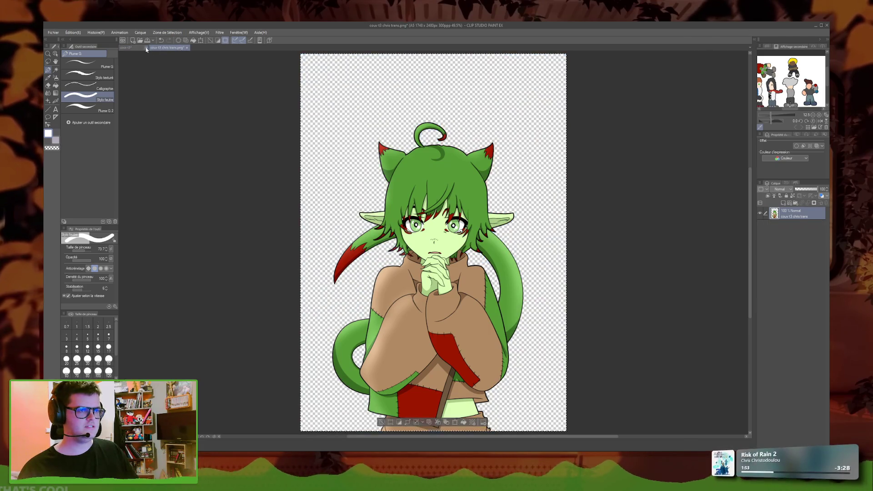
left_click(130, 47)
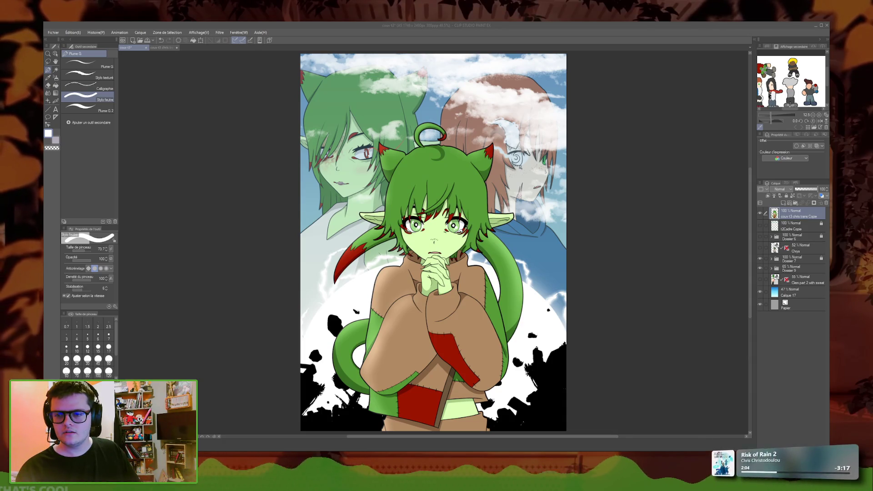
left_click(365, 209)
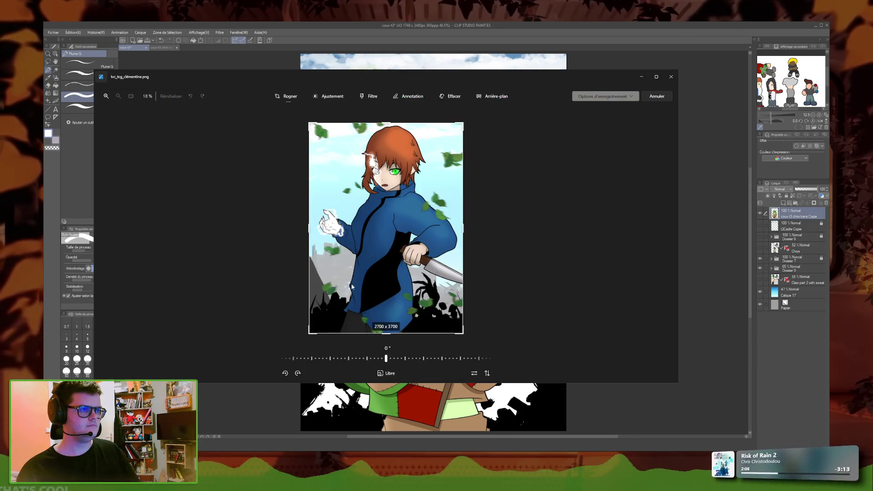
left_click(263, 350)
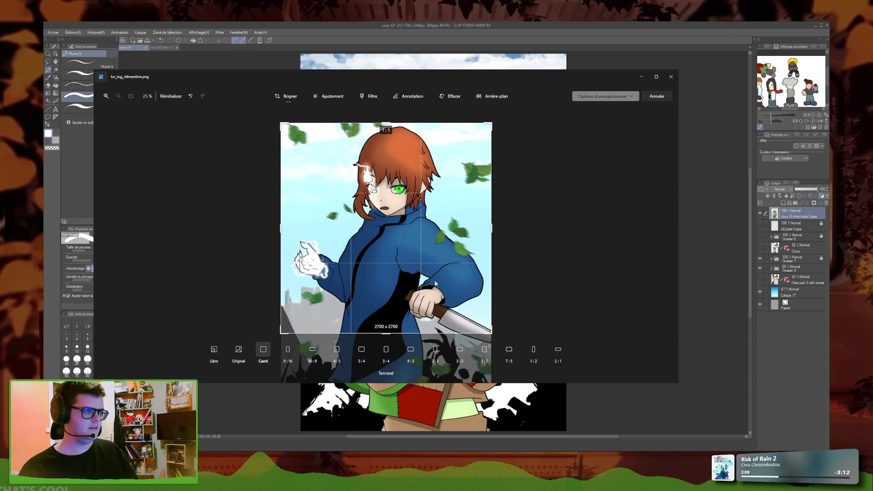
left_click(610, 97)
left_click(608, 119)
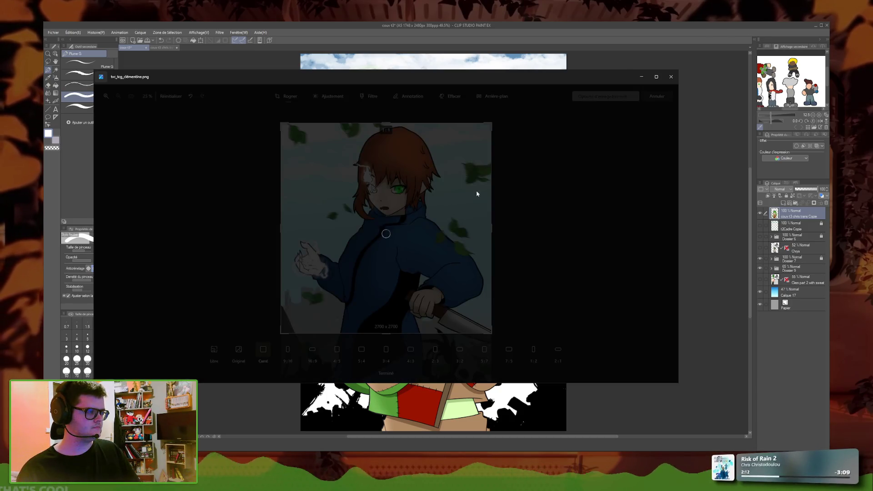
left_click(671, 77)
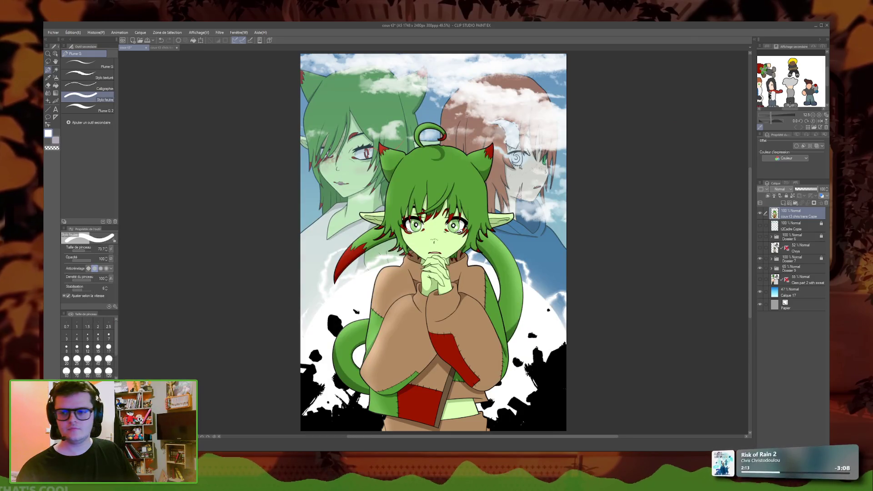
left_click(827, 25)
left_click(444, 180)
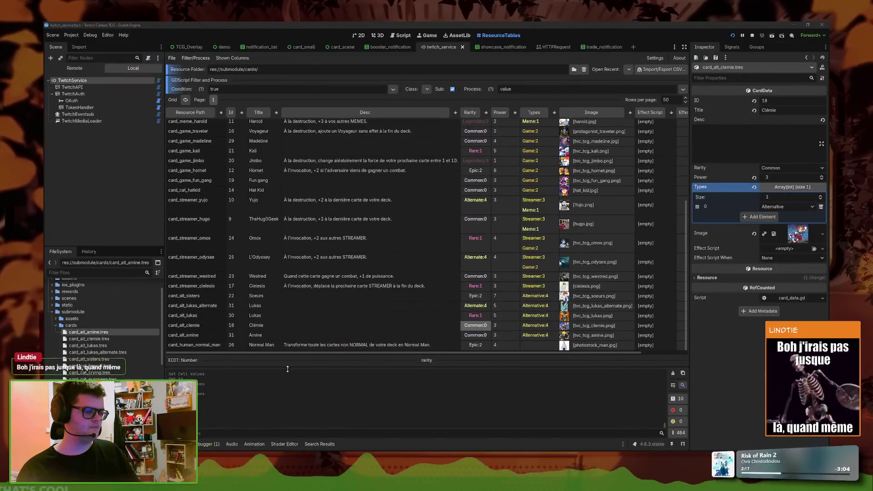
Step: Duplicate card_alt_amine.tres as card_alt_clementine.tres
right_click(84, 337)
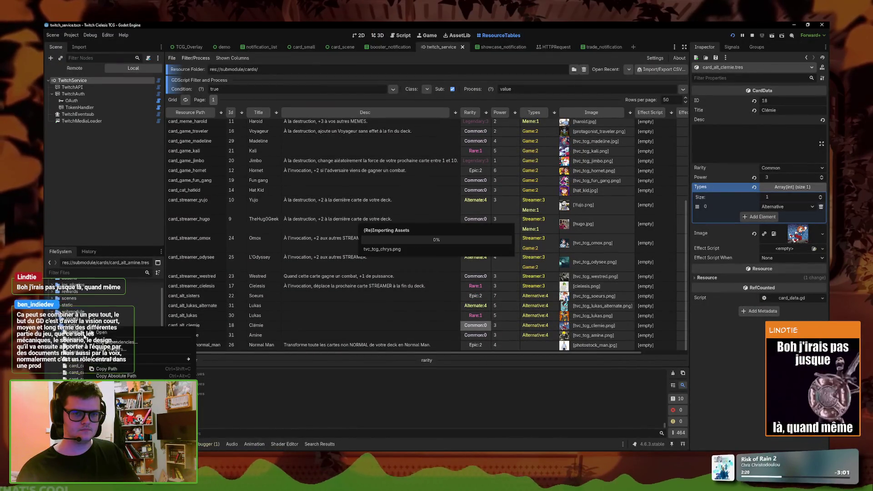
left_click(104, 401)
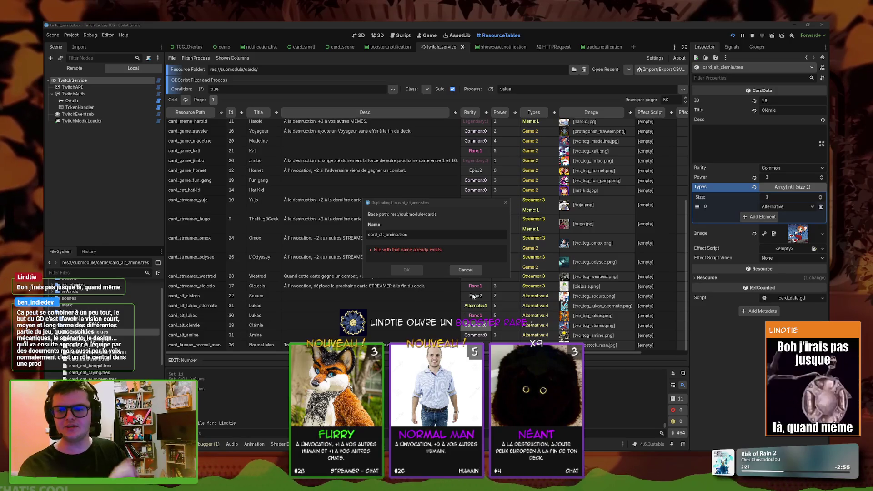
left_click(403, 235)
key("BackSpace")
key("BackSpace")
key("BackSpace")
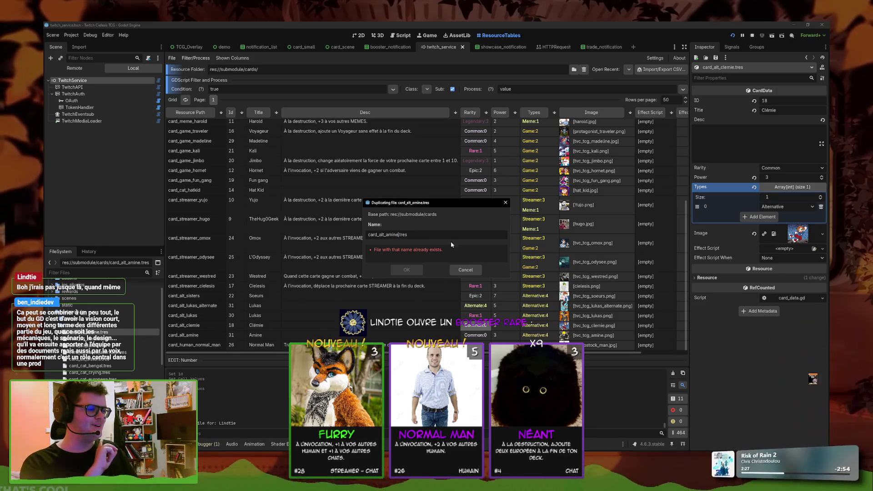
key("BackSpace")
key("BackSpace")
key("BackSpace")
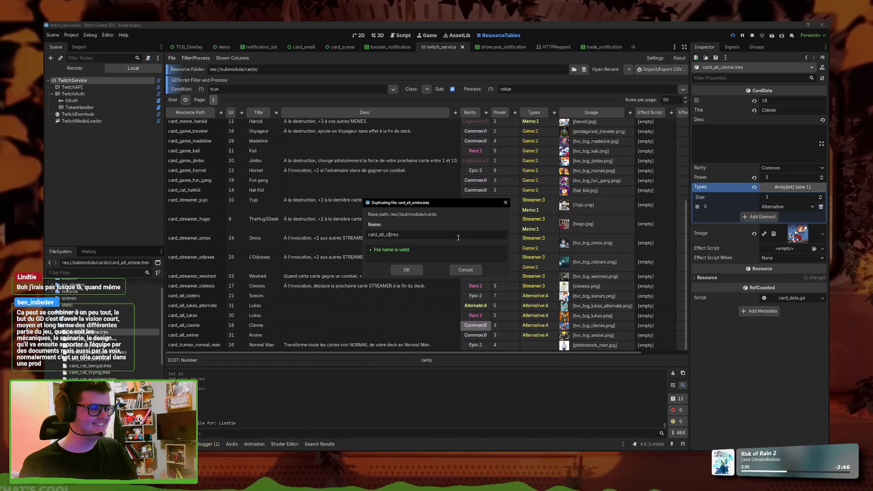
key("Return")
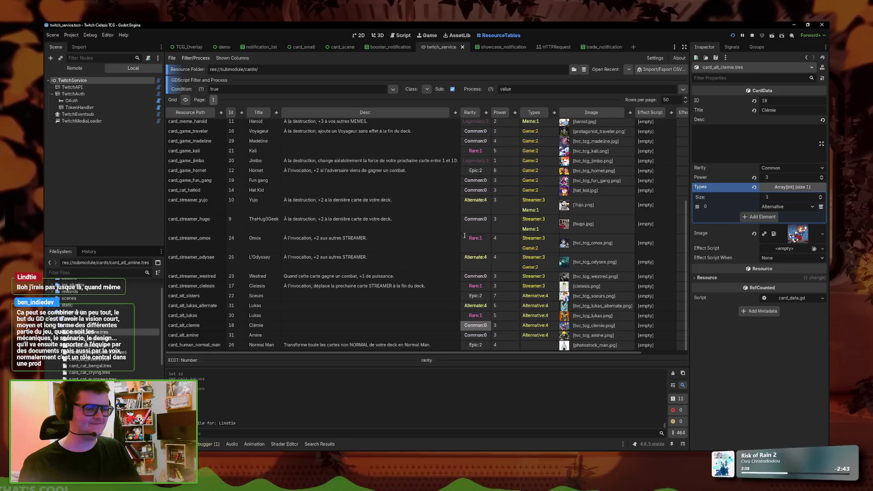
Step: Load the clémentine texture as the card image and set the rarity to Legendary
left_click(822, 202)
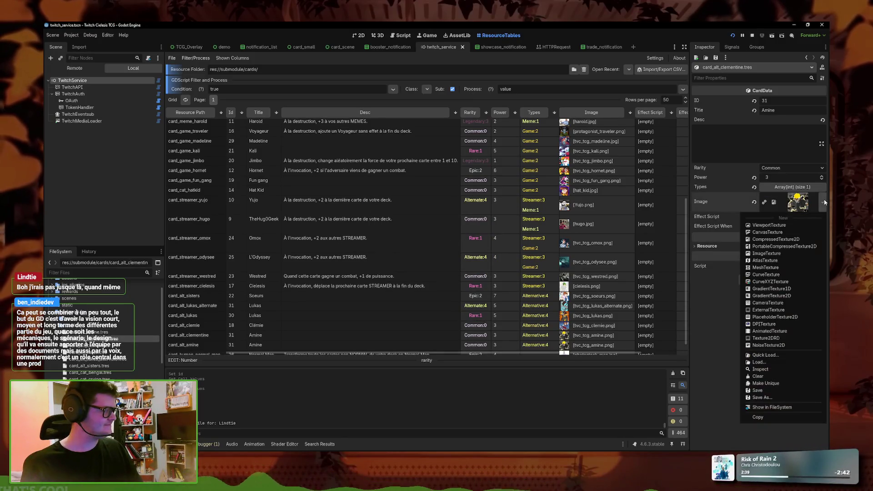
left_click(764, 355)
type("clém")
key("Return")
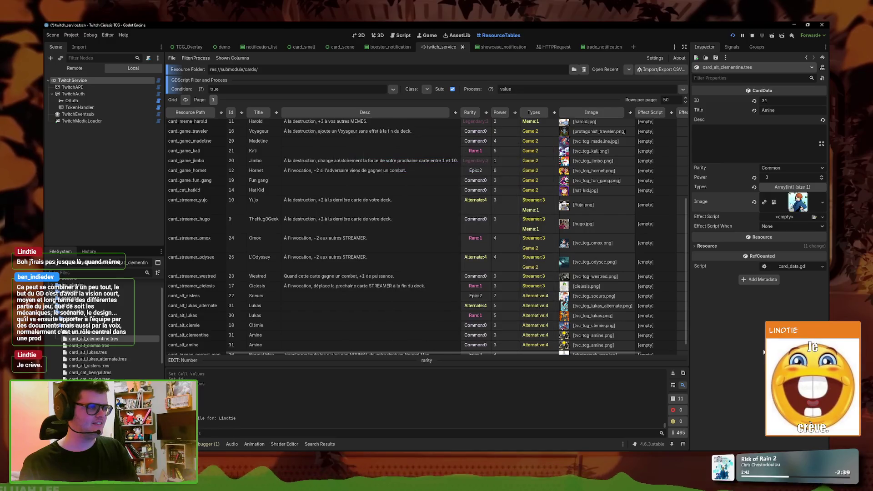
left_click(793, 168)
left_click(791, 201)
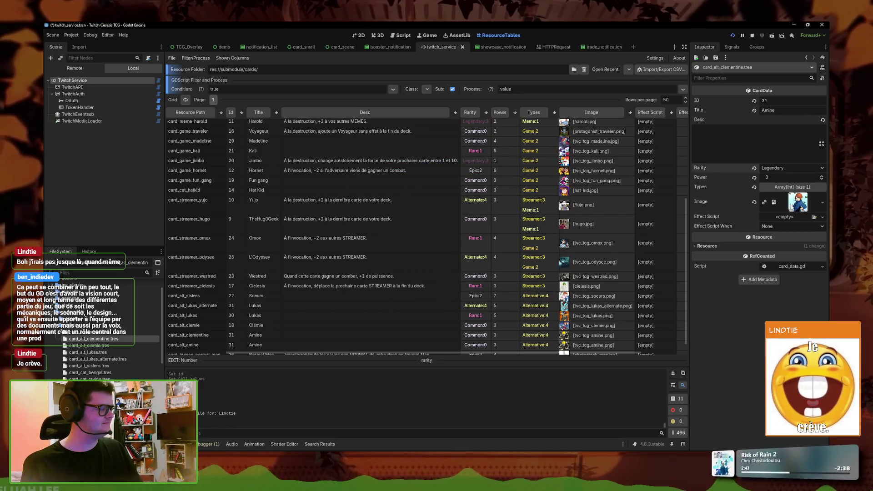
Step: Set the card's ID to 32 and its title to Clémentine, then save
left_click(752, 148)
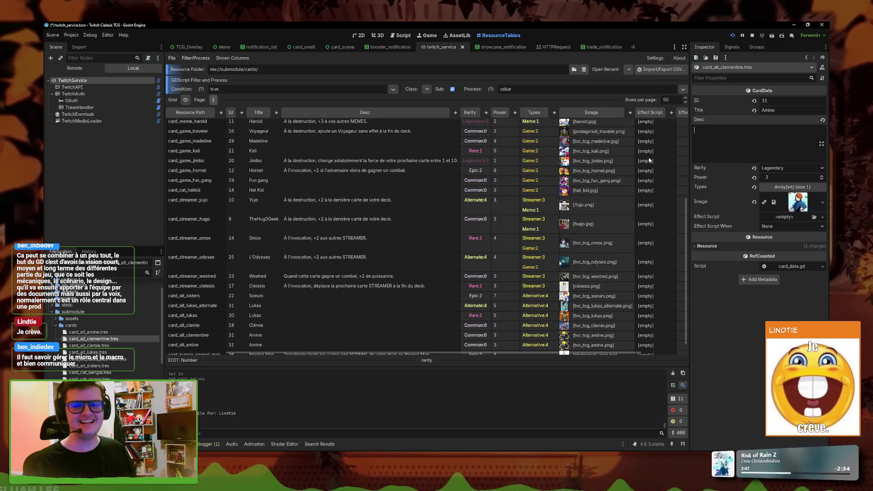
left_click(768, 101)
type("32")
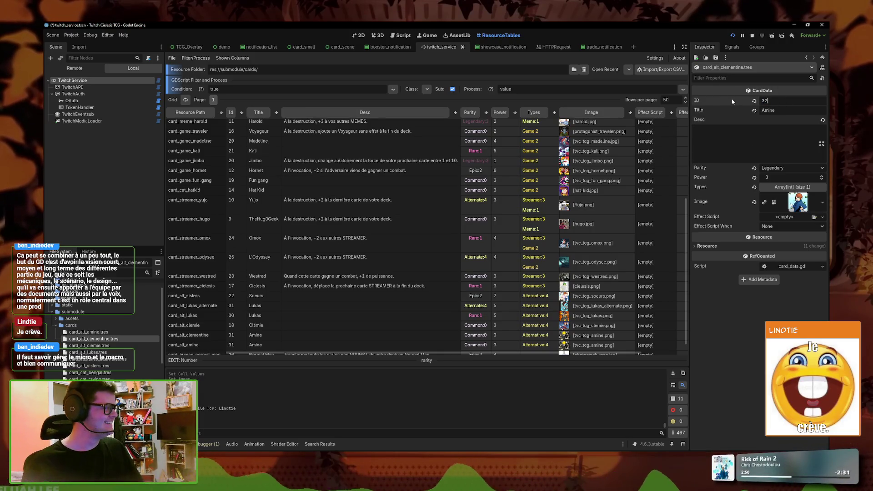
key("Tab")
type("Clémentine")
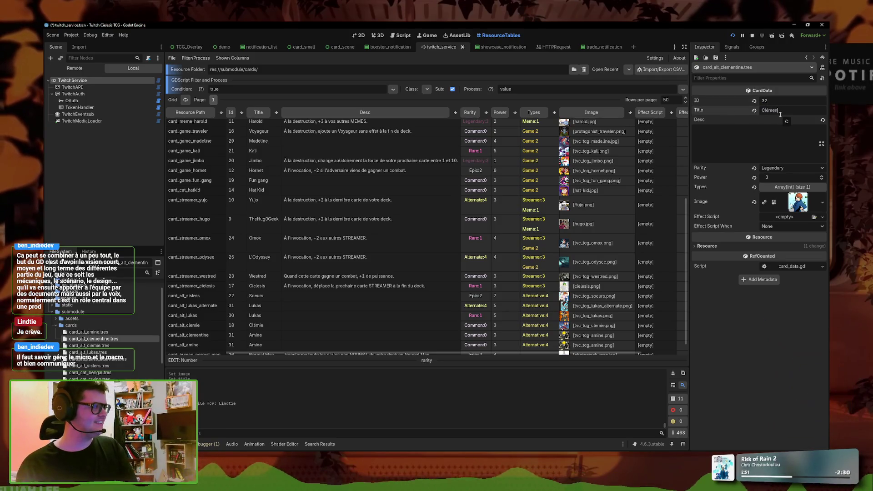
key("ctrl+s")
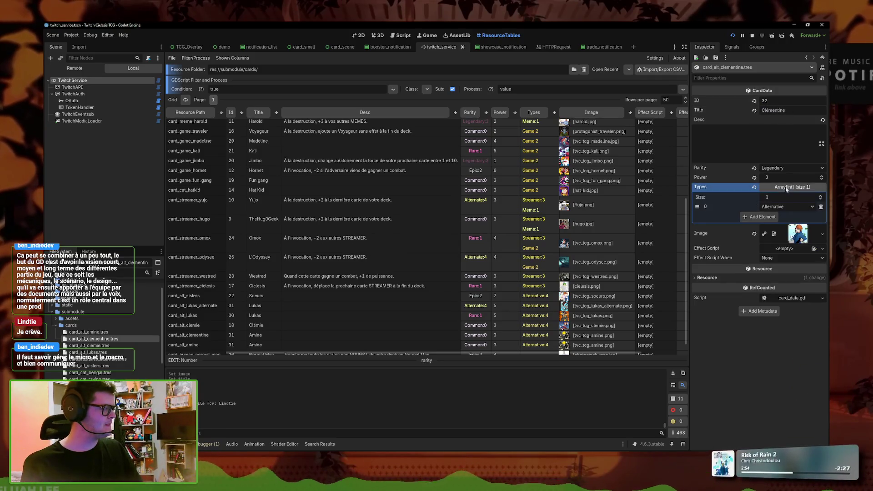
right_click(107, 339)
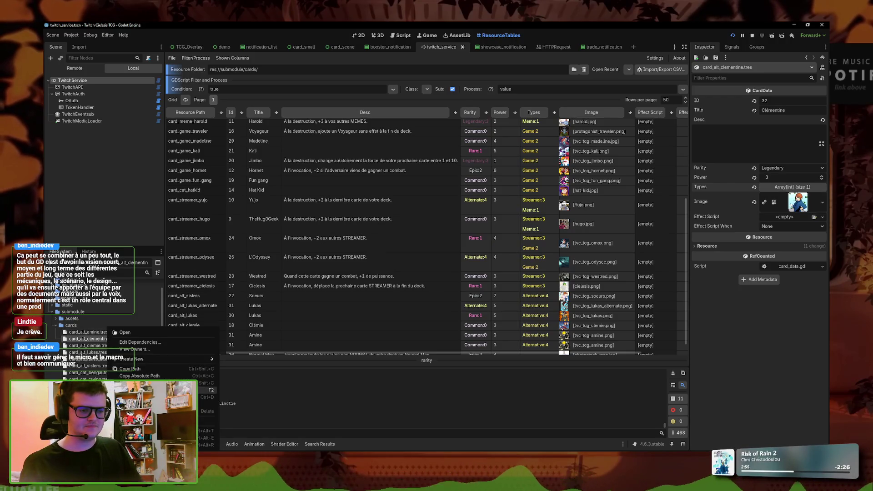
Step: Duplicate the Clémentine card as card_alt_chrys.tres
left_click(204, 396)
double_click(388, 235)
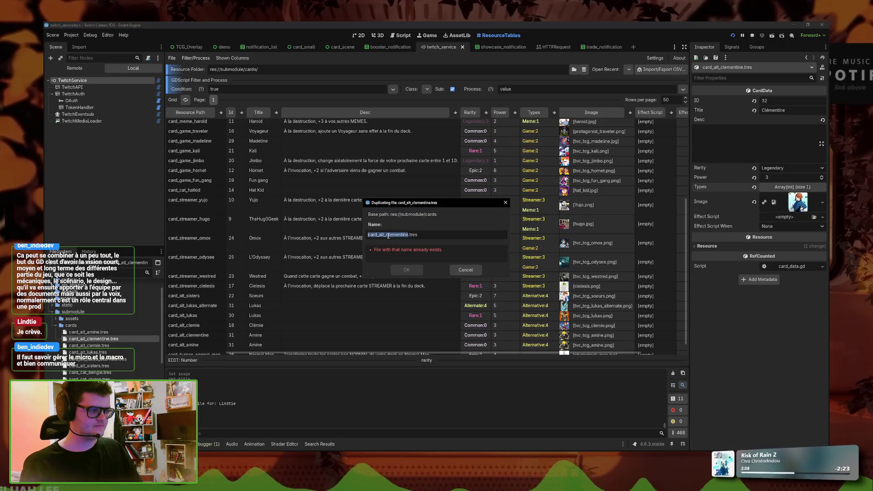
left_click_drag(405, 236, 408, 234)
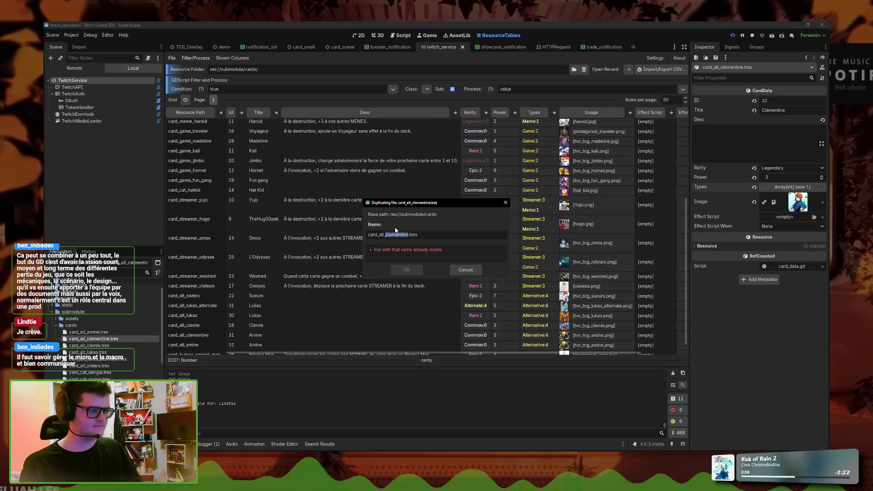
type("chi")
left_click(406, 269)
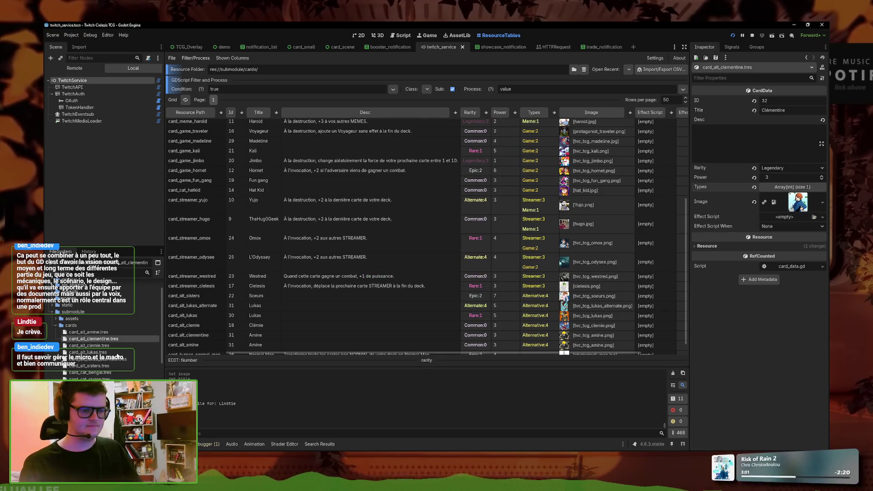
Step: Set the new card's title to Chrysalis and its ID to 33
double_click(794, 112)
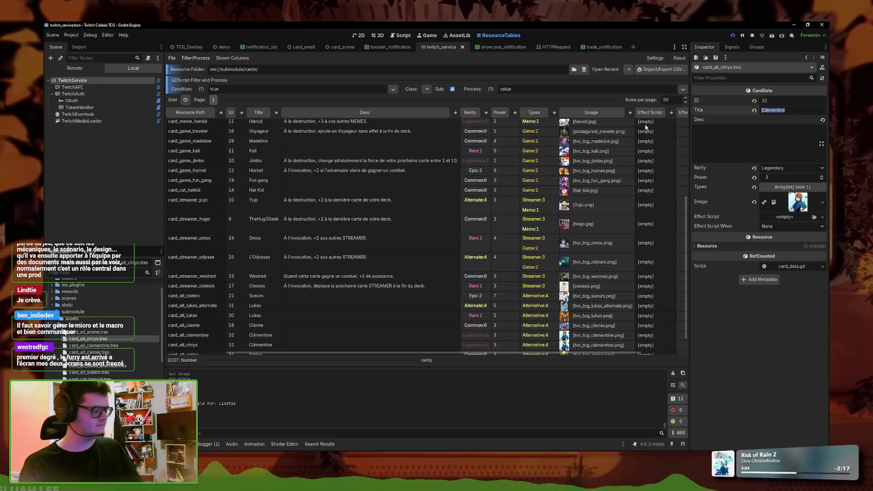
type("Chrysalis")
key("shift+Tab")
type("33")
Step: Quick-load the tvc_tcg_chrys texture as the image, set rarity to Rare, and sort by rarity
left_click(822, 202)
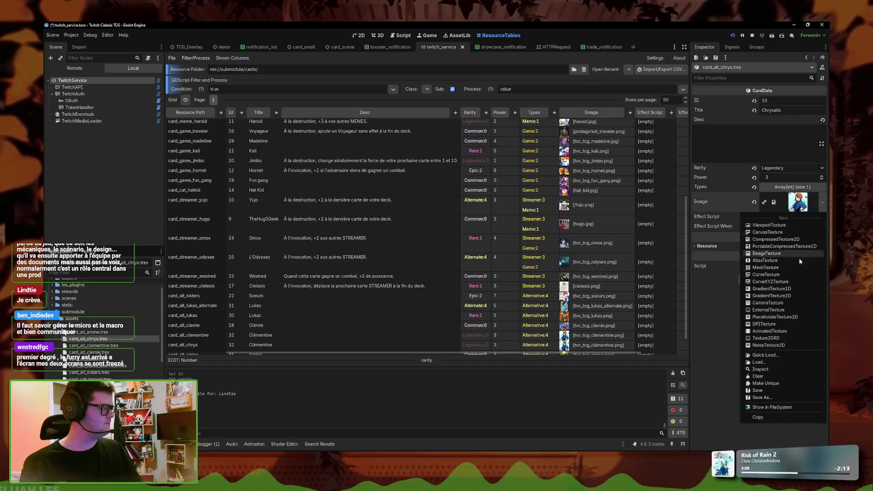
left_click(781, 346)
type("chrt")
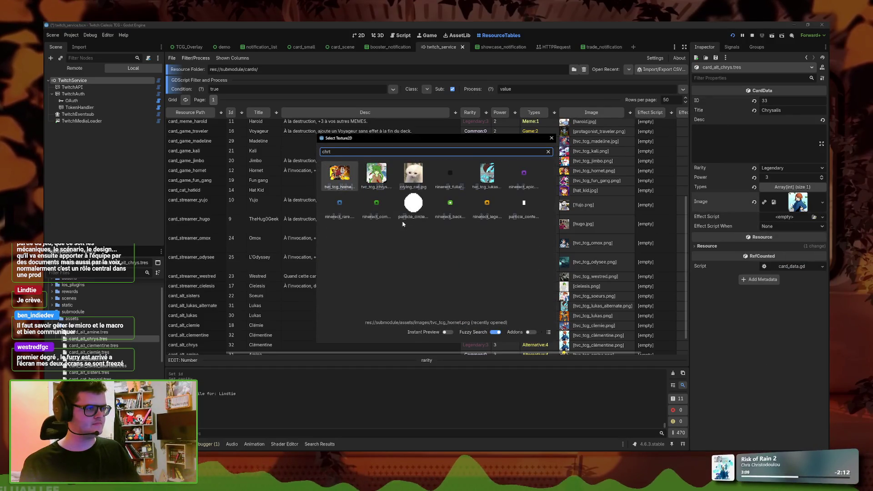
key("BackSpace")
type("y")
key("Return")
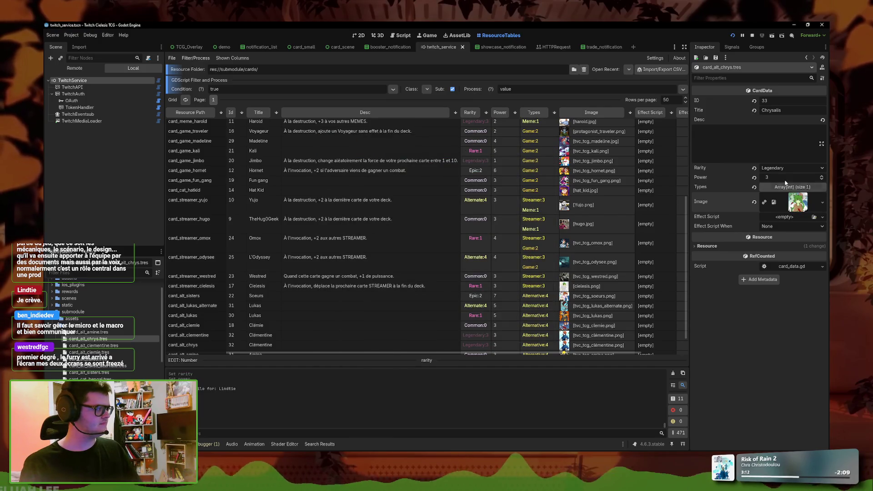
left_click(791, 168)
left_click(785, 187)
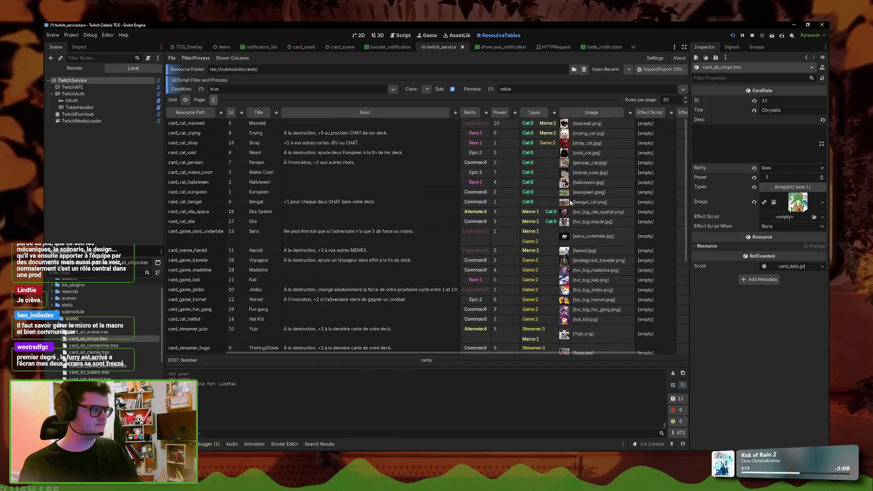
left_click(470, 114)
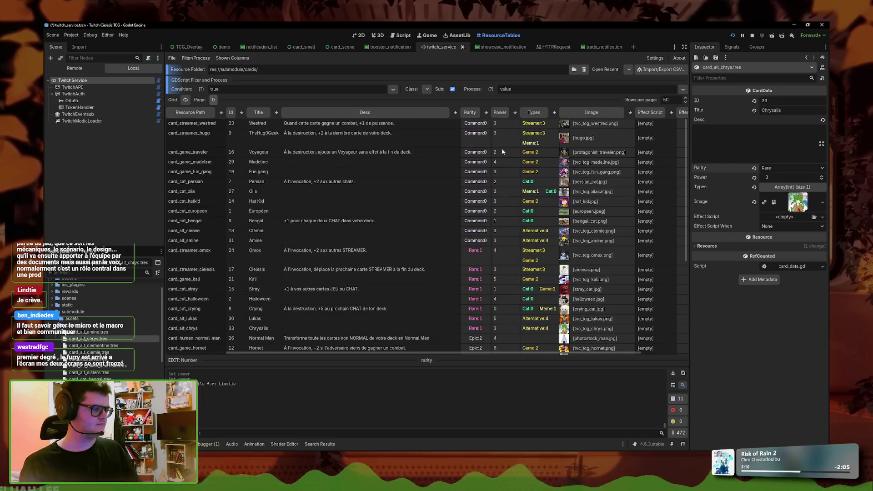
Step: Sort by type, set Chrysalis's power to 5 and Clémentine's to 8, save, and run the project
left_click(531, 114)
scroll(530, 273, "down", 5)
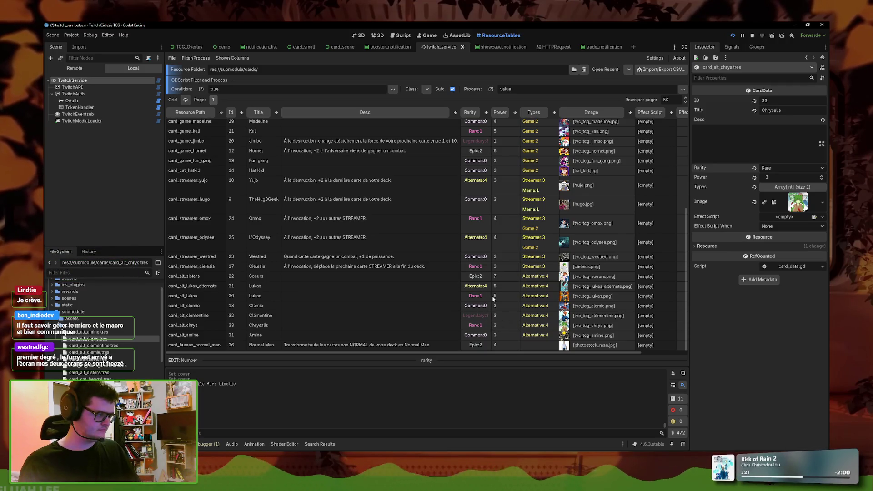
key("ctrl+s")
left_click(780, 143)
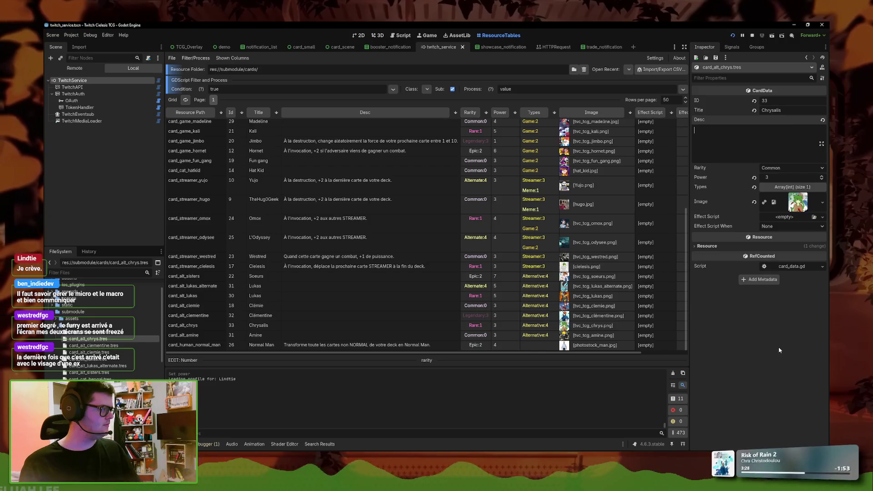
left_click(821, 177)
left_click(821, 177)
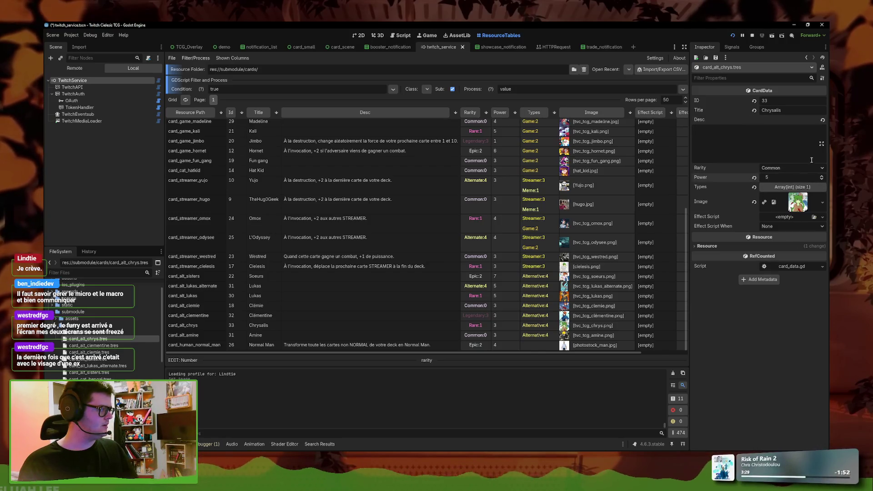
left_click(595, 319)
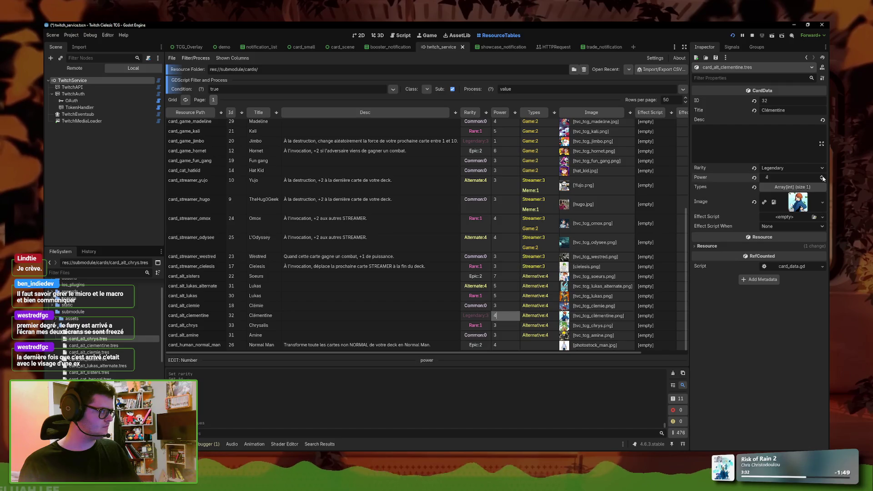
key("ctrl+s")
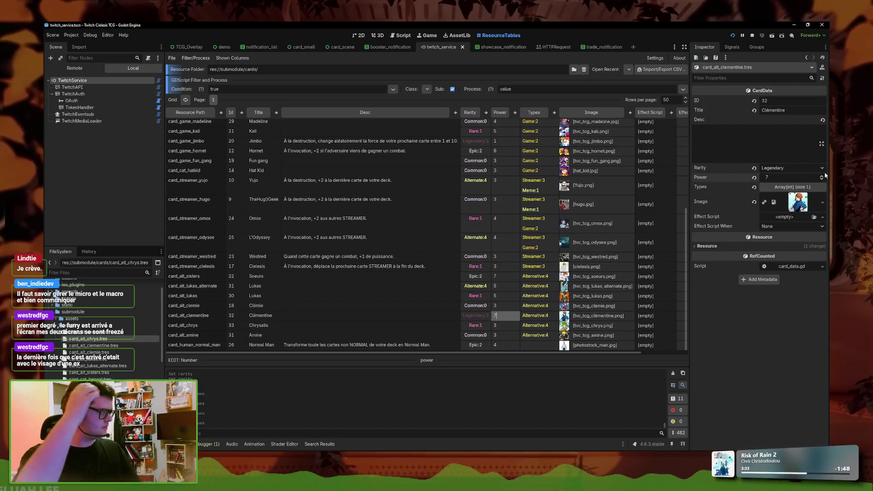
left_click(821, 176)
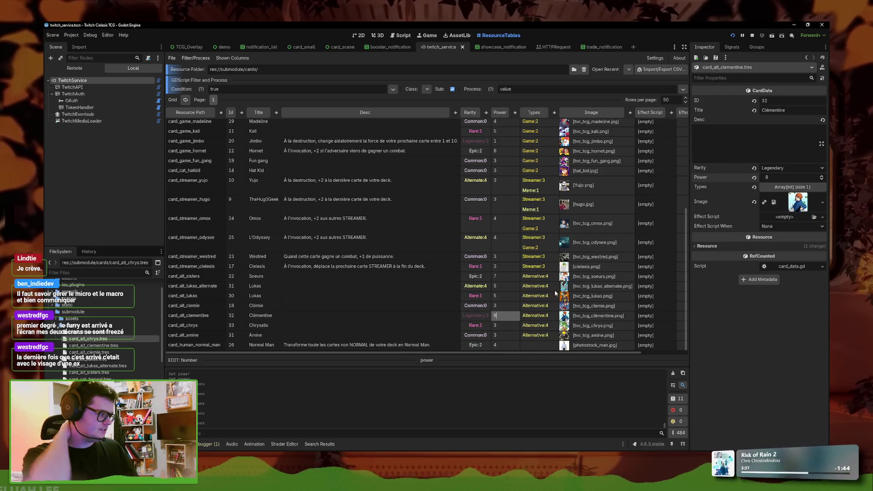
left_click(733, 35)
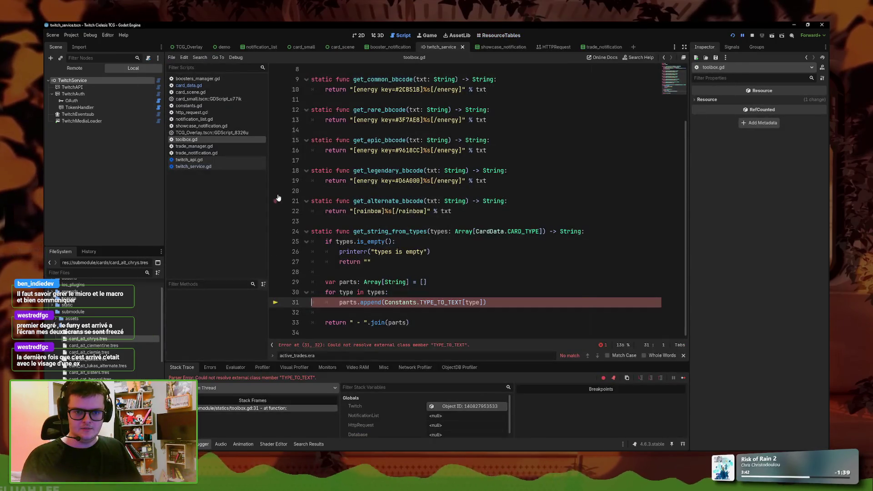
Step: Inspect the failing toolbox.gd line and jump to the TYPE_TO_TEXT definition in constants.gd
left_click(327, 313)
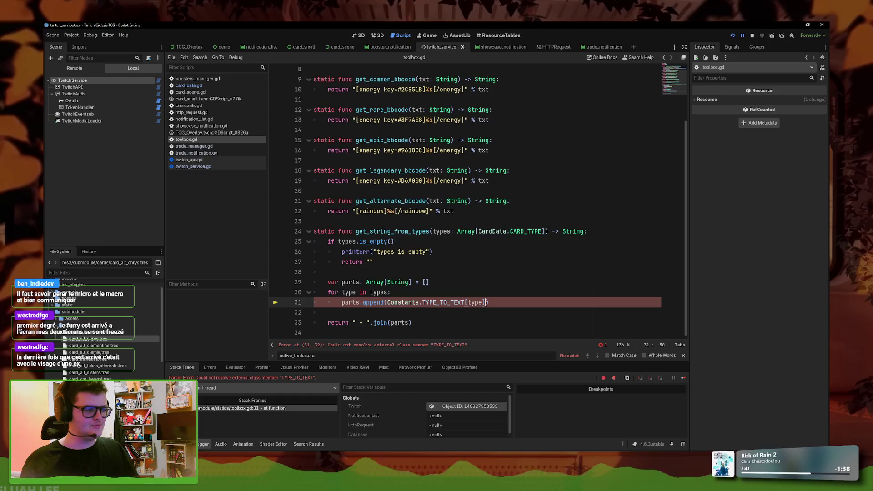
scroll(482, 235, "up", 3)
scroll(482, 235, "down", 3)
key("Up")
key("Up")
key("Up")
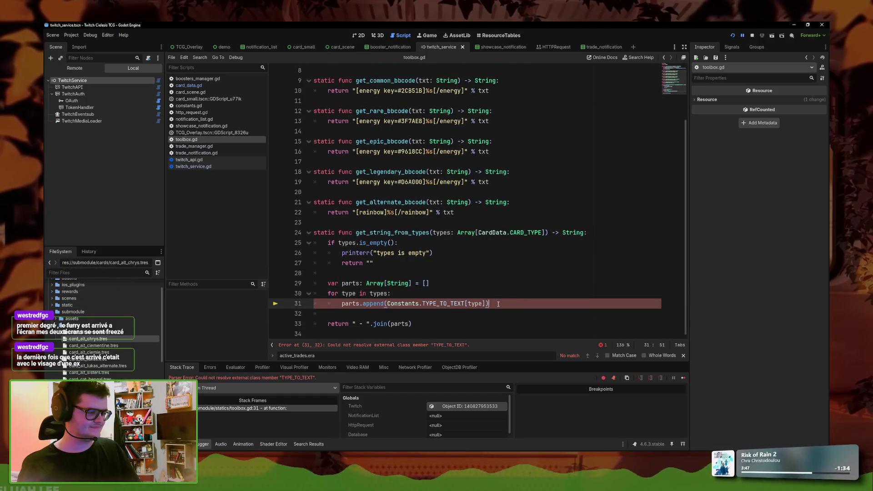
left_click(454, 308)
left_click(450, 302, "ctrl")
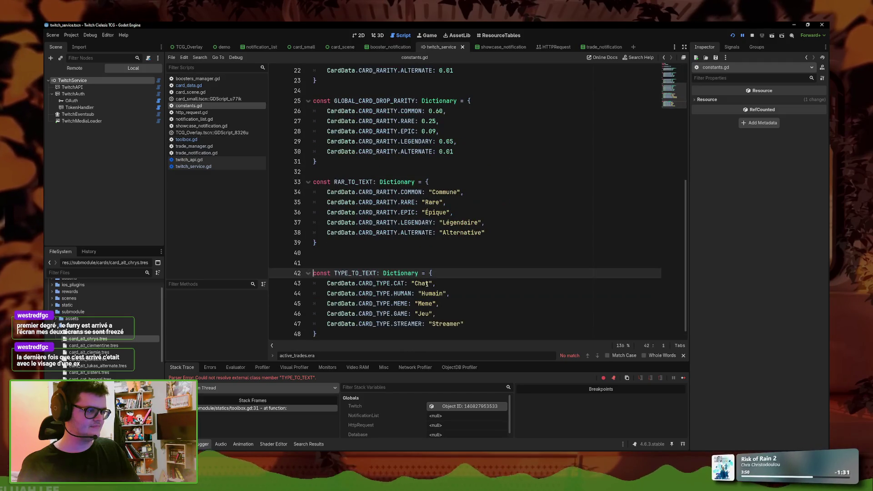
Step: On line 44 replace HUMAN with ALTERNATIVE and "Humain" with "Alternative", save, and rerun the game
left_click(412, 293)
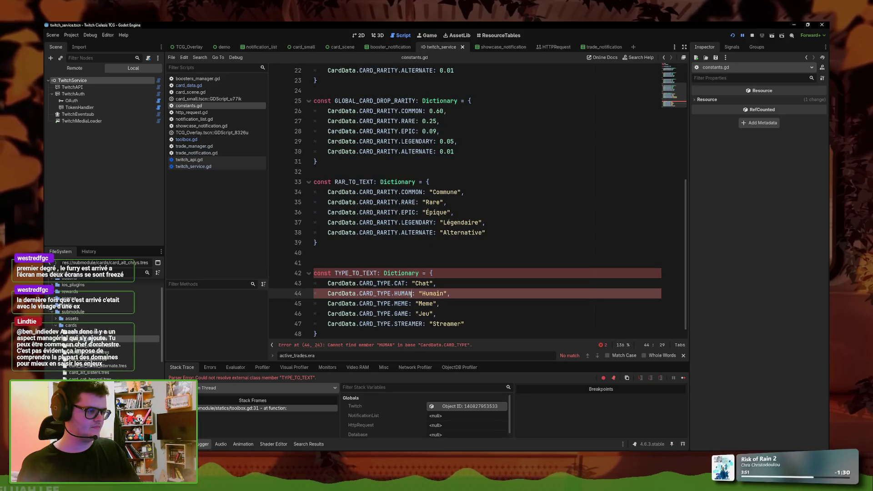
double_click(402, 293)
type("Alter")
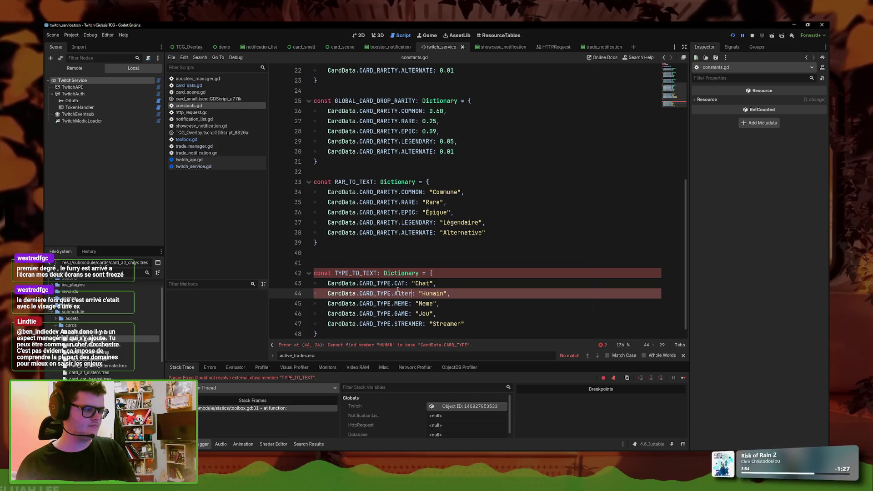
key("Return")
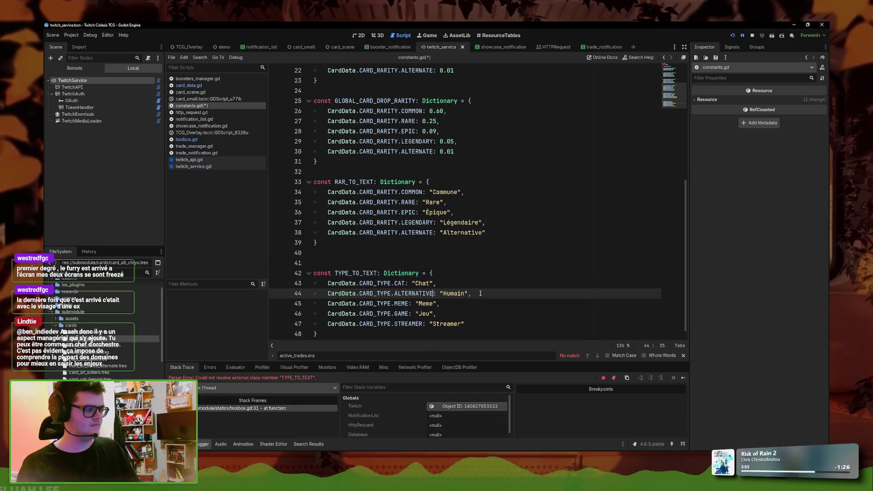
left_click_drag(452, 293, 444, 293)
type("Alternative")
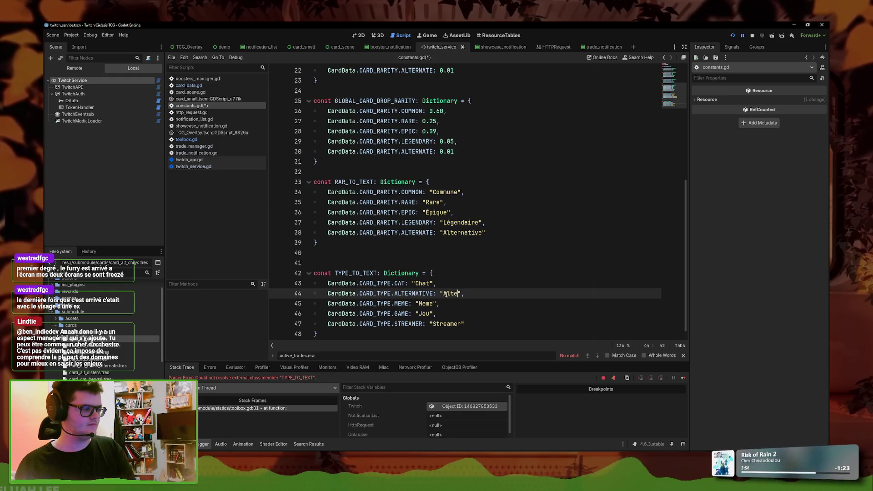
key("ctrl+s")
left_click(731, 36)
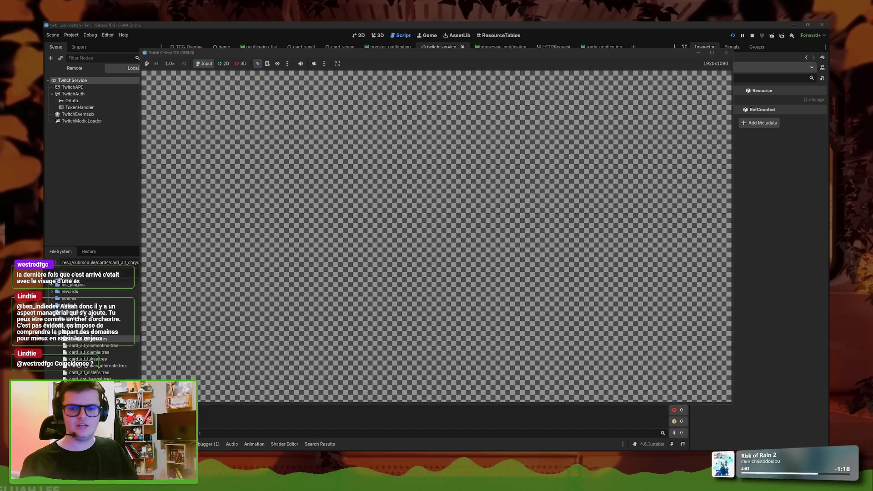
Step: Close the game window, clear the FileSystem filter and go to line 38's Alternative label in constants.gd
left_click(89, 272)
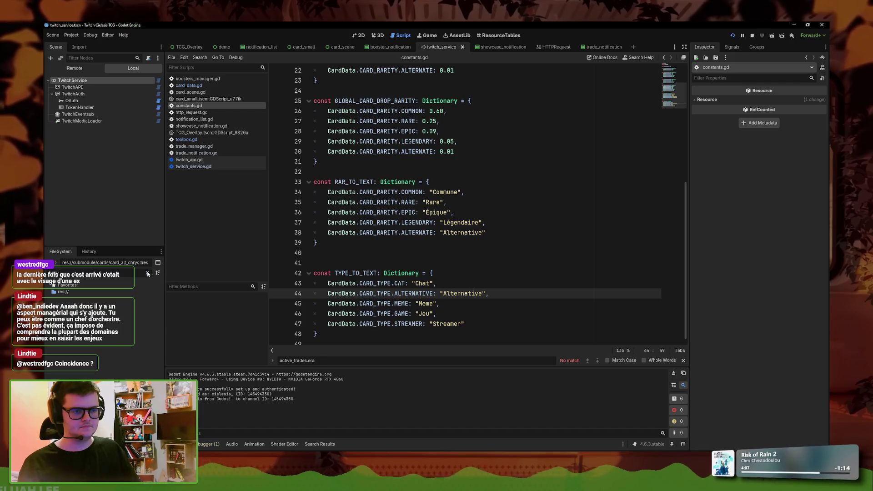
left_click(148, 273)
left_click(436, 254)
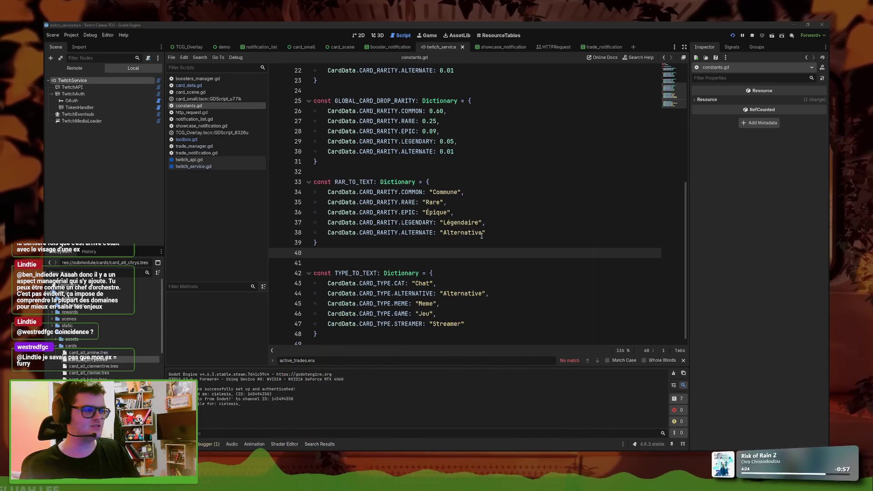
left_click(439, 234)
Step: Replace the 'Alternative' rarity label on line 38 of constants.gd with 'Mythiques'
left_click_drag(483, 233, 443, 233)
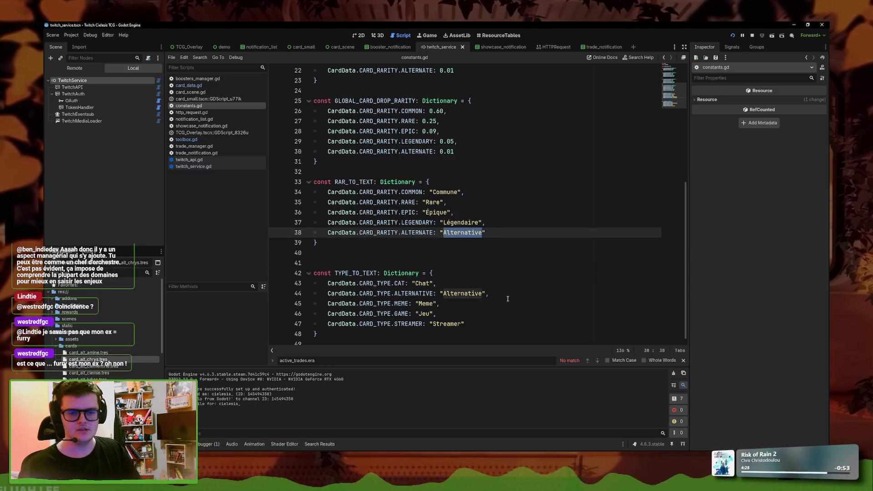
key("BackSpace")
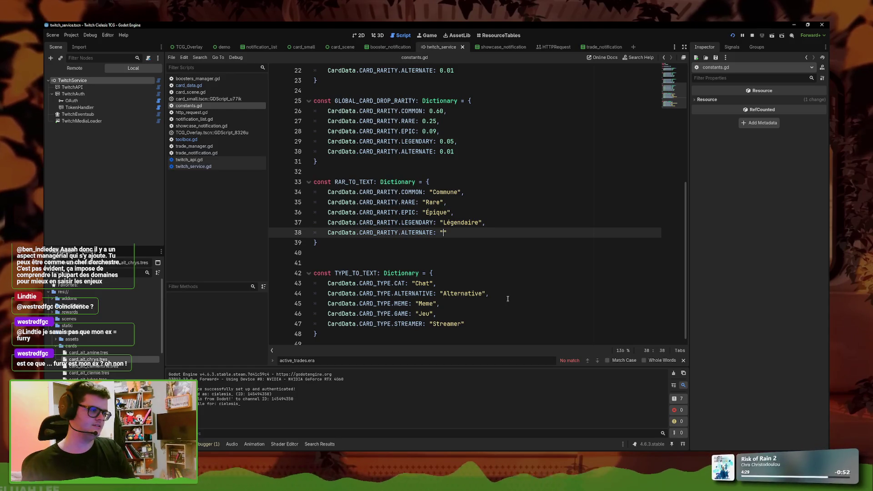
type("Su")
key("BackSpace")
type("Mythiques")
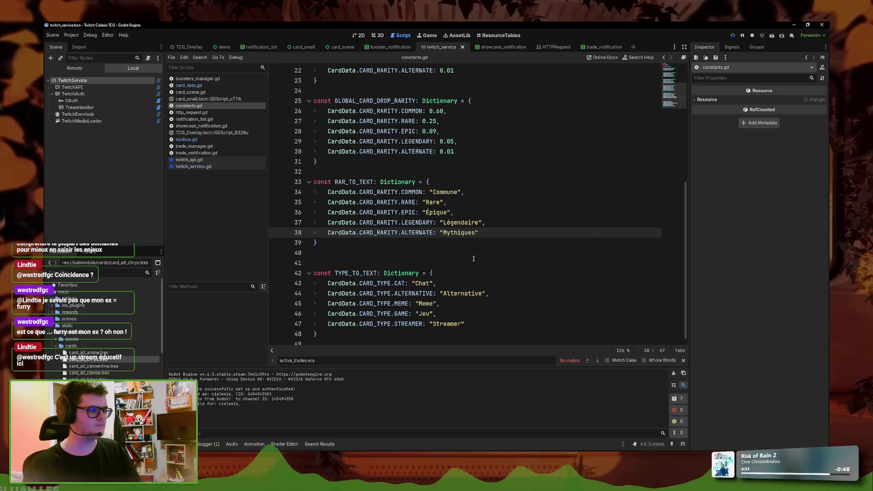
Step: Rename ALTERNATE to MYTHIC in card_data.gd's CARD_RARITY enum and return to constants.gd
left_click(425, 232, "ctrl")
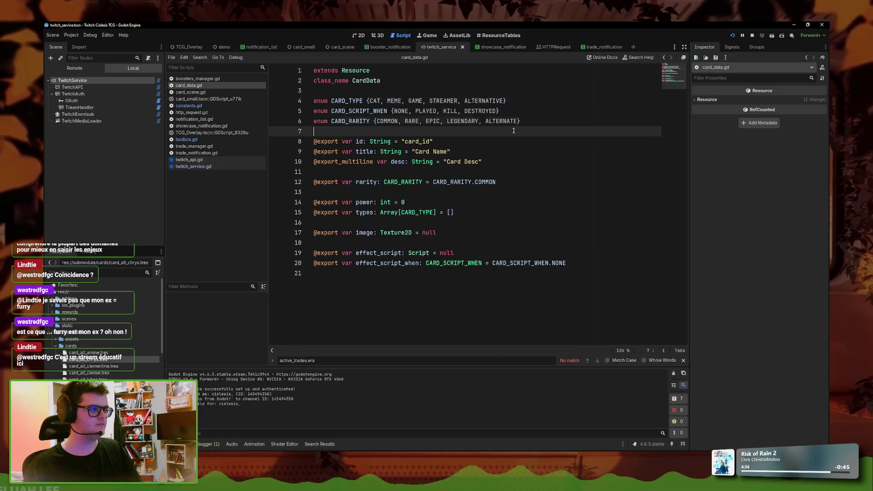
left_click_drag(519, 121, 482, 121)
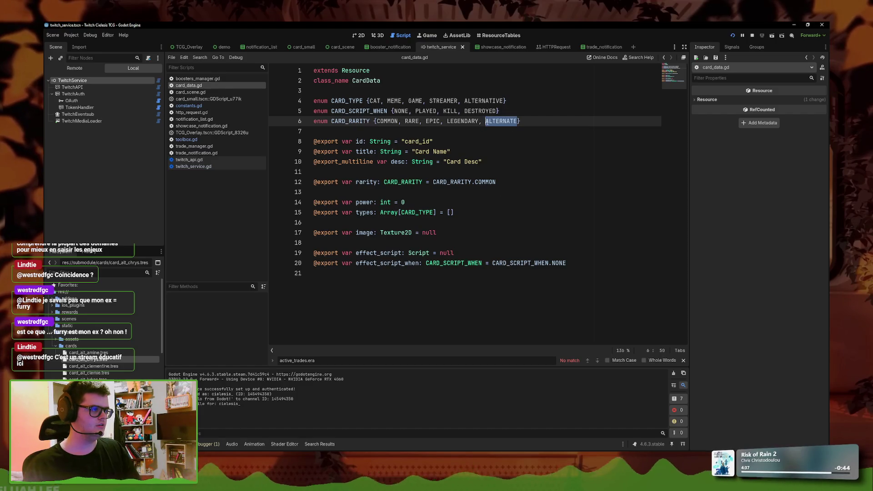
type("MYTHIC")
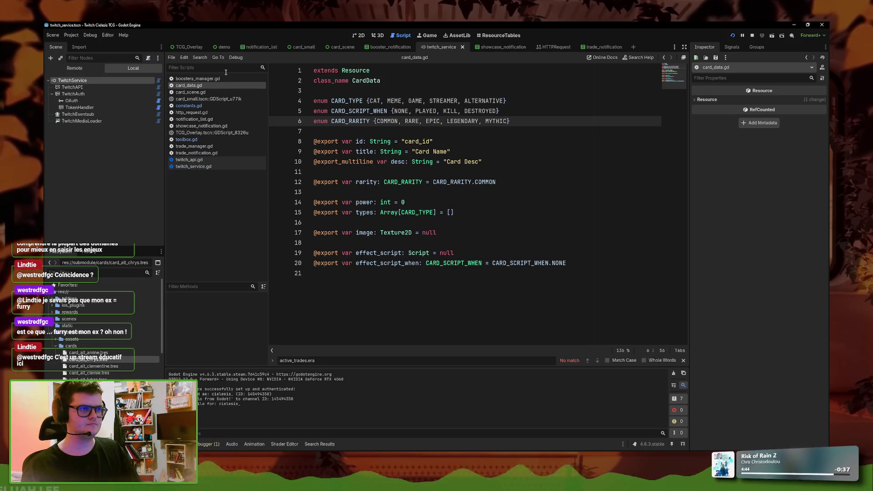
left_click(189, 105)
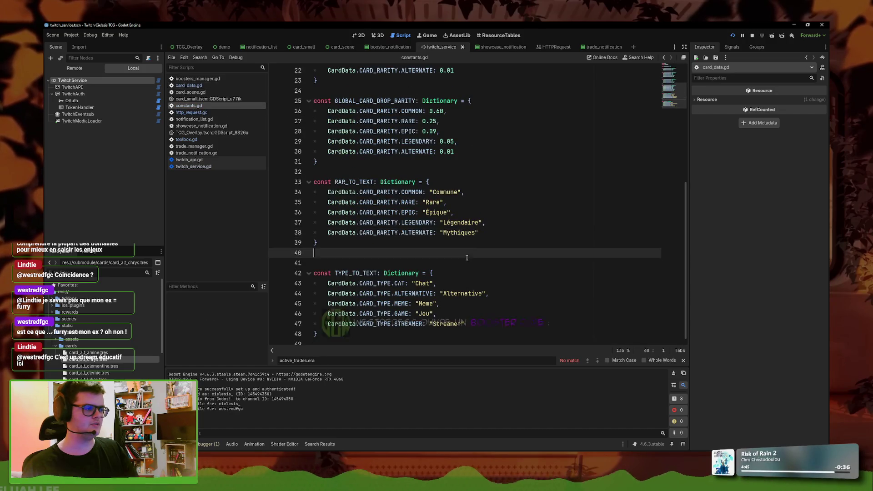
Step: Change ALTERNATE to MYTHIC in constants.gd's rarity-to-text and global drop-rate entries
double_click(422, 233)
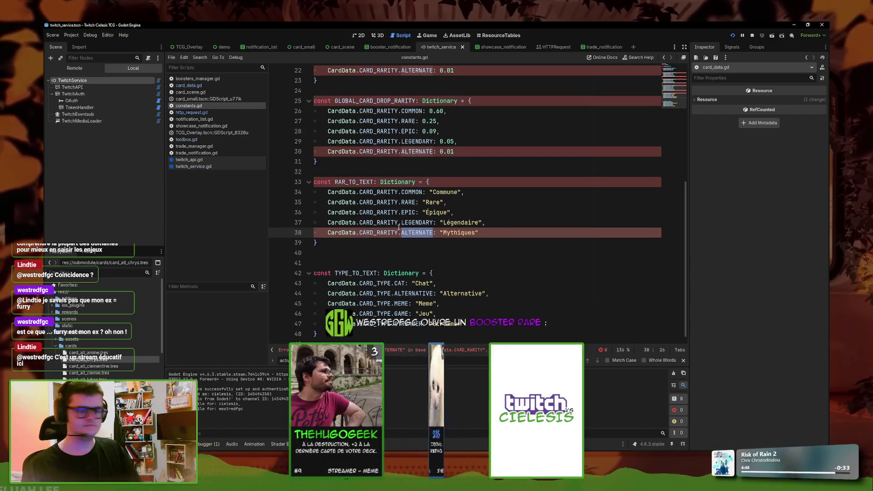
type("M")
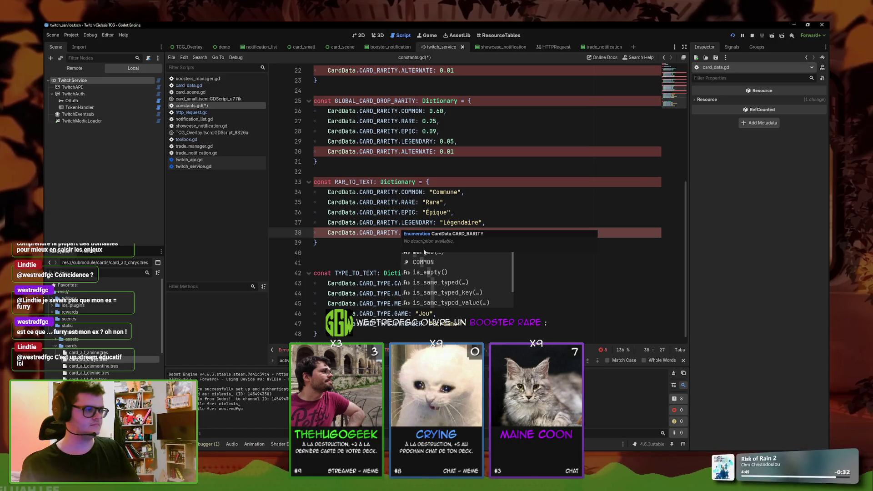
key("Return")
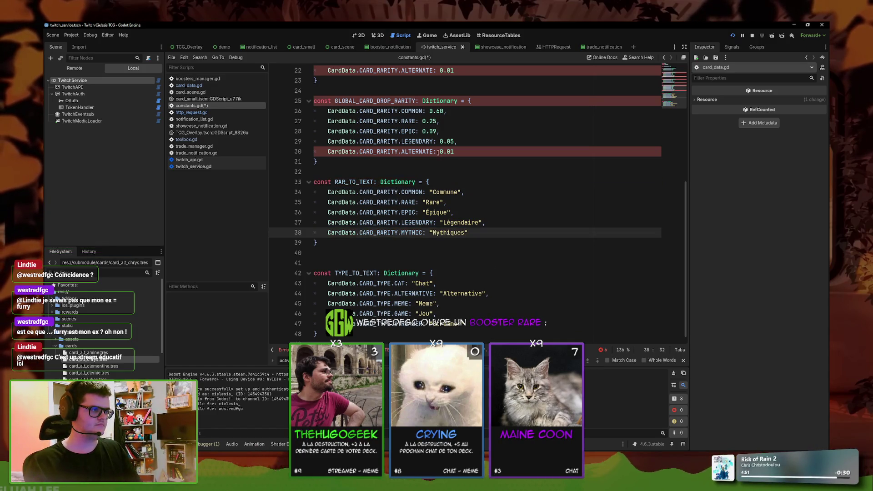
left_click(433, 151)
double_click(409, 152)
type("M")
key("Return")
Step: Change the premium and special drop-rate ALTERNATE entries to MYTHIC and save constants.gd
scroll(409, 151, "up", 3)
double_click(403, 162)
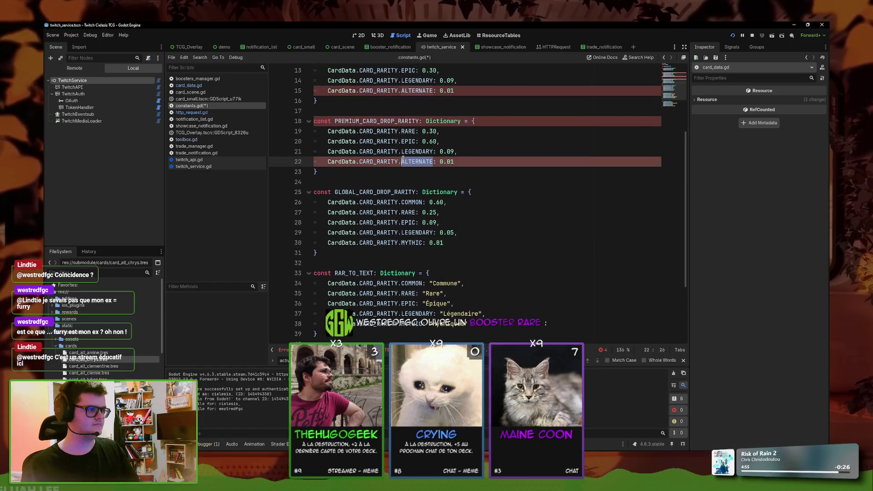
type("M")
key("Return")
scroll(403, 160, "up", 2)
double_click(405, 151)
type("M")
key("Return")
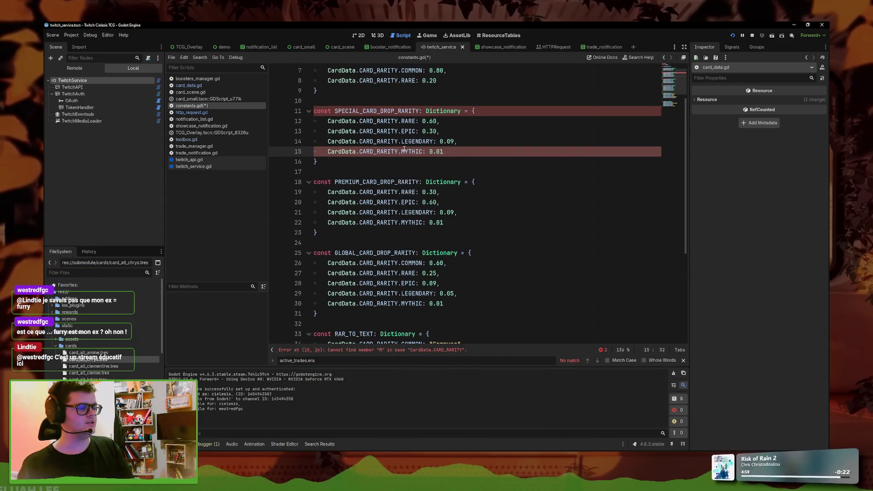
scroll(436, 203, "up", 2)
key("ctrl+s")
scroll(424, 224, "down", 7)
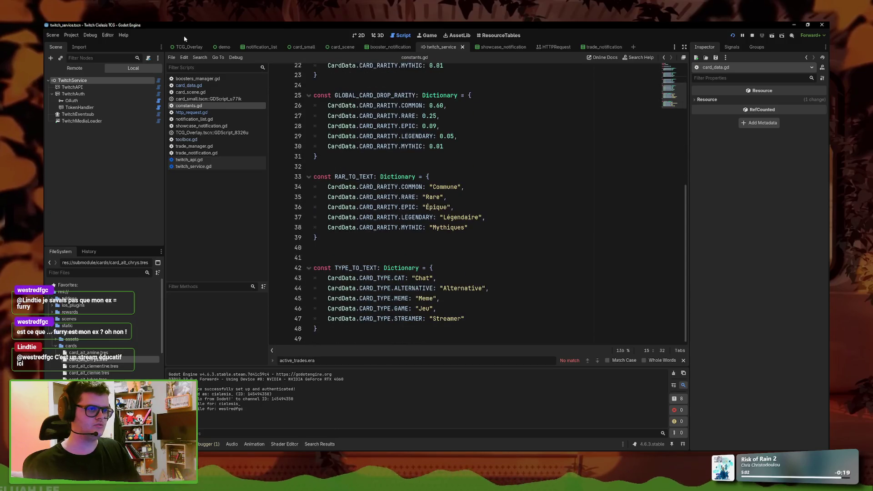
Step: Search the project for ALTERNATE and change both card_scene.gd matches to MYTHIC, then save
left_click(200, 57)
left_click(215, 99)
type("ALTERNATE")
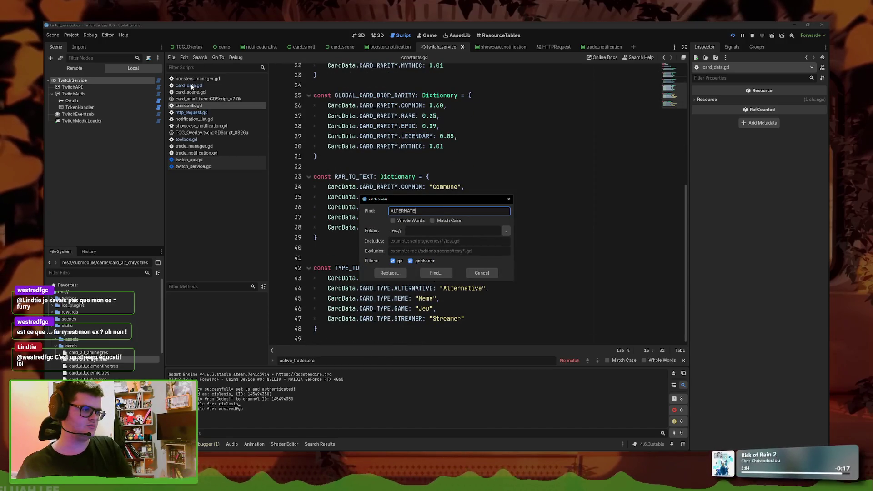
key("Return")
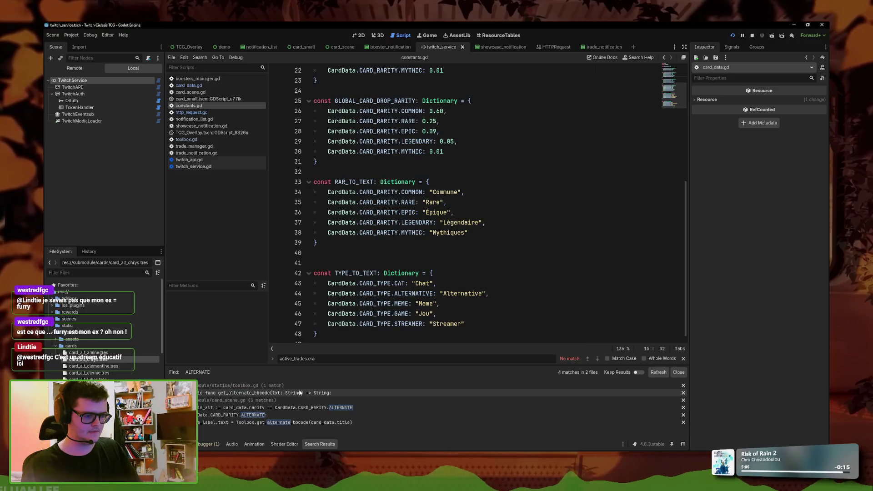
left_click(269, 416)
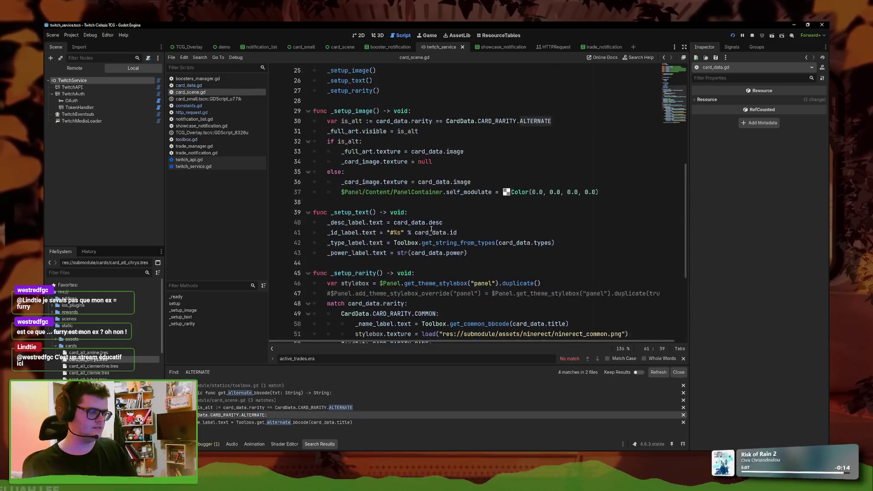
left_click(446, 283)
double_click(445, 283)
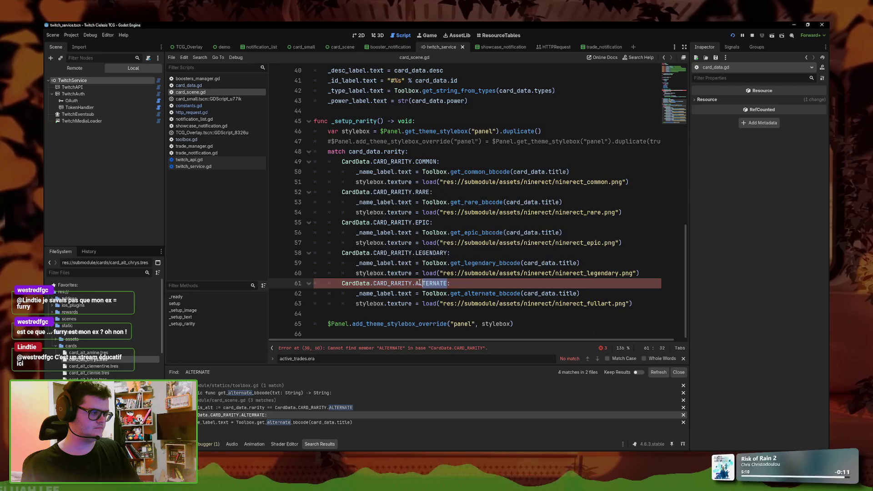
type("MYTHIC")
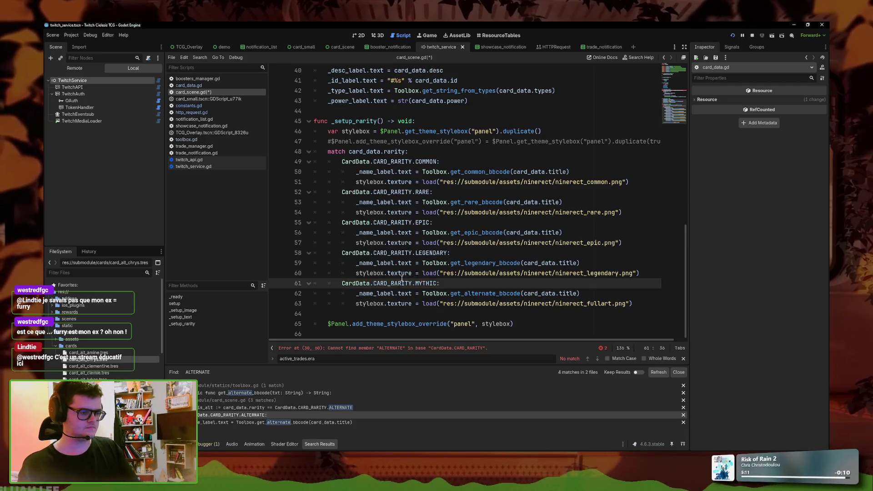
left_click(318, 408)
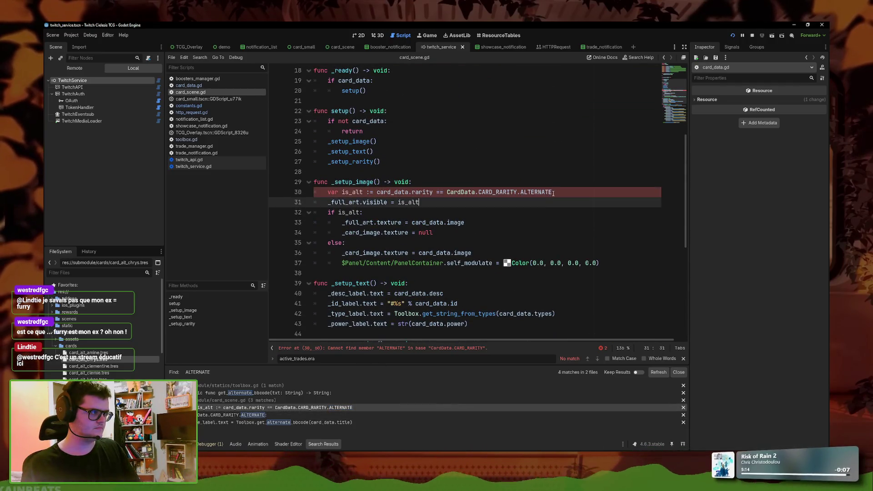
double_click(527, 191)
type("MYTHI")
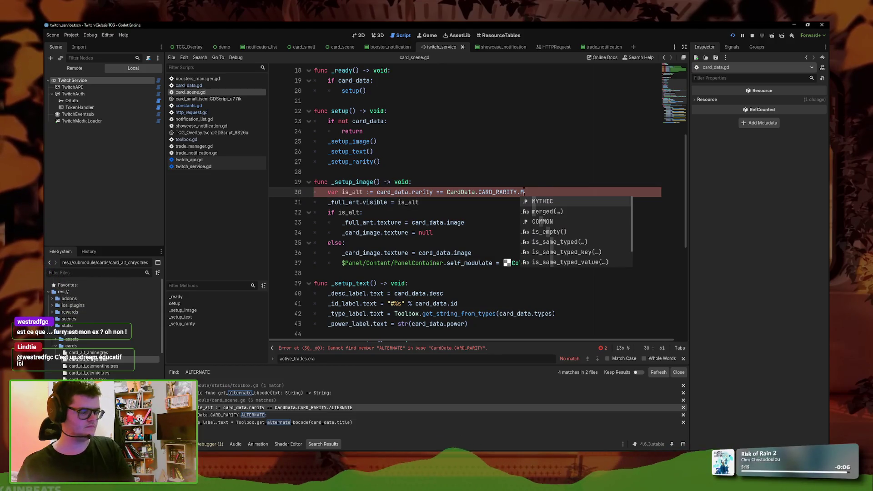
type("C")
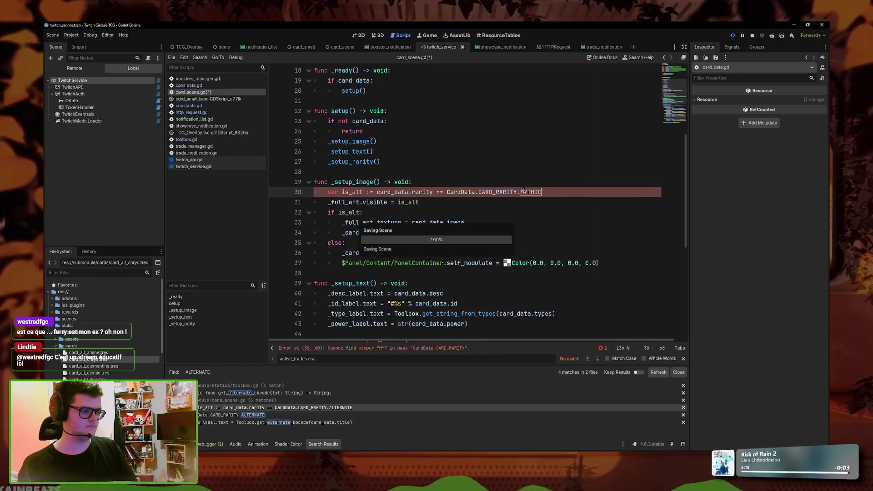
key("ctrl+s")
Step: Rename get_alternate_bbcode to get_mythic_bbcode in toolbox.gd, then bring up the ResourceTables card table
left_click(291, 415)
left_click(291, 422)
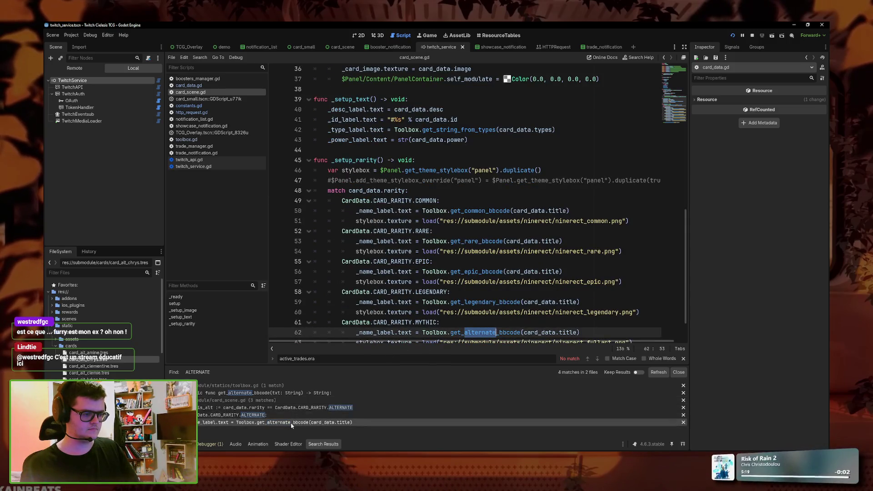
left_click(464, 333)
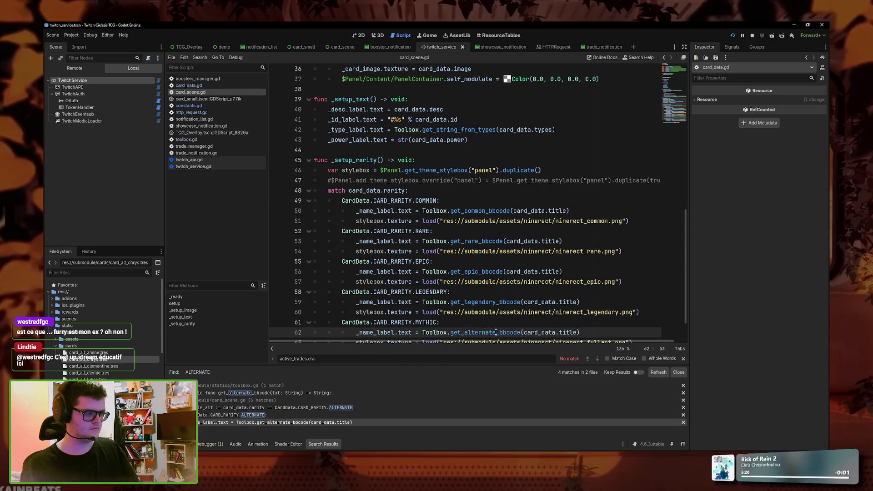
type("mythic")
left_click(463, 333, "ctrl")
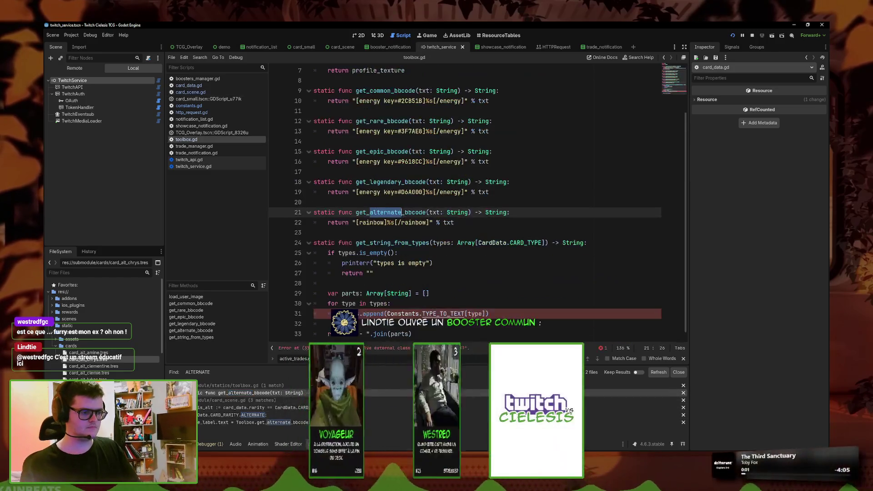
left_click(370, 212)
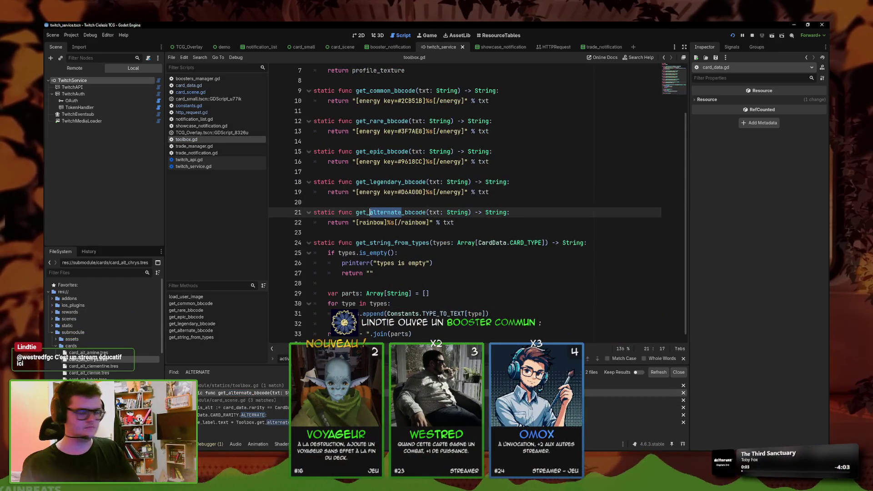
key("Delete")
key("Delete")
key("Delete")
type("mythic")
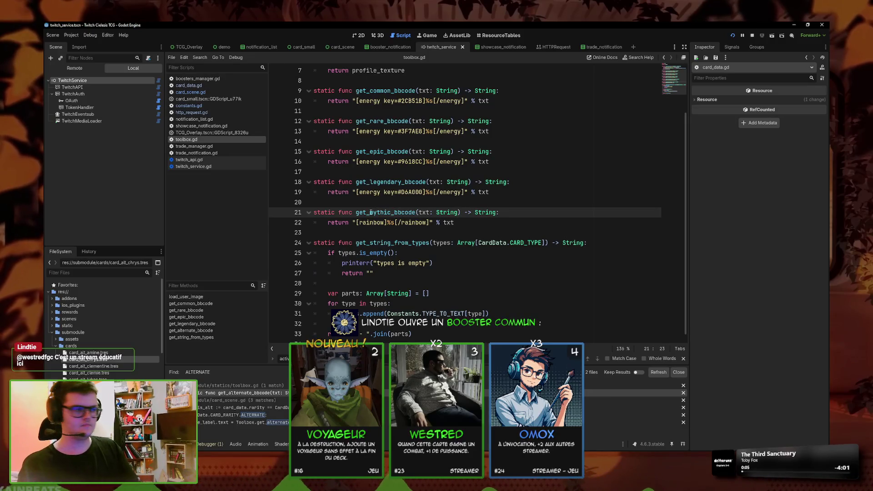
key("Escape")
key("Down")
key("Down")
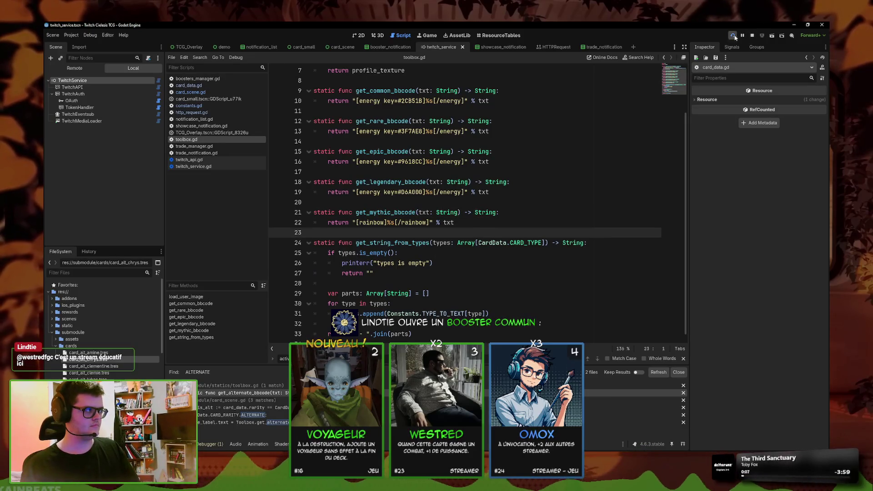
left_click(500, 35)
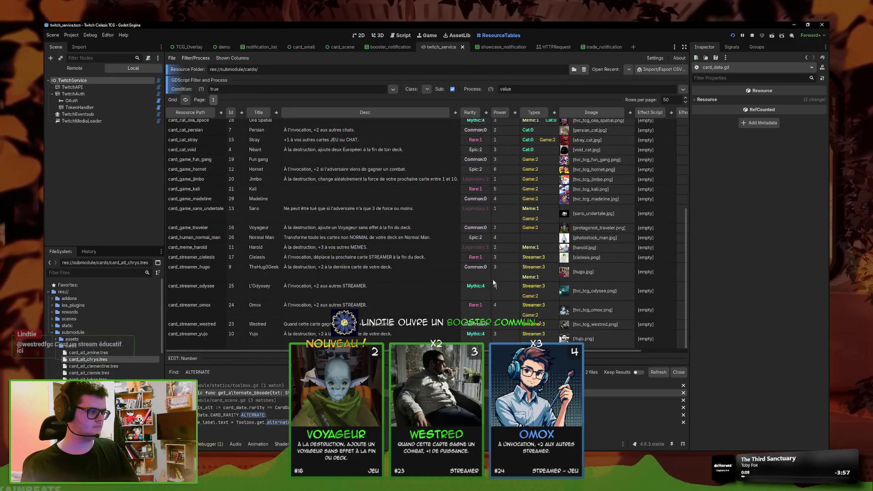
Step: Launch the game and change card_small's line 27 rarity check to CARD_RARITY.MYTHIC, saving the script
left_click(478, 287)
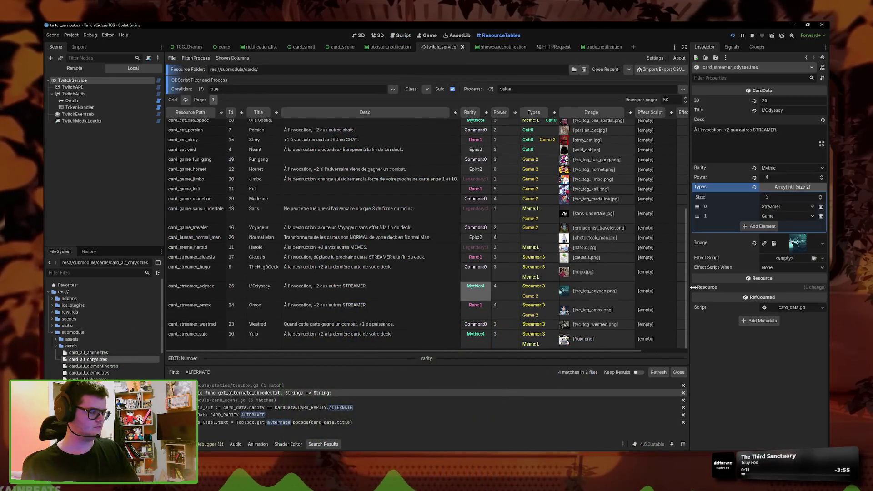
left_click(731, 35)
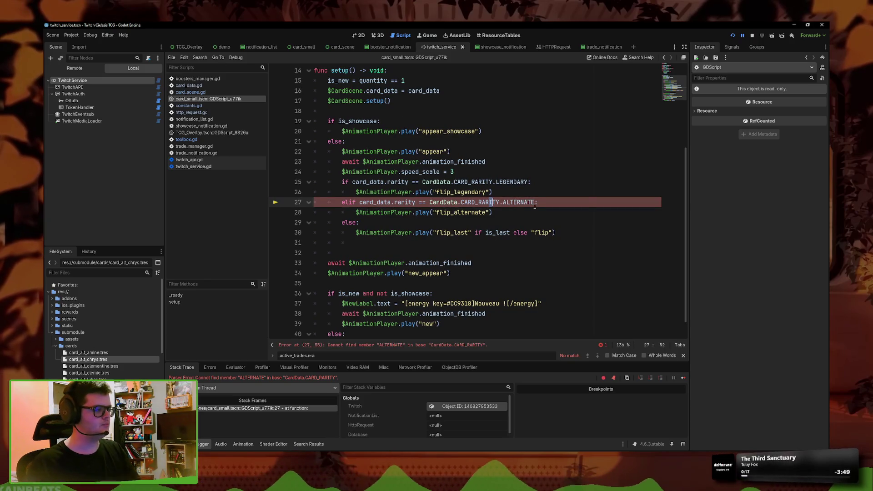
left_click_drag(534, 204, 508, 201)
type("MYTHIC")
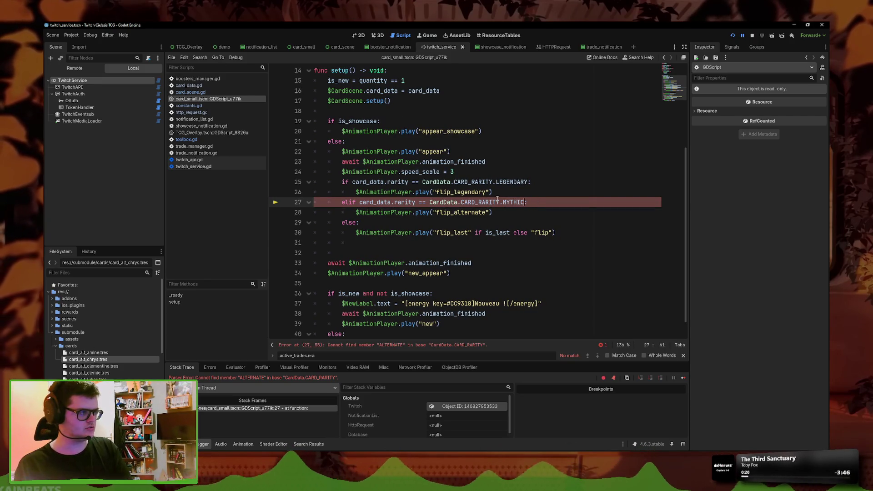
key("ctrl+s")
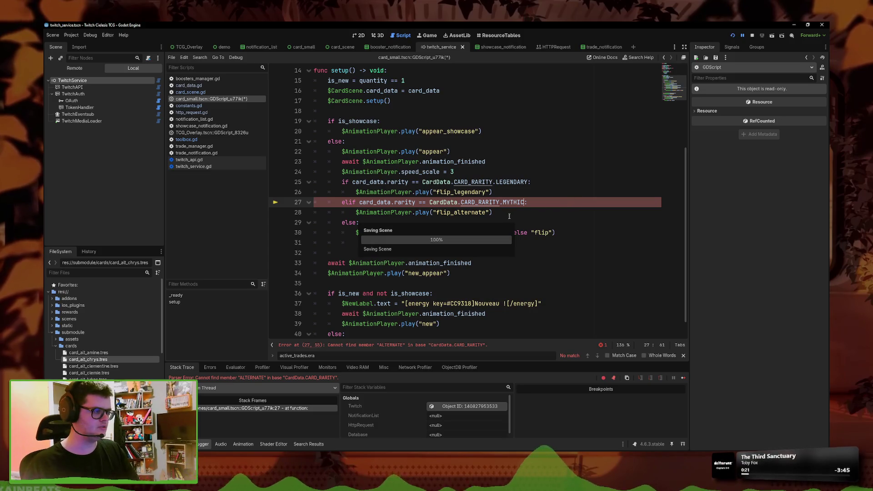
left_click(629, 130)
left_click(532, 206)
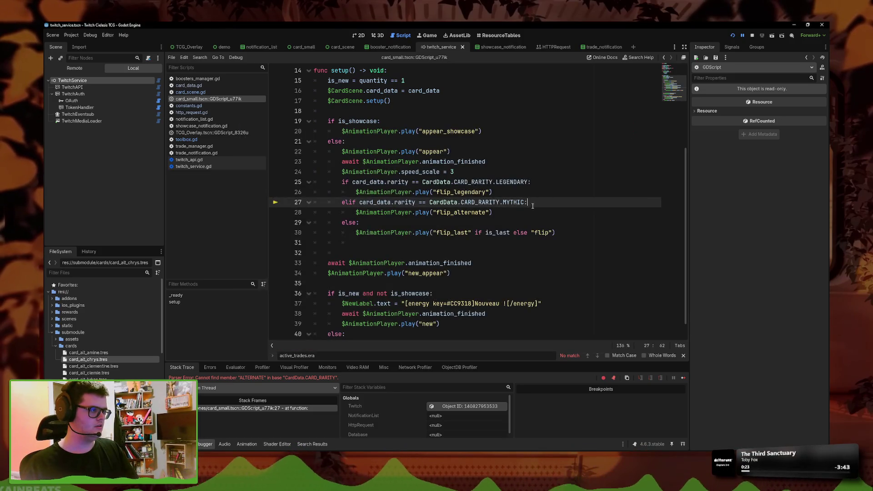
Step: Change the flip animation name to 'flip_mythic', save, dismiss the write error and stop the game
left_click_drag(486, 213, 450, 212)
type("mythiu")
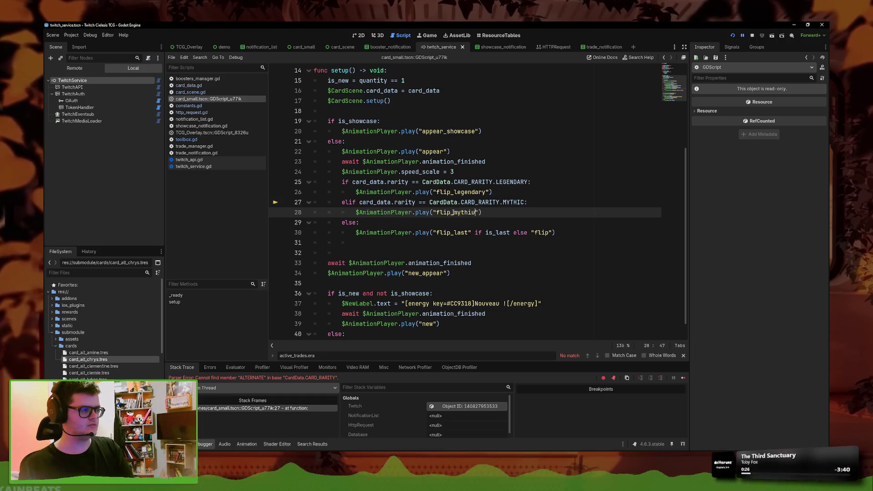
key("BackSpace")
type("c")
key("ctrl+s")
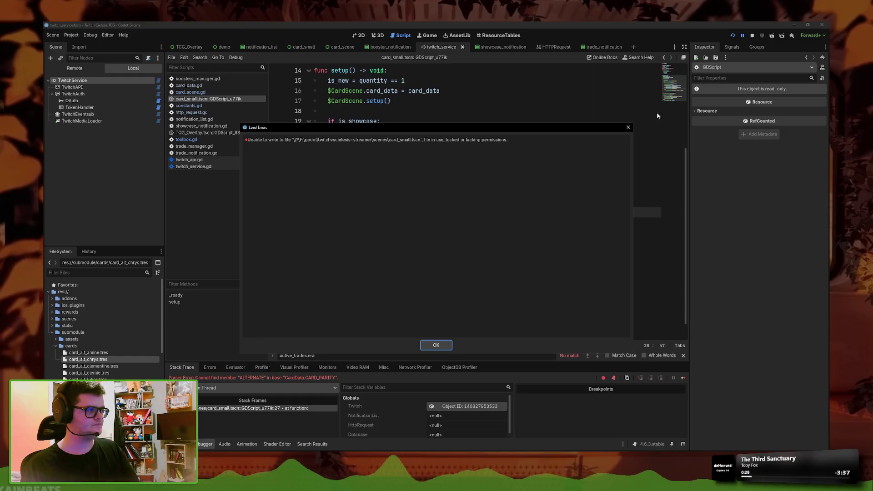
key("Return")
left_click(751, 35)
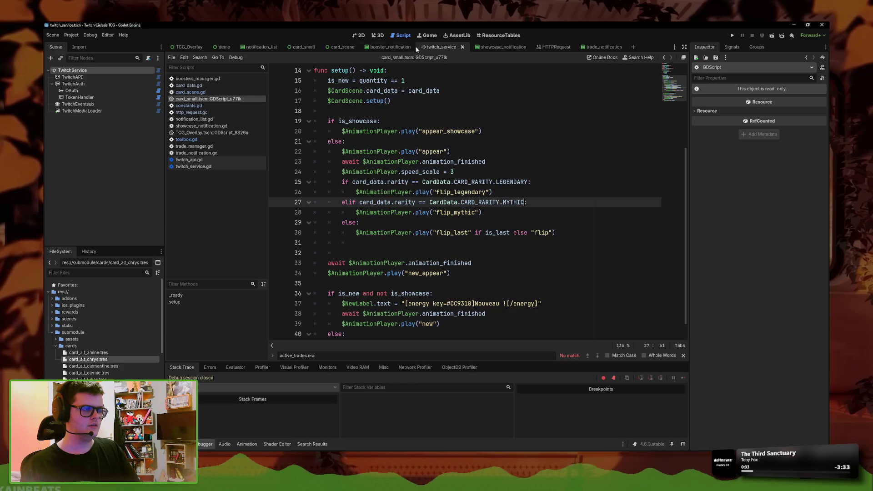
left_click(301, 47)
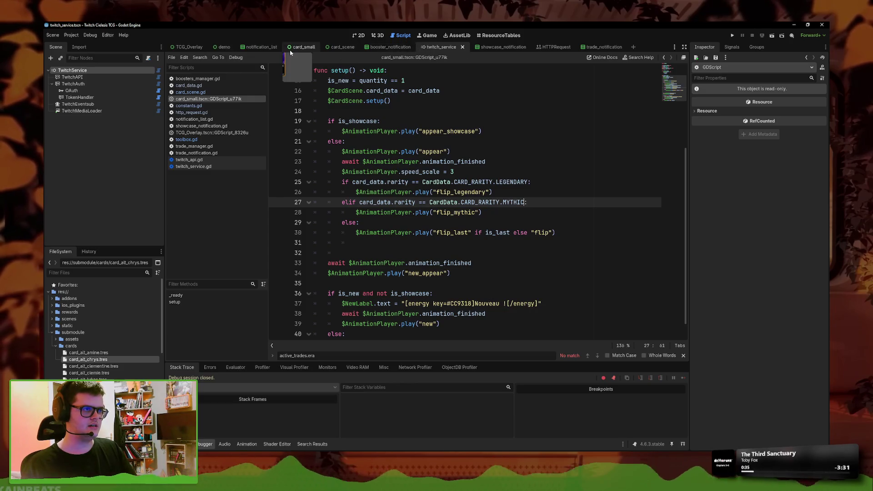
Step: Rename card_small's flip_alternate animation to flip_mythic in the AnimationPlayer, then save and run with F5
left_click(84, 104)
left_click(91, 112)
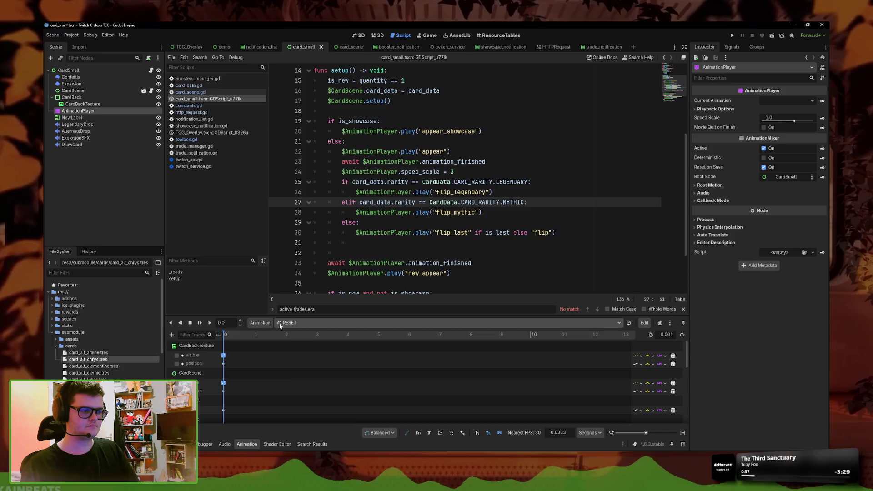
left_click(289, 323)
left_click(307, 363)
left_click(260, 322)
left_click(273, 363)
type("flip_my")
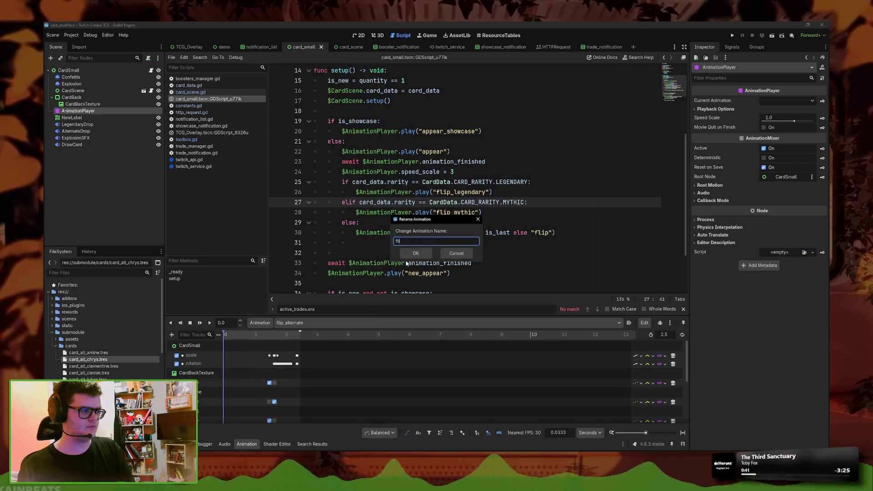
type("thic")
left_click(418, 253)
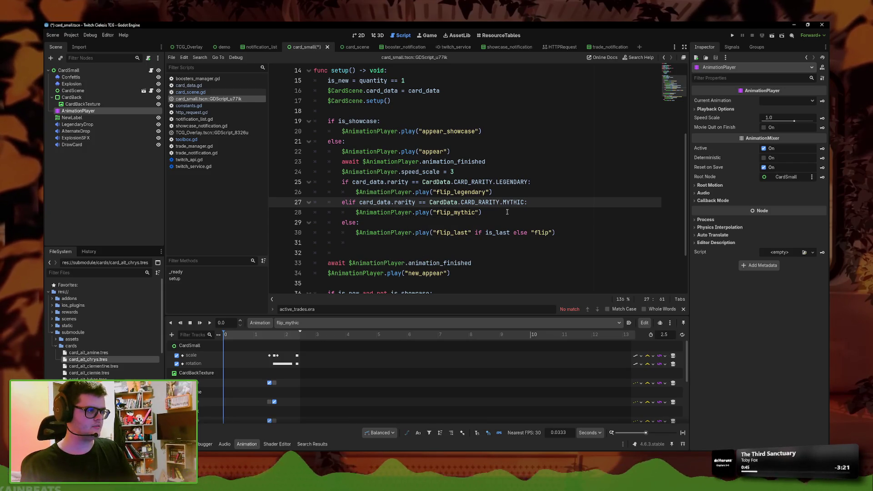
key("F5")
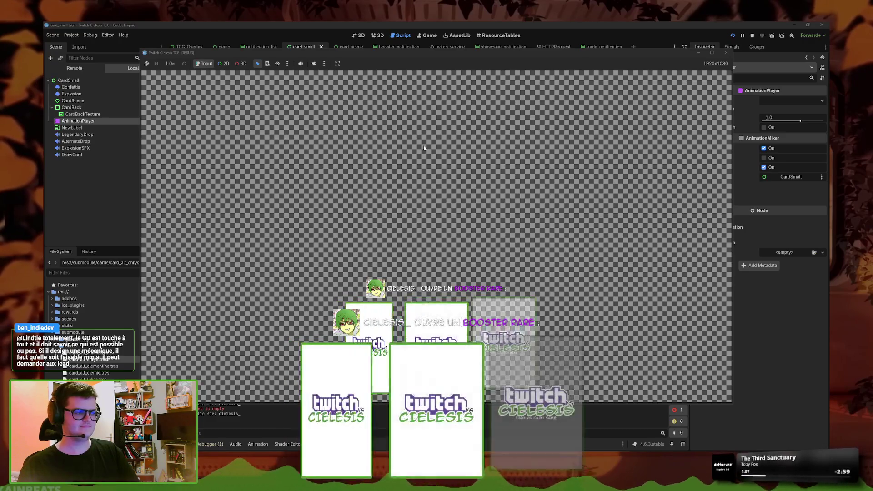
Step: Delete 'non NORMAL' from Normal Man's description in the ResourceTables card table and save
left_click(328, 24)
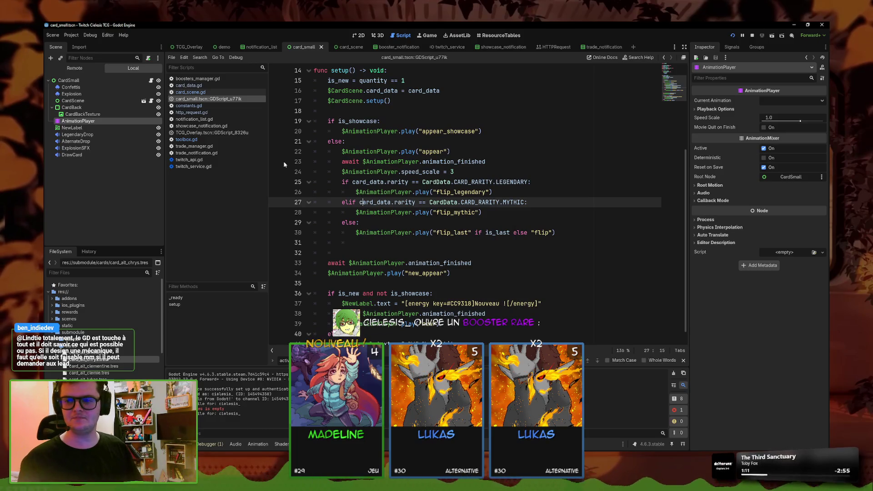
left_click(491, 35)
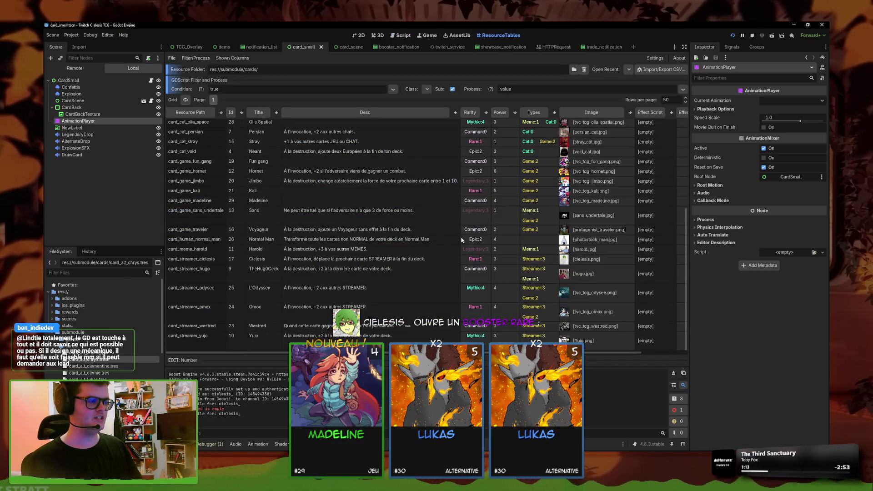
left_click(459, 239)
left_click_drag(778, 132, 751, 132)
key("BackSpace")
key("ctrl+s")
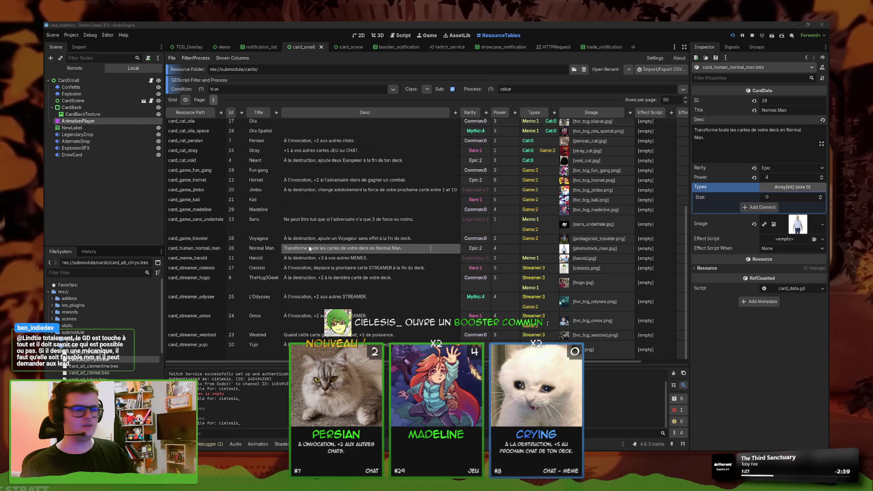
Step: Sort the card table by Id and set Amine, Clémentine and Chrysalis to IDs 32, 33 and 34
left_click(233, 345)
left_click(232, 114)
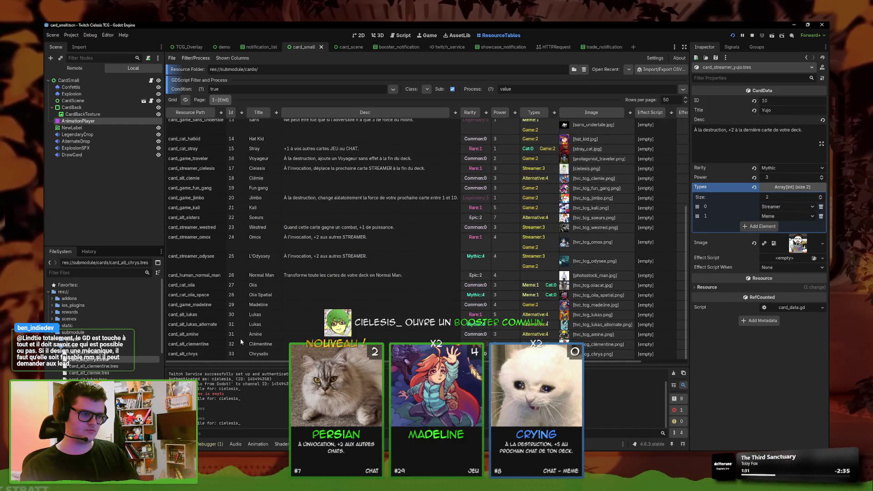
left_click(231, 335)
key("BackSpace")
type("2")
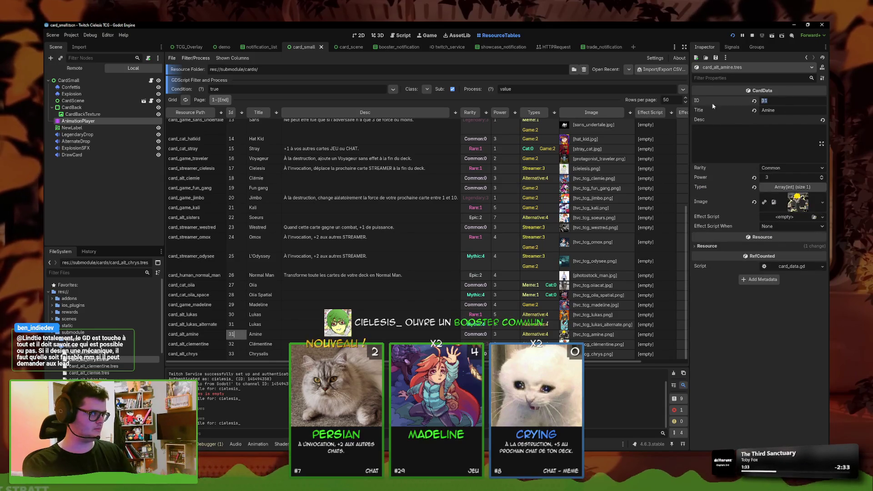
key("Down")
key("BackSpace")
type("3")
key("Down")
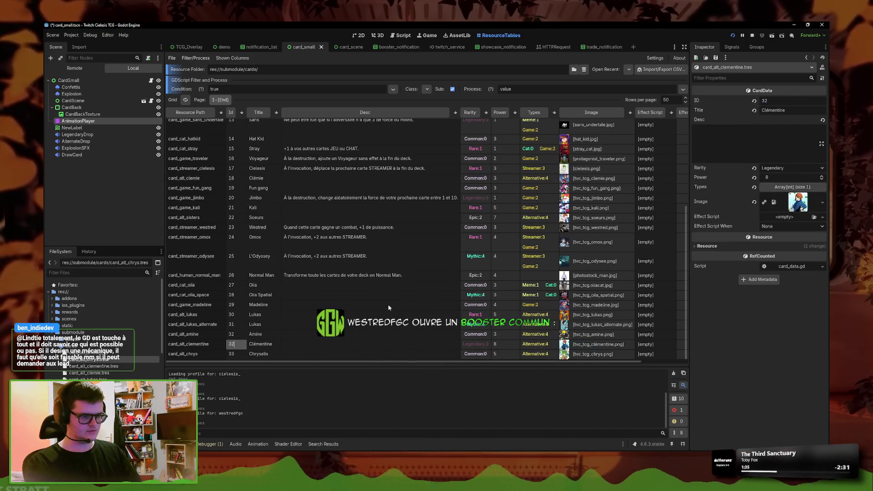
key("BackSpace")
type("4")
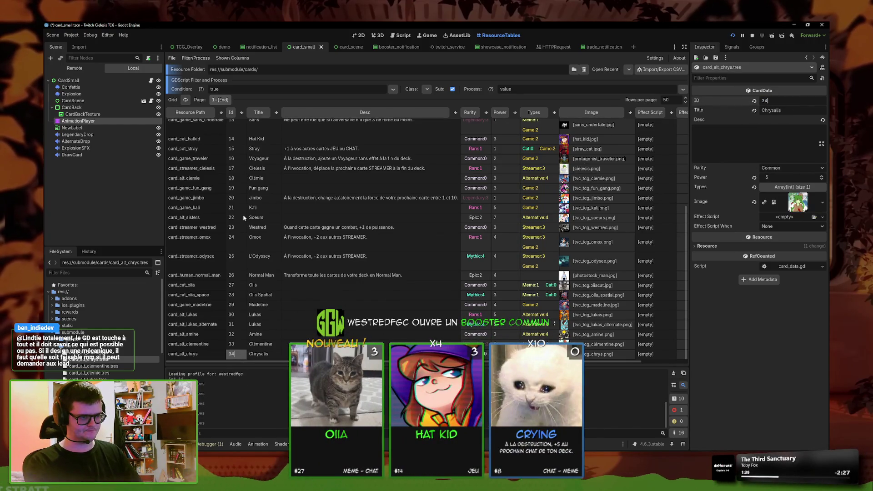
scroll(252, 313, "up", 5)
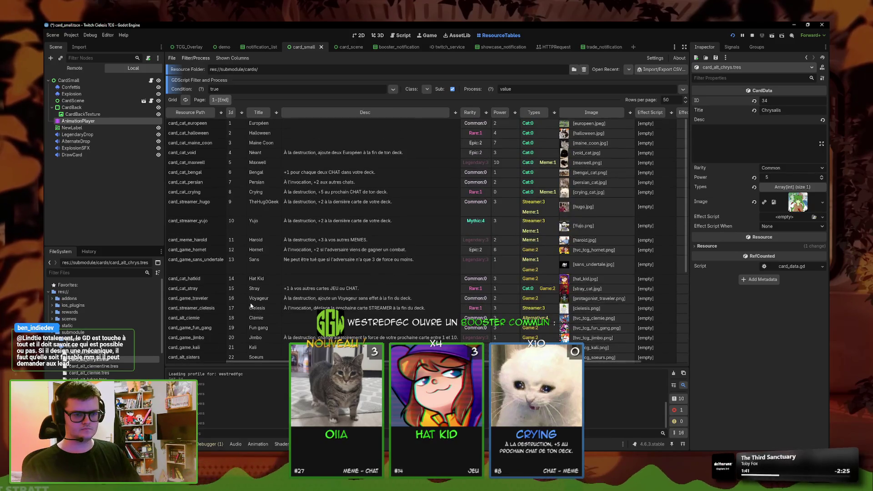
Step: Select Normal Man's description cell, save the card resources and move down to the Oiia row
scroll(266, 287, "down", 5)
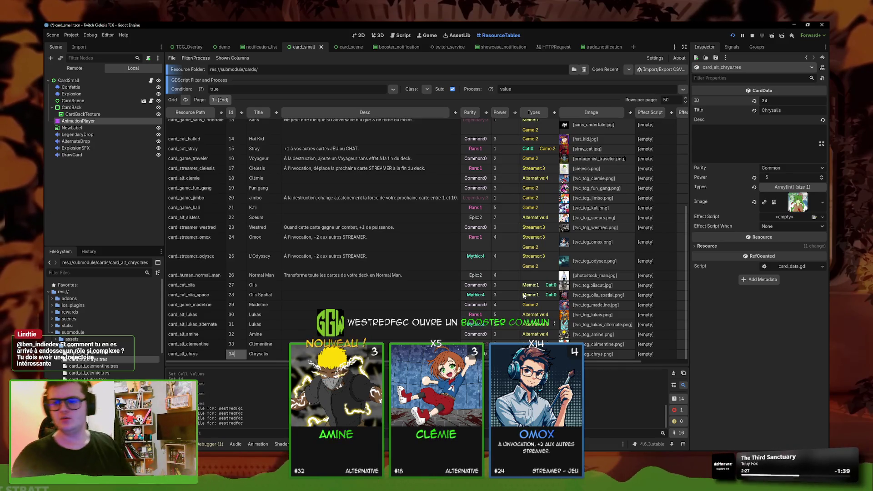
left_click(333, 276)
key("ctrl+s")
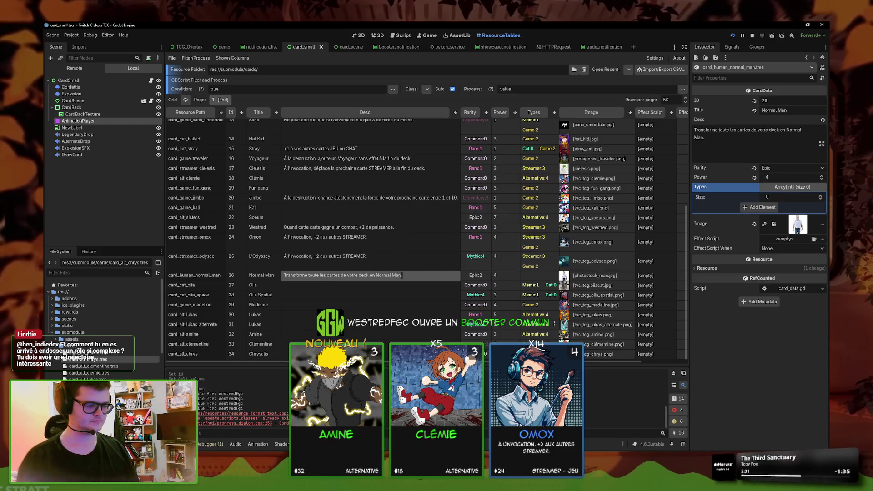
key("Down")
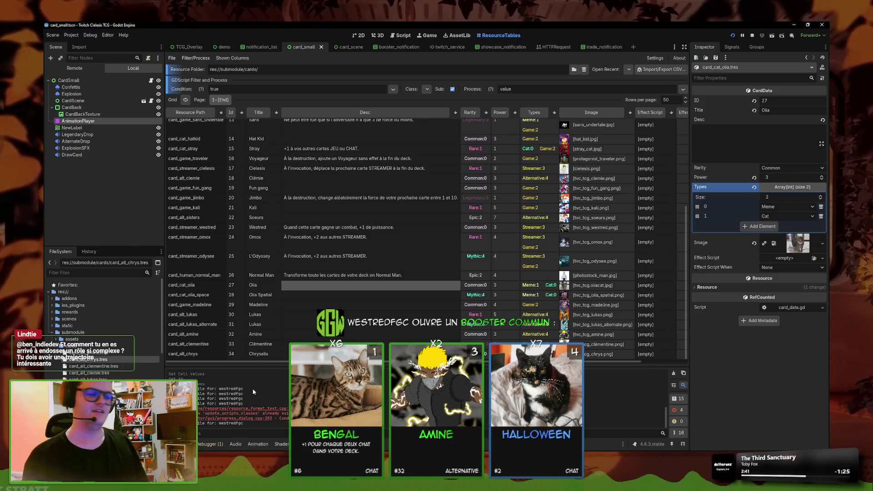
Step: Sort the card table by Types, then by Rarity, and scroll through the resulting tiers
left_click(533, 115)
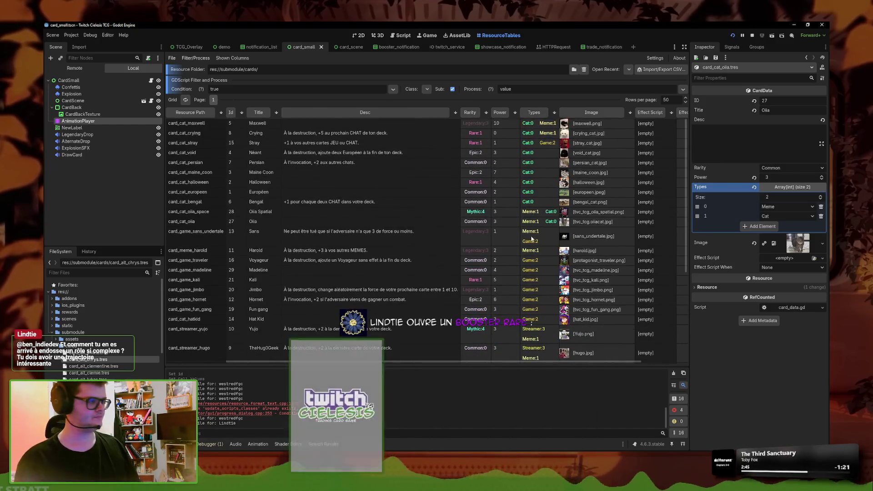
scroll(535, 239, "down", 1)
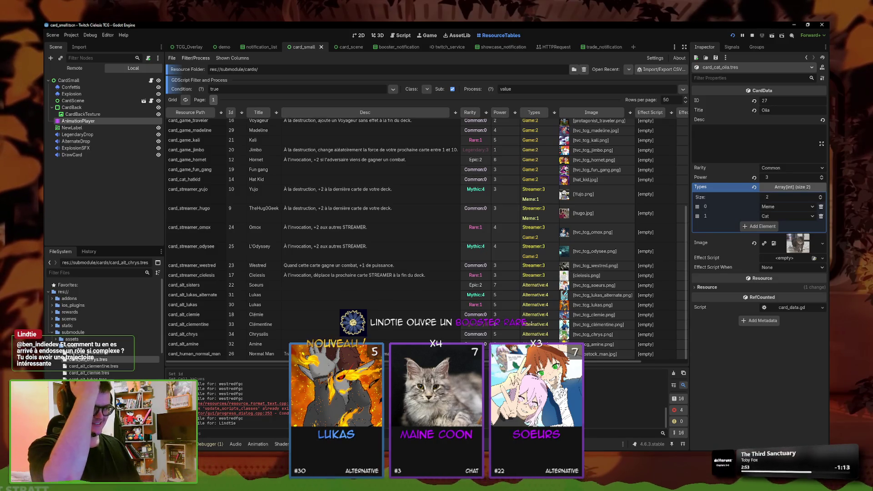
left_click(471, 114)
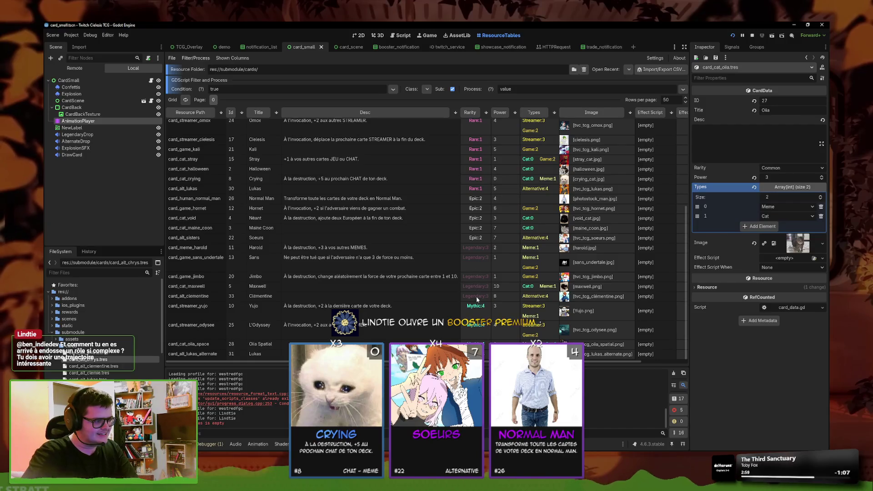
scroll(479, 304, "up", 2)
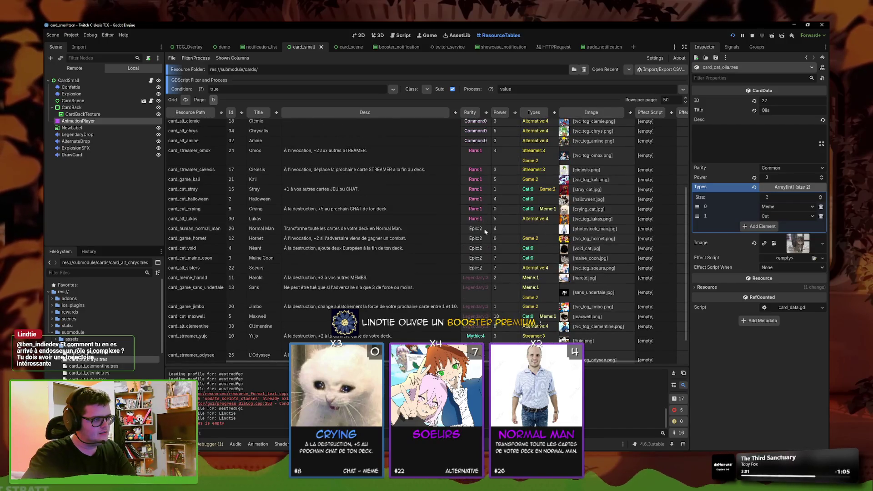
scroll(497, 250, "down", 1)
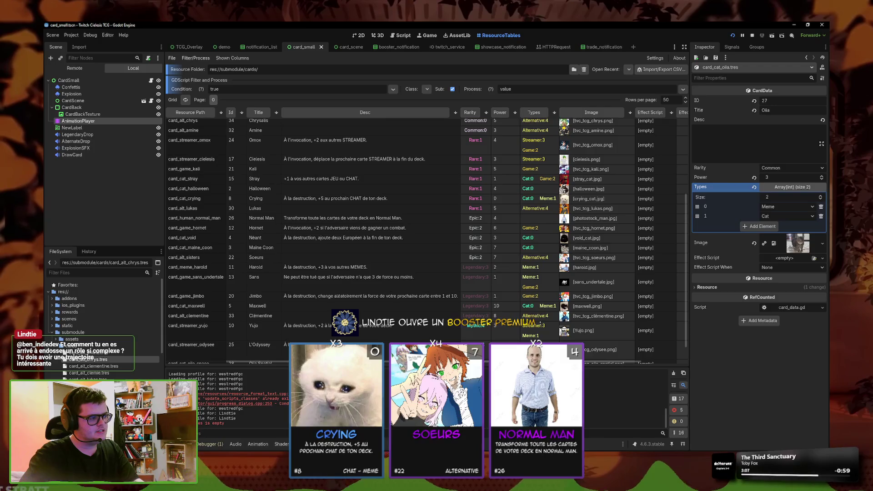
scroll(579, 282, "up", 5)
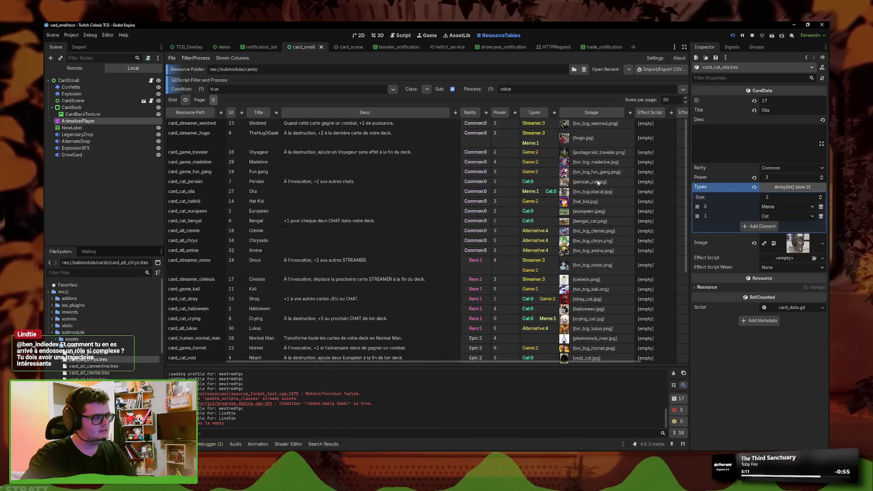
Step: Select the Madeline card and set its rarity to Epic in the Inspector
left_click(600, 162)
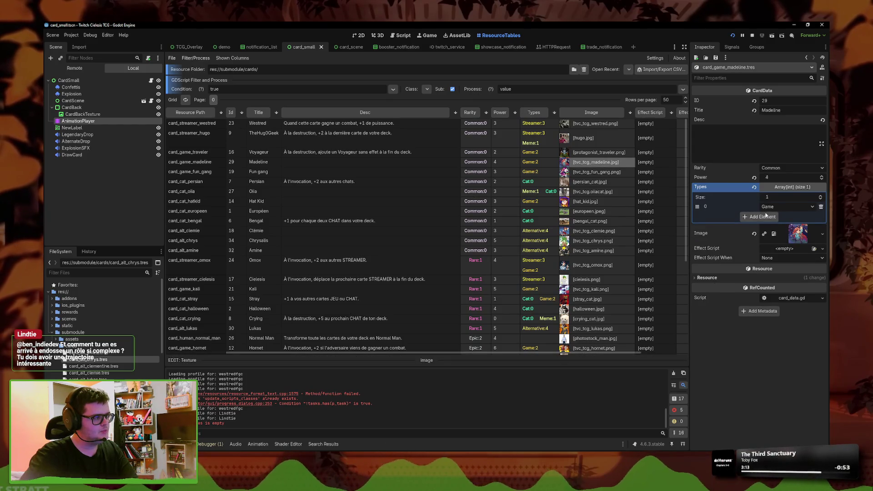
left_click(787, 207)
left_click(791, 168)
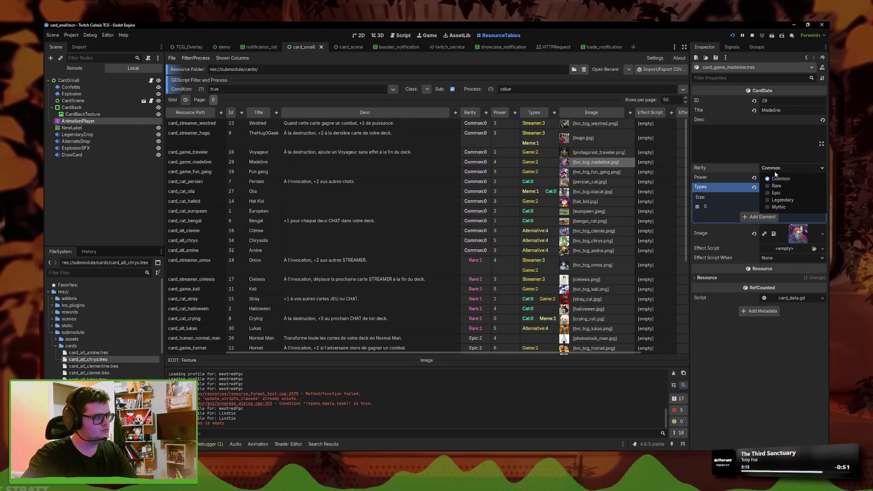
left_click(778, 190)
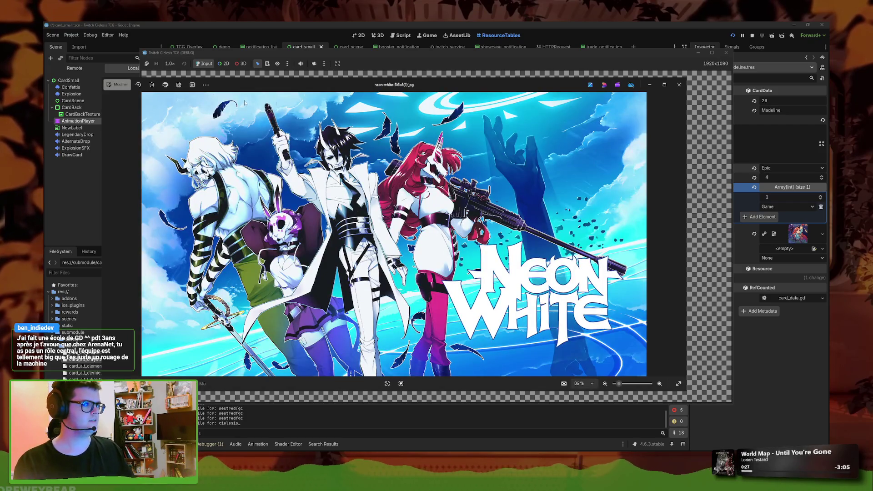
Step: Crop the Neon White artwork to a 731×731 square around the characters
left_click(138, 85)
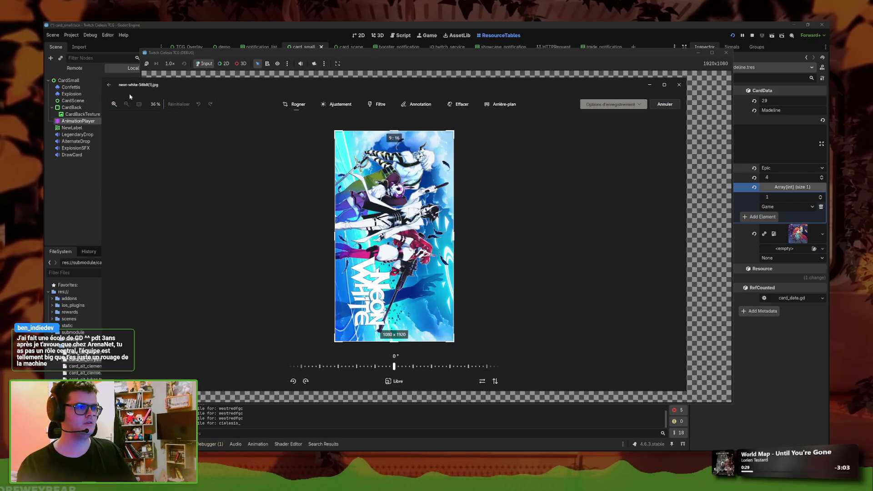
left_click(139, 85)
left_click(138, 85)
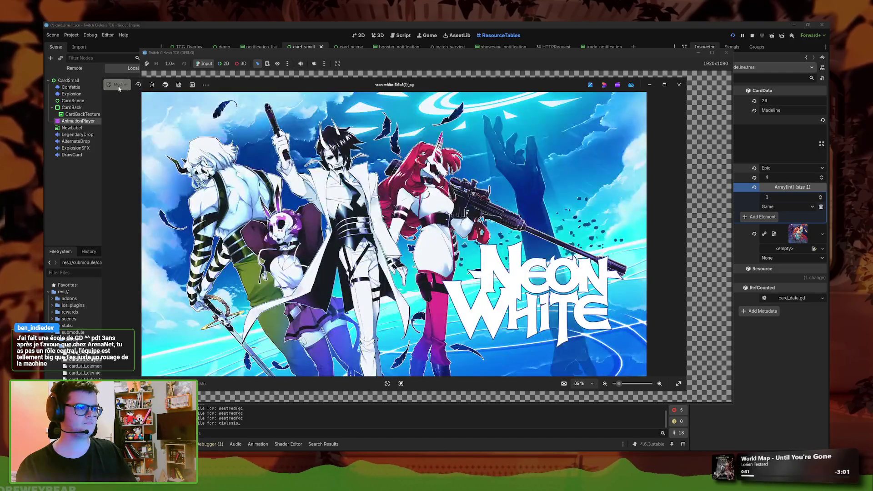
left_click(394, 381)
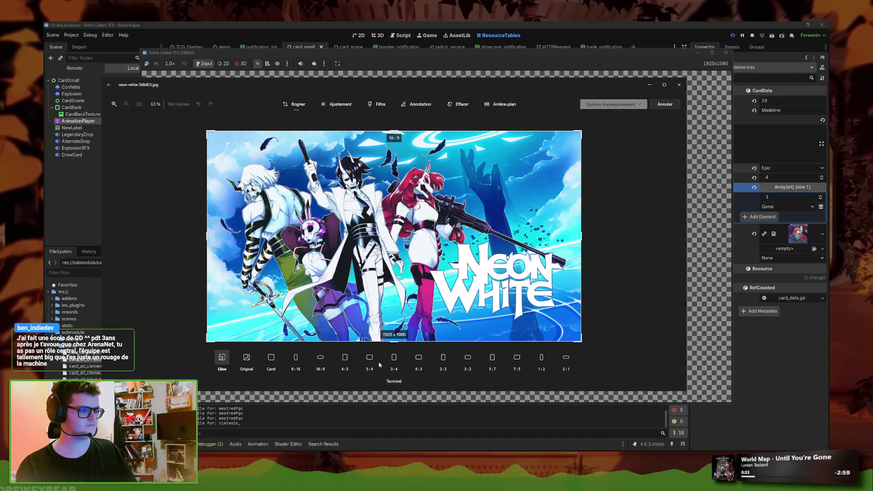
left_click(269, 362)
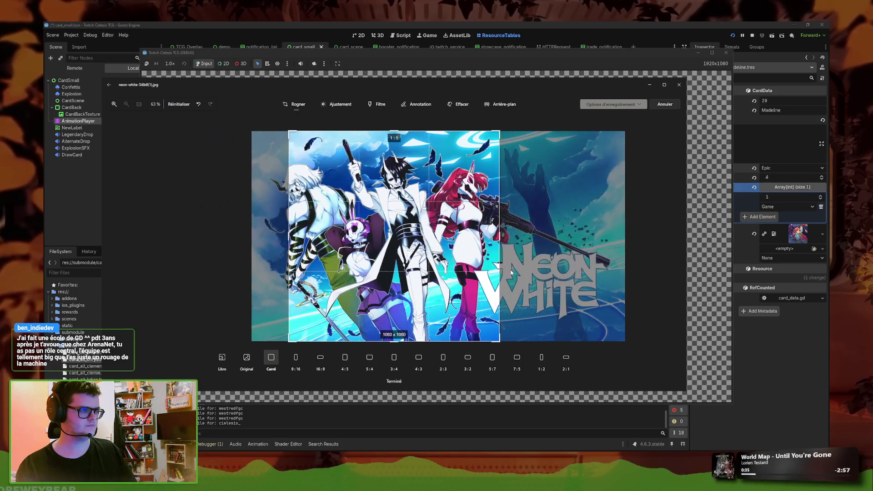
left_click_drag(457, 299, 446, 289)
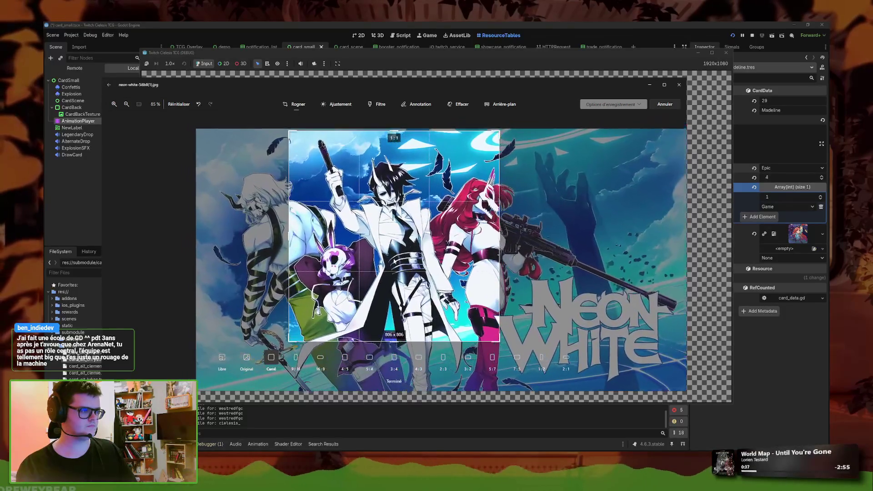
left_click_drag(472, 337, 455, 313)
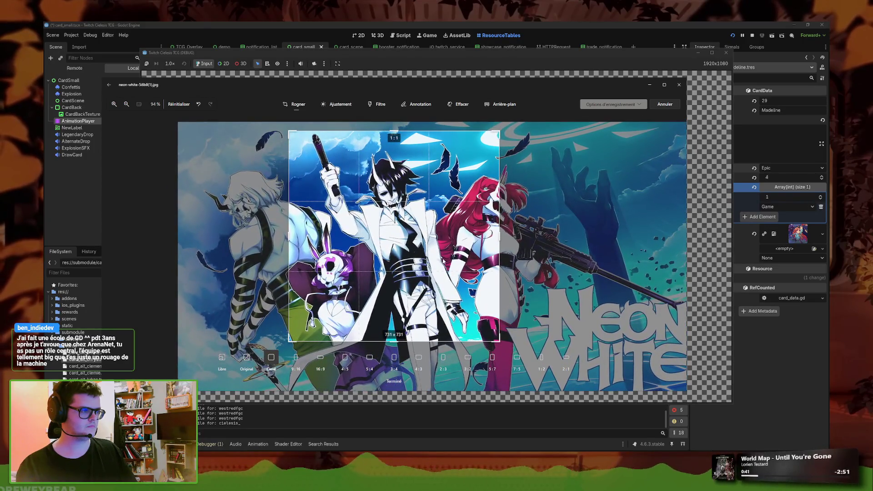
Step: Save the square crop, close Photos and return to the editor
left_click(643, 106)
left_click(623, 127)
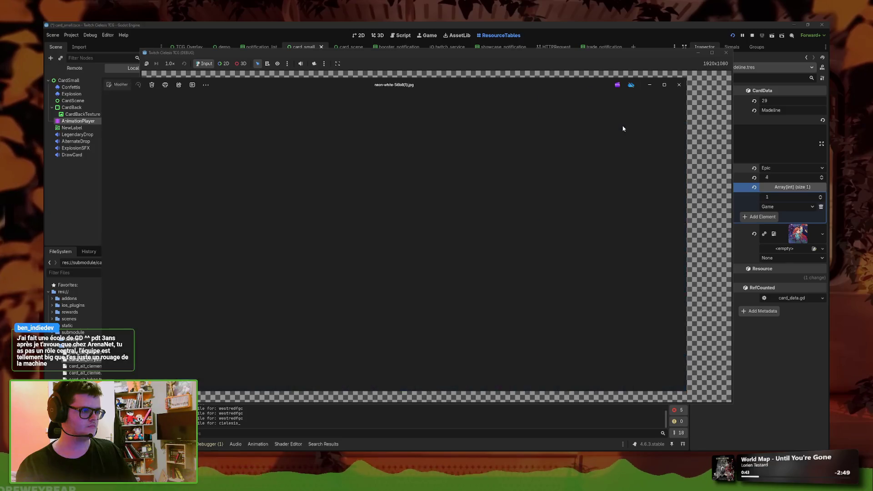
left_click(679, 85)
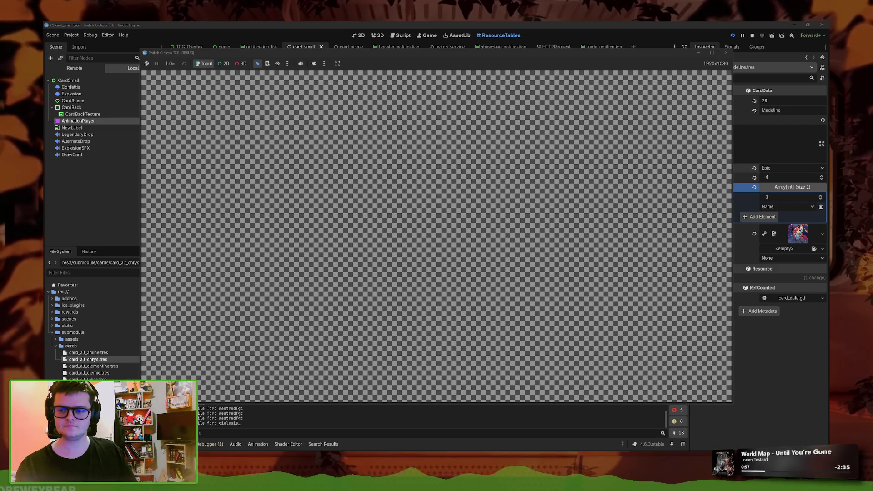
key("alt+Tab")
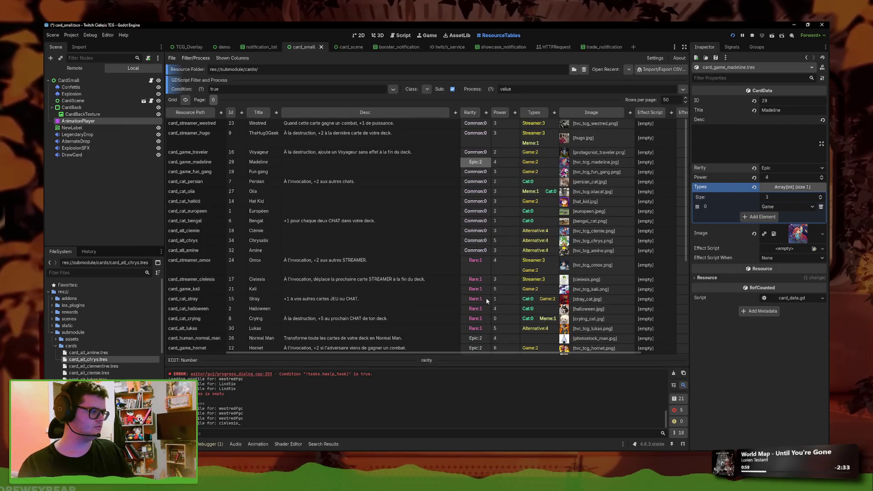
Step: Set Néant's power to 3
scroll(580, 308, "down", 3)
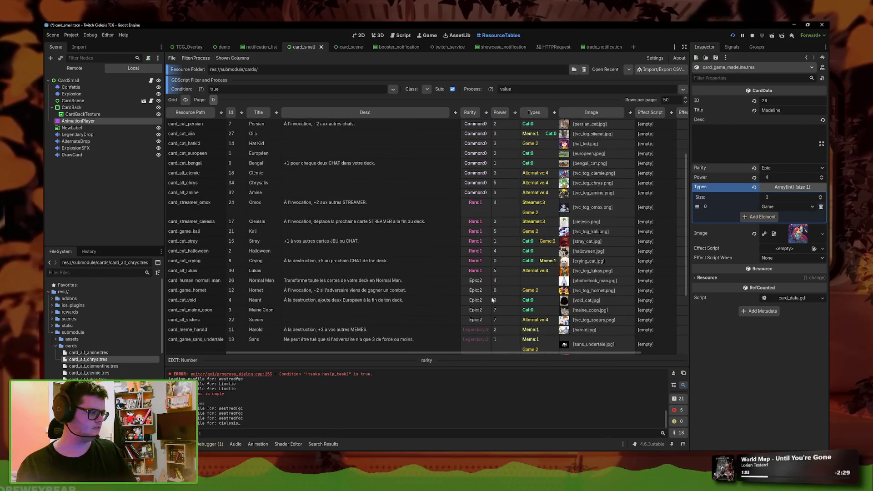
key("BackSpace")
type("3")
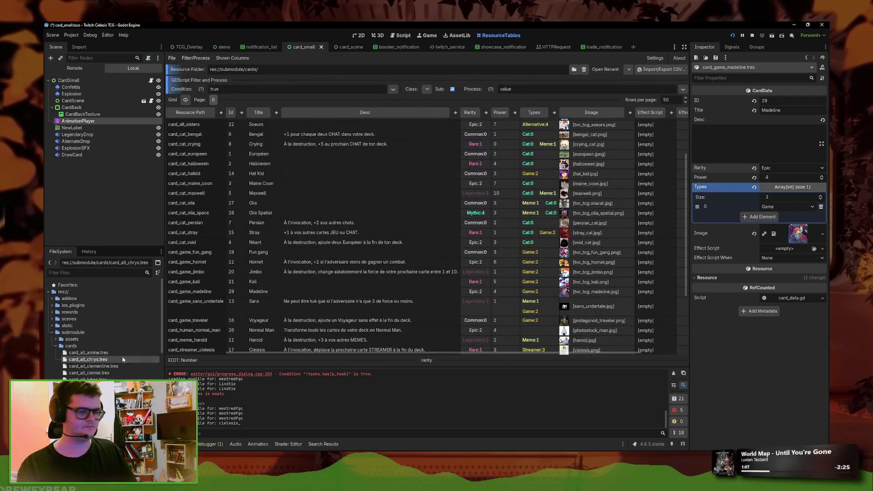
Step: Filter files by 'game' and duplicate card_game_jimbo.tres as card_game_neon_white.tres
left_click(81, 273)
type("game")
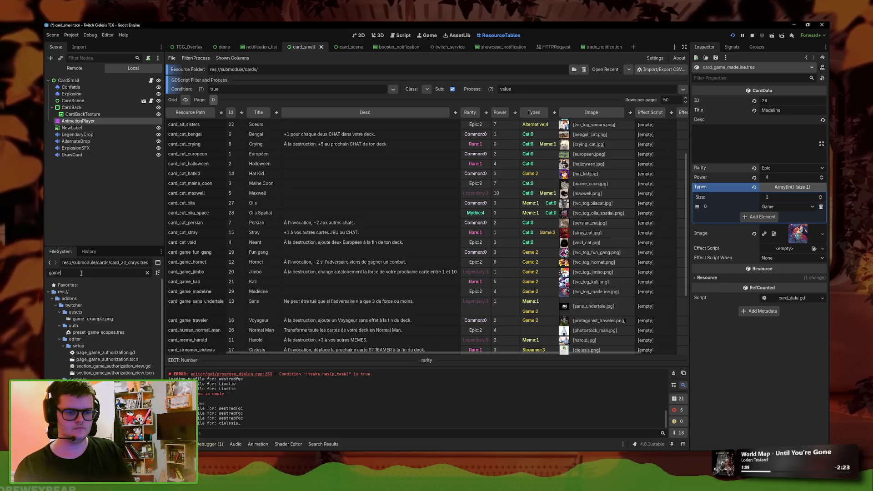
scroll(102, 328, "down", 3)
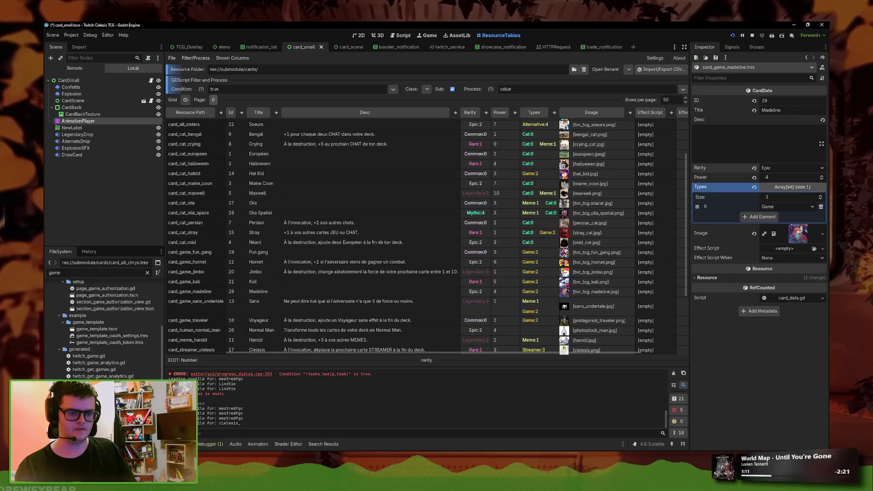
right_click(102, 329)
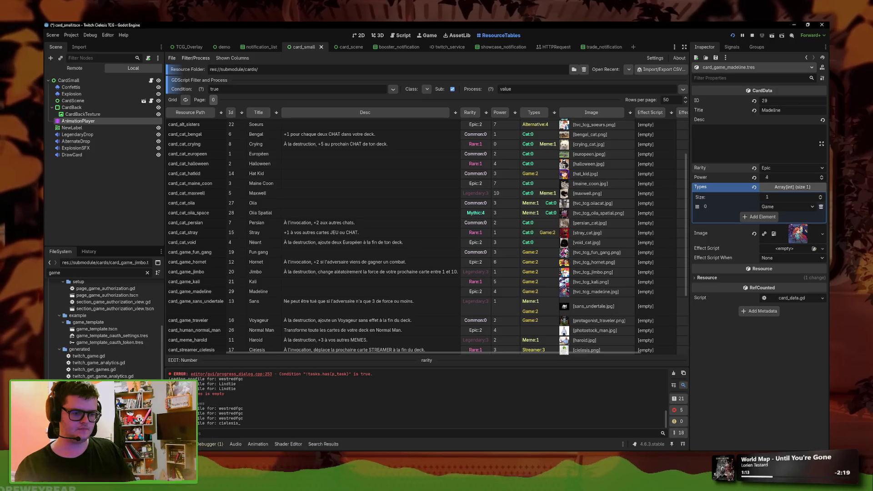
right_click(114, 329)
left_click(136, 397)
left_click(402, 235)
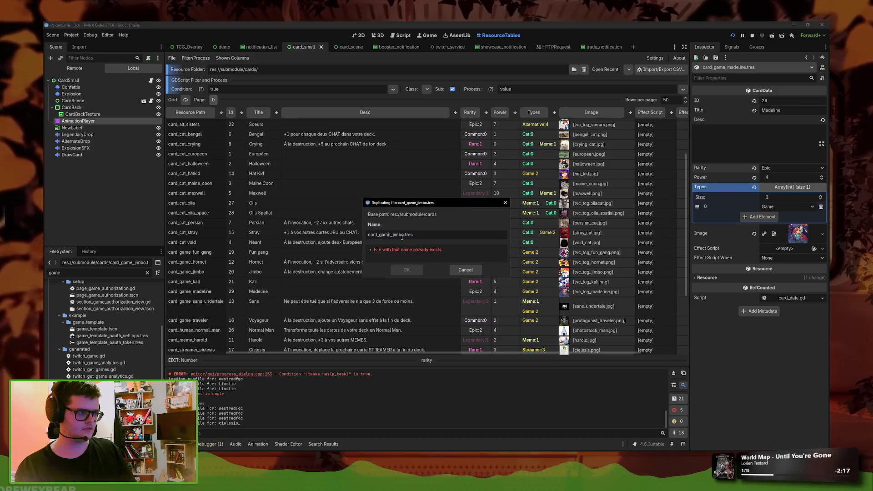
type("game_neon_whit")
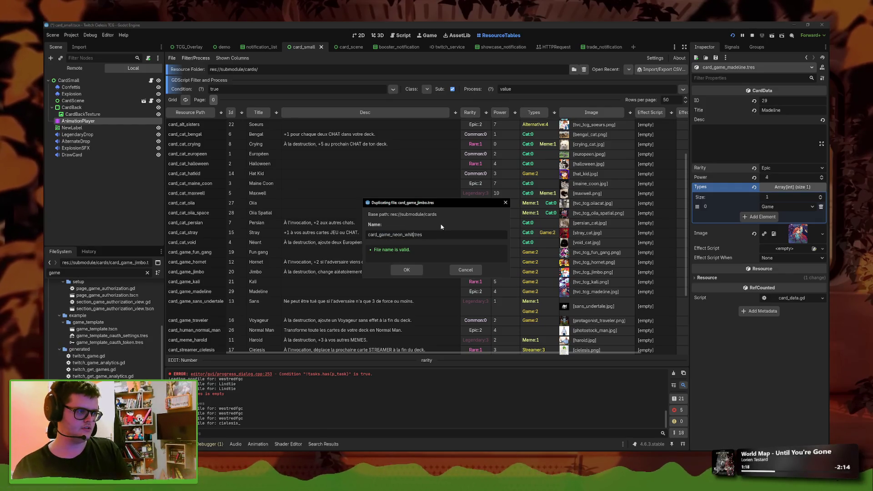
key("Return")
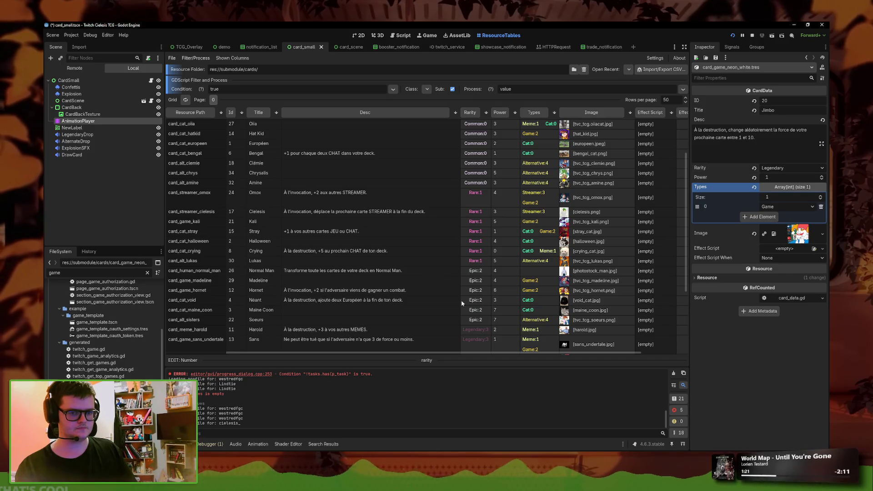
Step: Quick-load the Neon White texture as the card image and clear the copied description
left_click(822, 234)
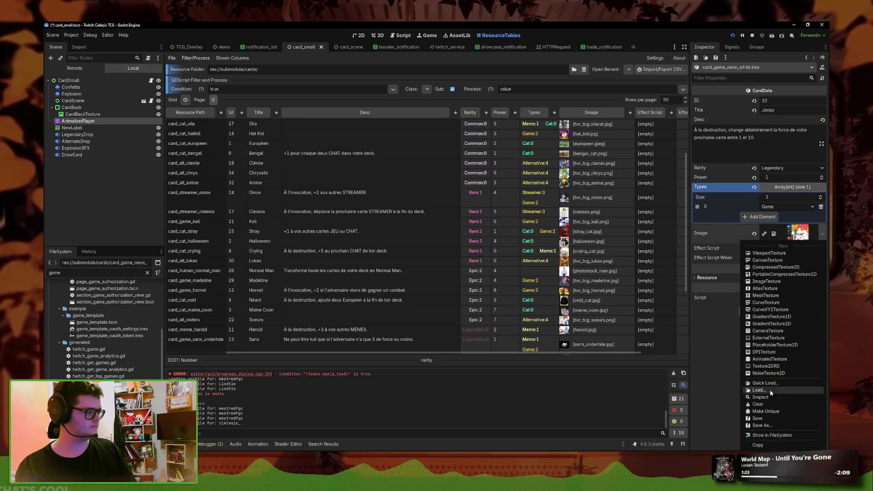
left_click(773, 390)
type("neon")
double_click(450, 175)
triple_click(797, 135)
key("BackSpace")
Step: Retitle the card Neon White, set its ID to 35, and run the game
double_click(769, 110)
type("Neon White")
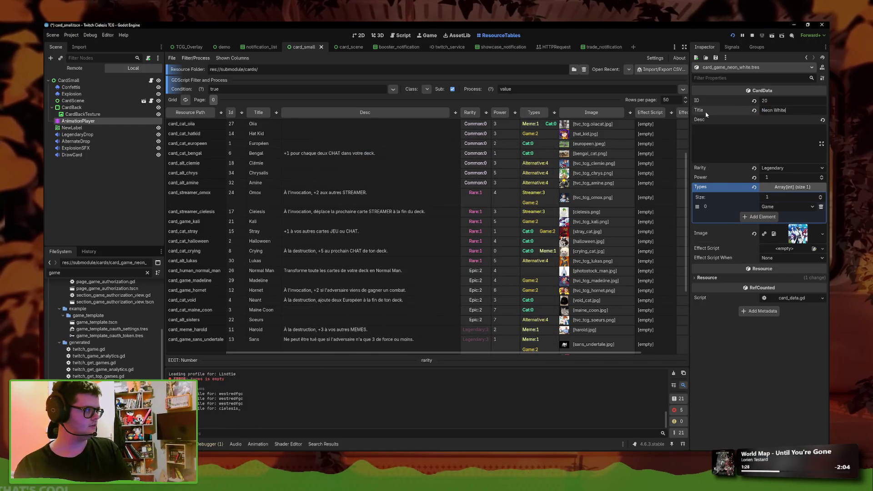
scroll(476, 280, "down", 5)
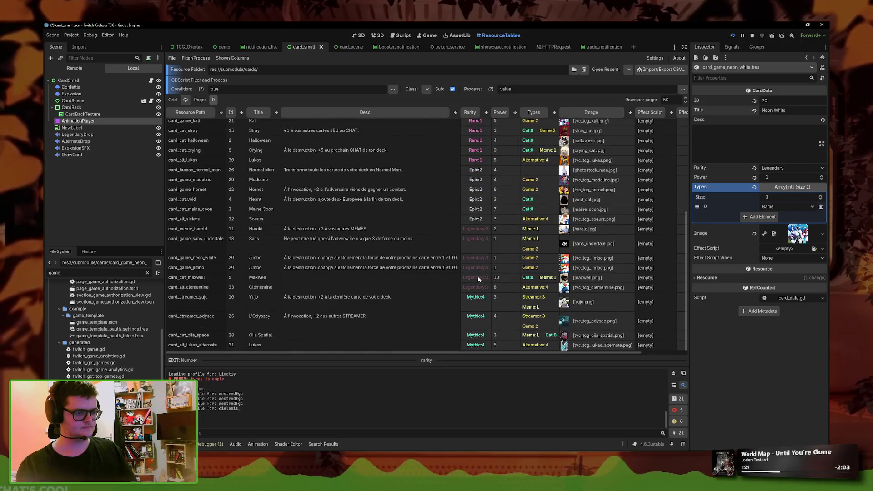
left_click(807, 100)
type("32")
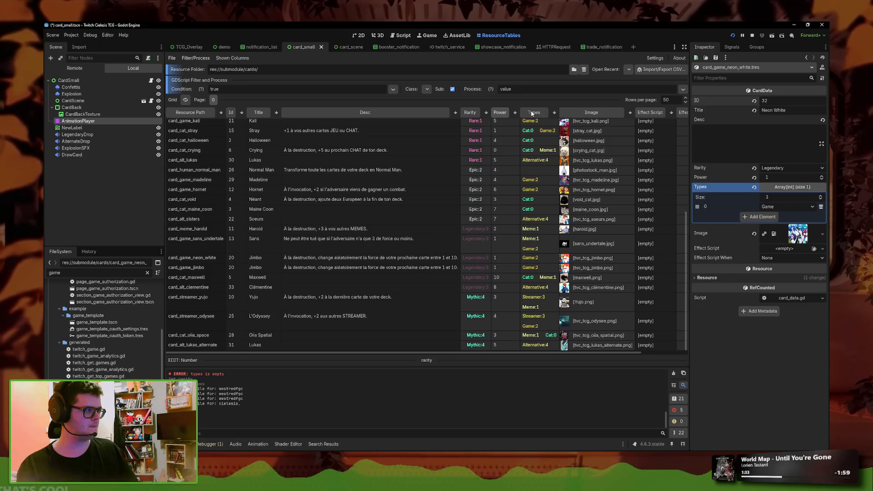
left_click(532, 113)
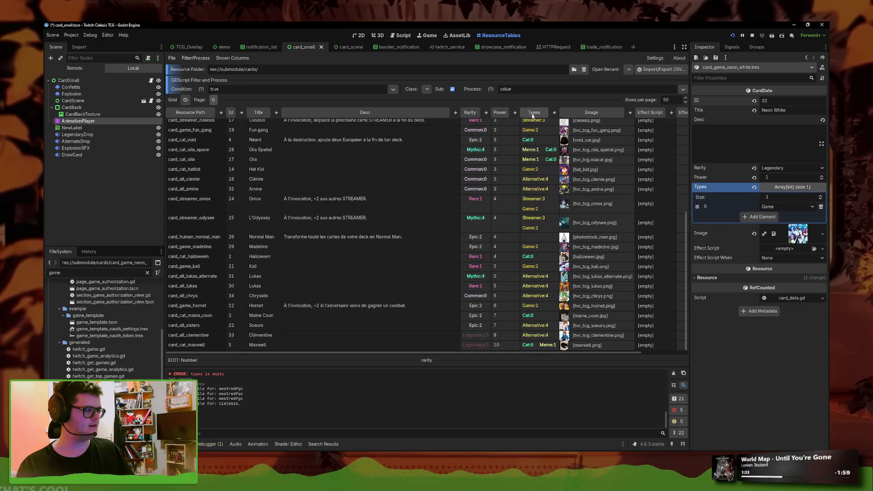
left_click(231, 113)
left_click(787, 100)
type("35")
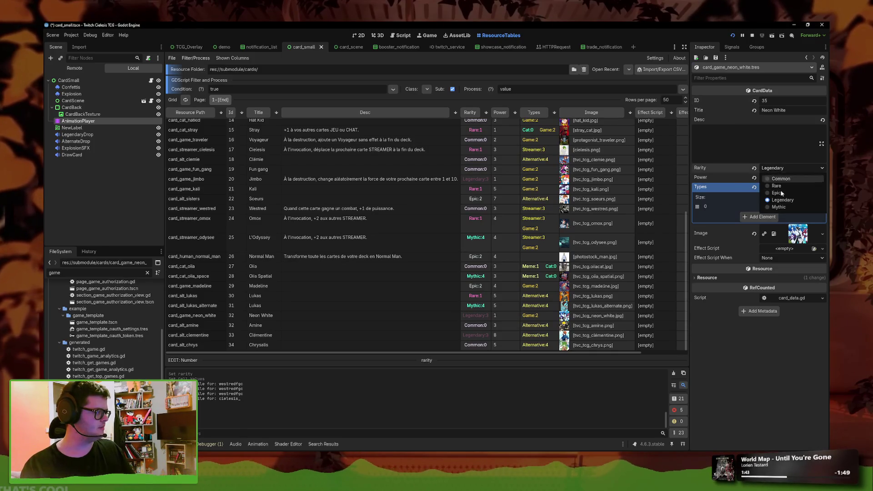
left_click(785, 151)
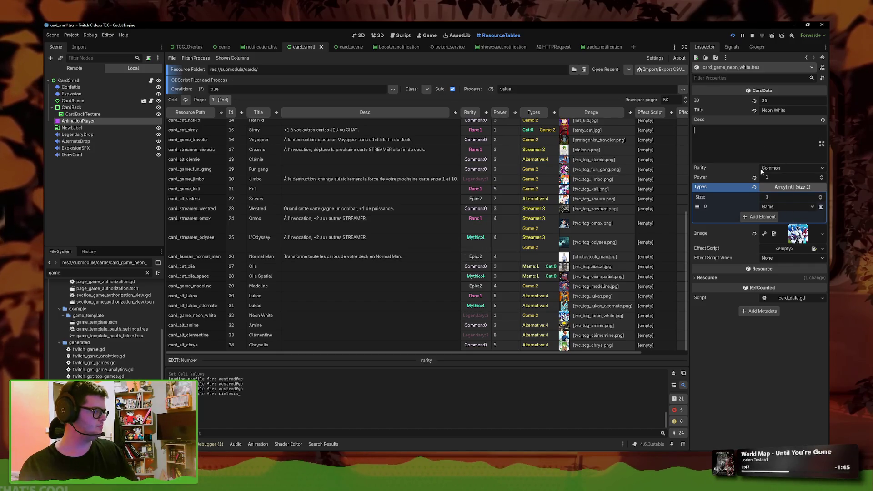
left_click(733, 36)
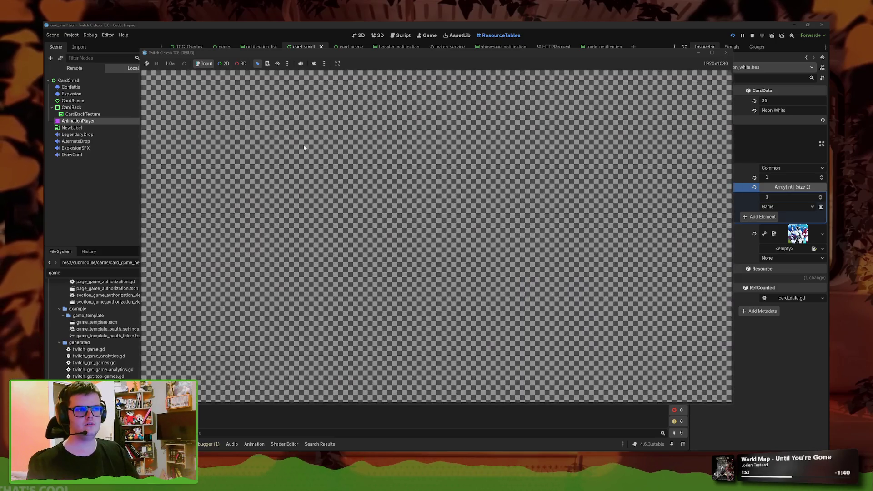
Step: Back in the editor, sort the card table by Types to check the Neon White row
left_click(431, 23)
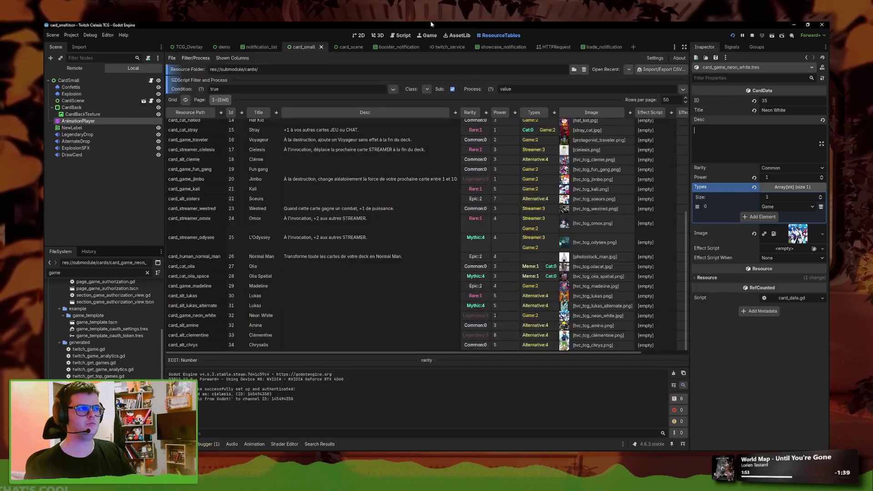
scroll(525, 184, "up", 5)
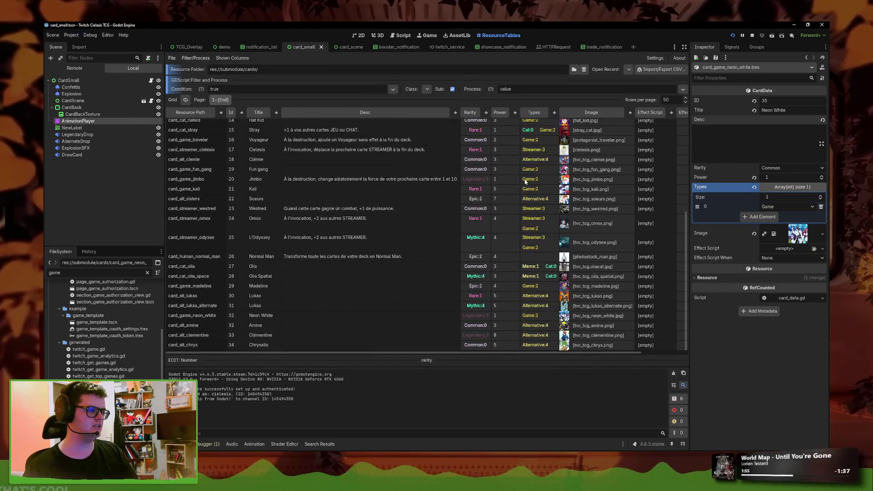
scroll(525, 184, "up", 1)
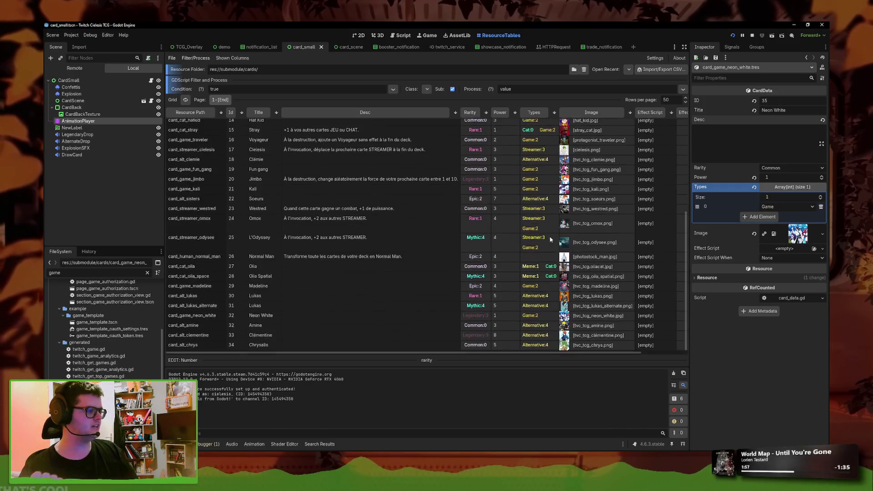
left_click(528, 109)
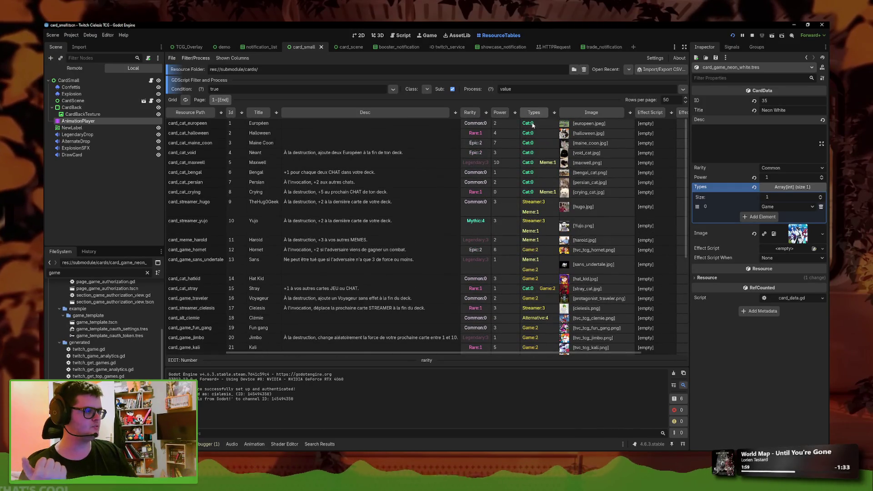
scroll(544, 207, "down", 1)
scroll(544, 207, "down", 5)
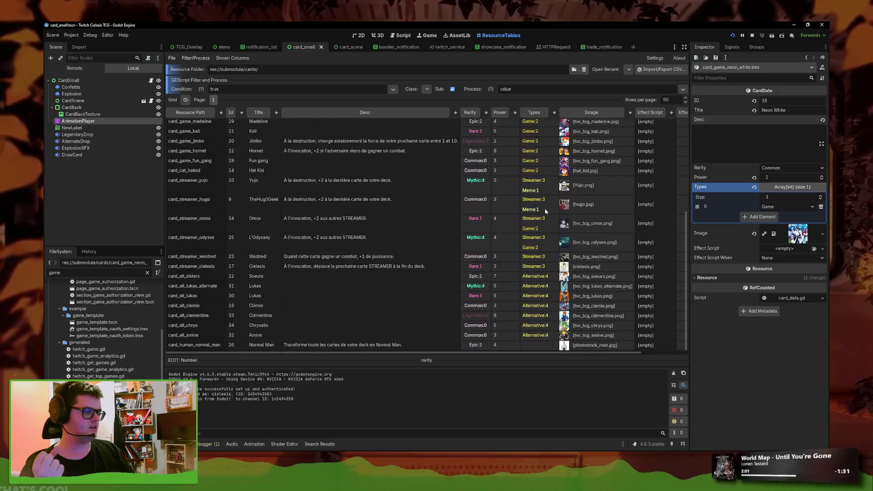
scroll(550, 221, "up", 2)
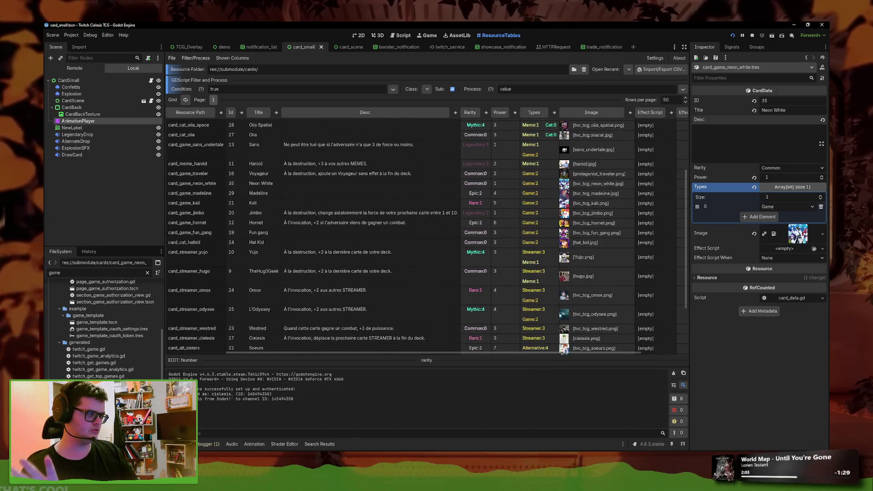
scroll(558, 228, "down", 2)
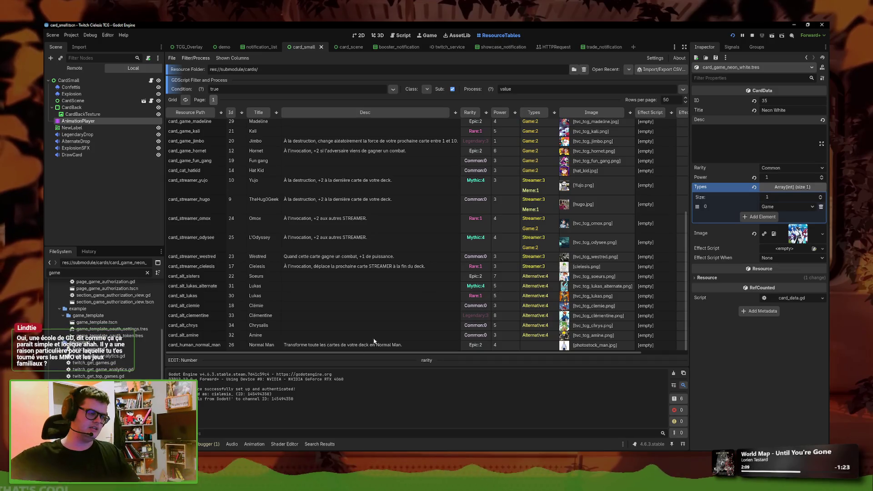
Step: Close Paint from the taskbar without saving the drawing
right_click(305, 454)
left_click(306, 432)
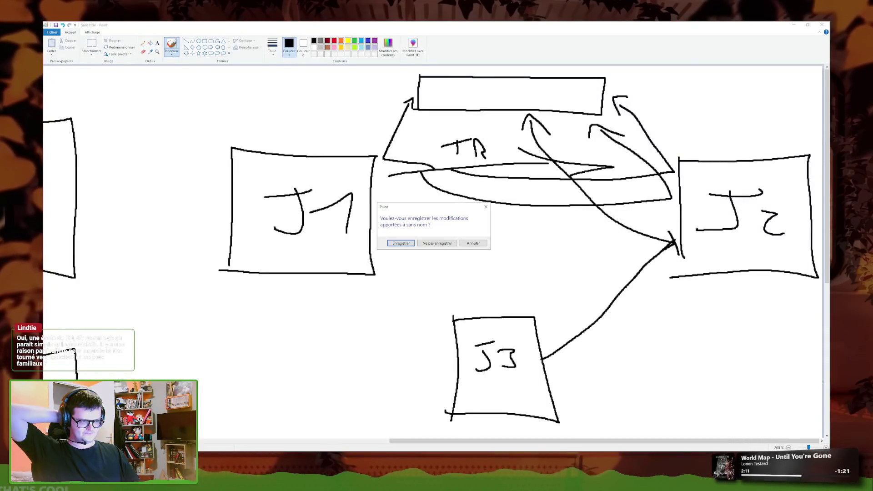
left_click(453, 244)
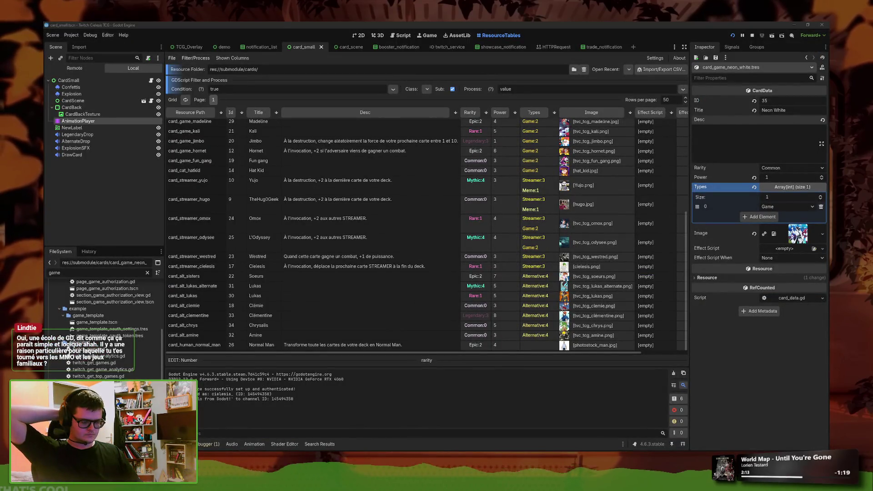
scroll(552, 218, "up", 3)
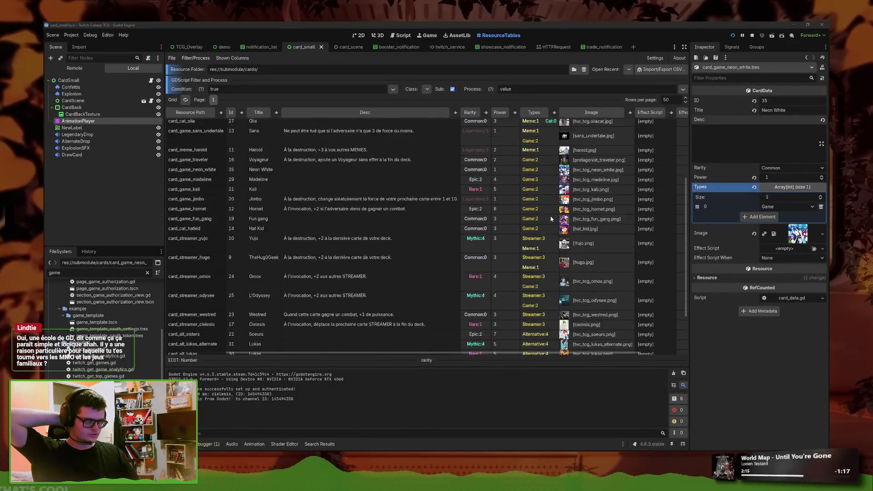
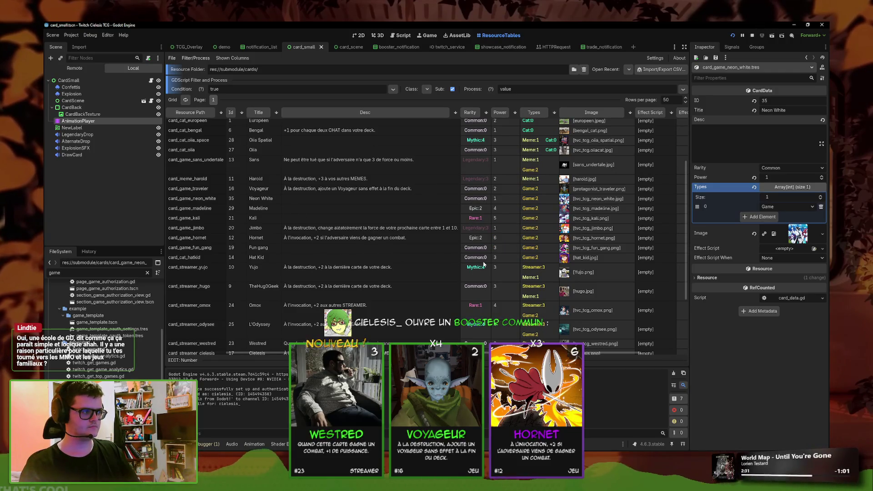
Step: Scroll through the ResourceTables card grid, then switch from Godot to GitHub Desktop
scroll(489, 260, "down", 3)
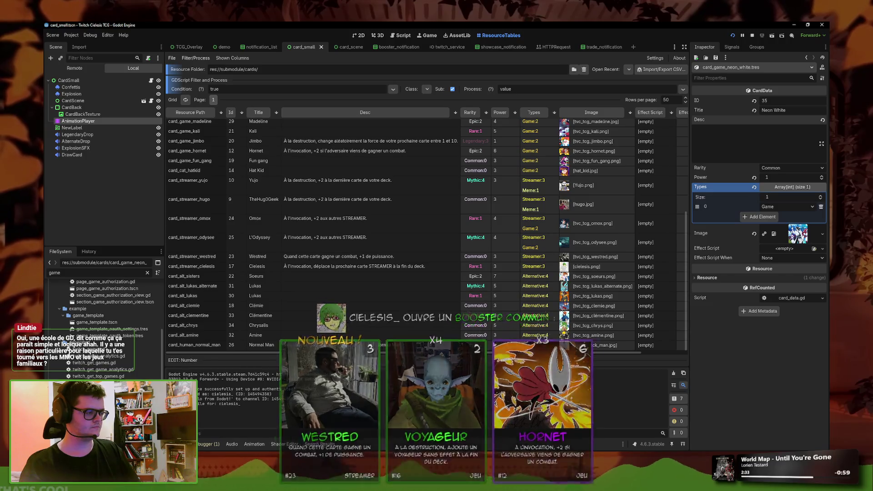
scroll(538, 340, "up", 5)
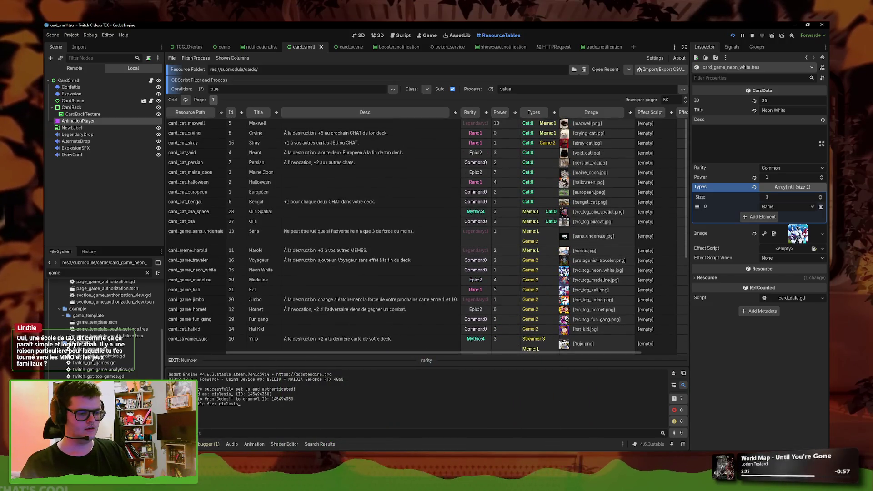
key("F5")
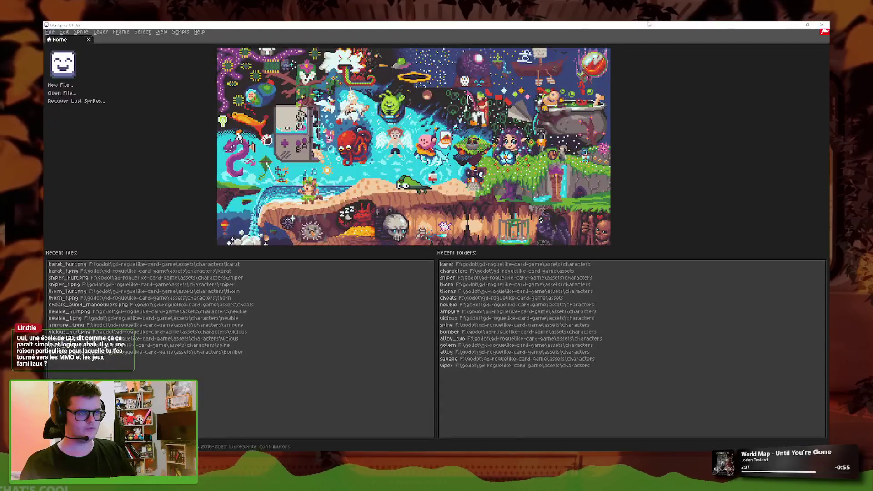
key("alt+Tab")
key("alt+Tab")
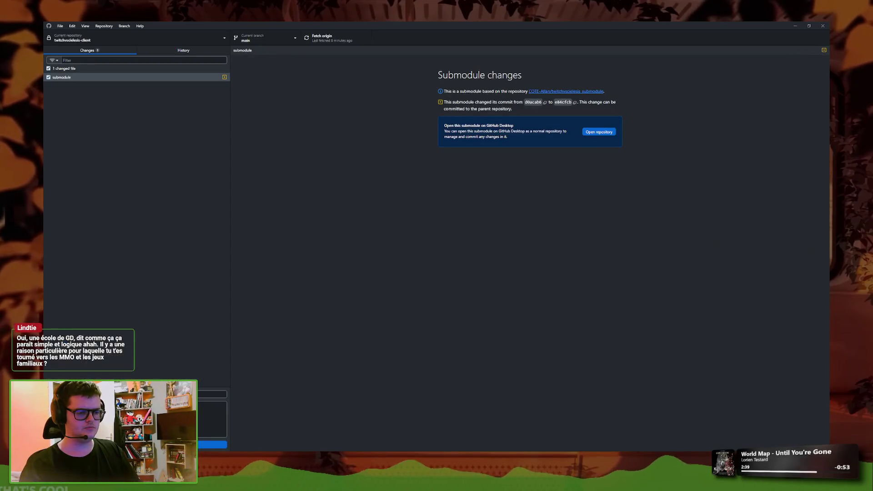
Step: Commit the changed card scene files in twitch-cielesis-tcg and push to origin
left_click(73, 38)
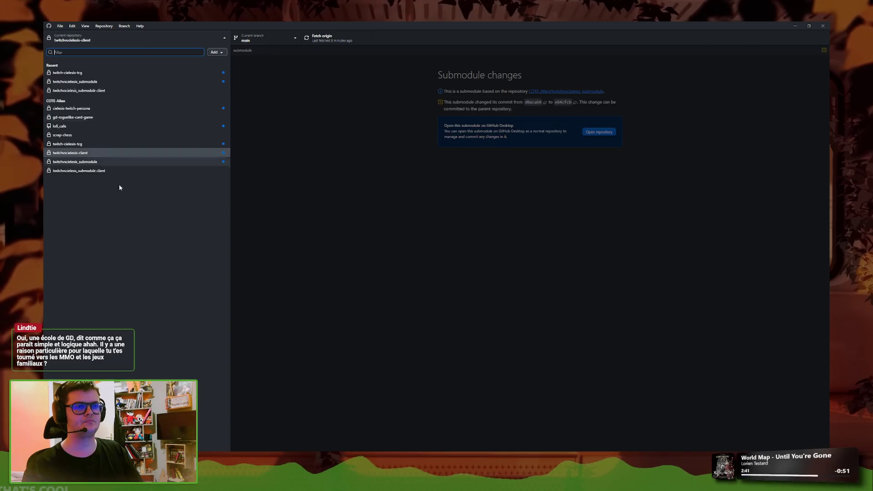
left_click(86, 144)
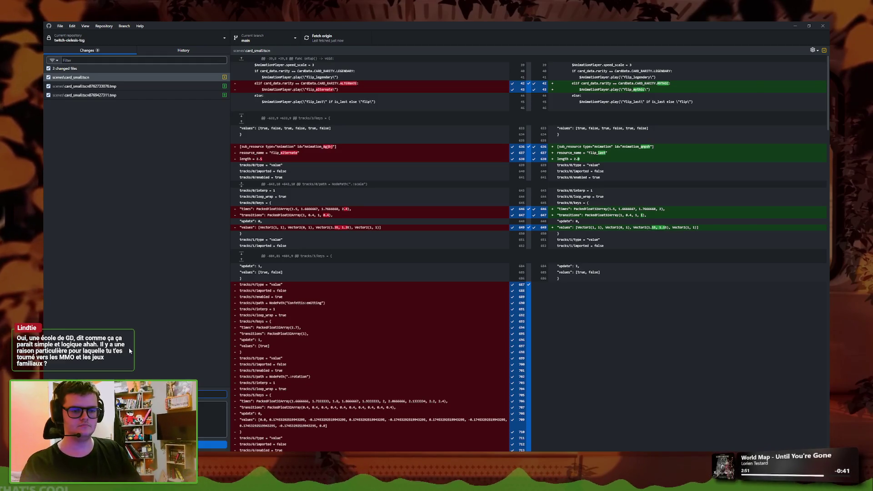
key("ctrl+Return")
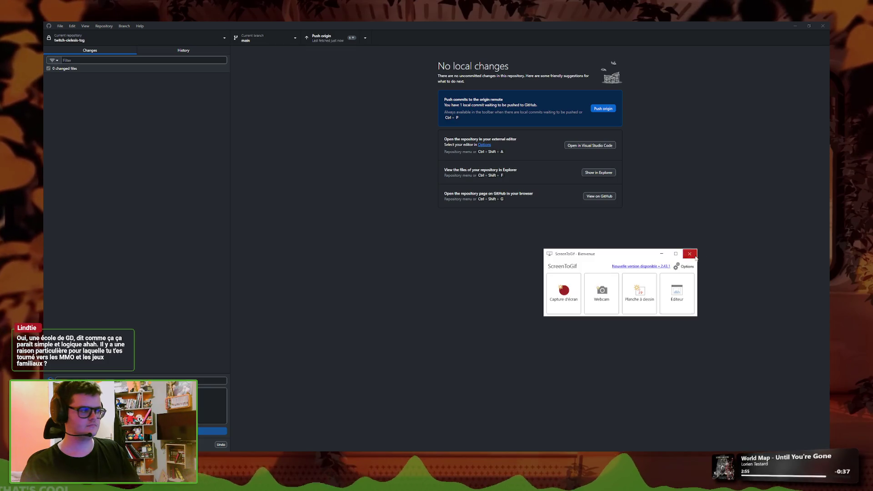
left_click(692, 252)
left_click(532, 177)
left_click(600, 109)
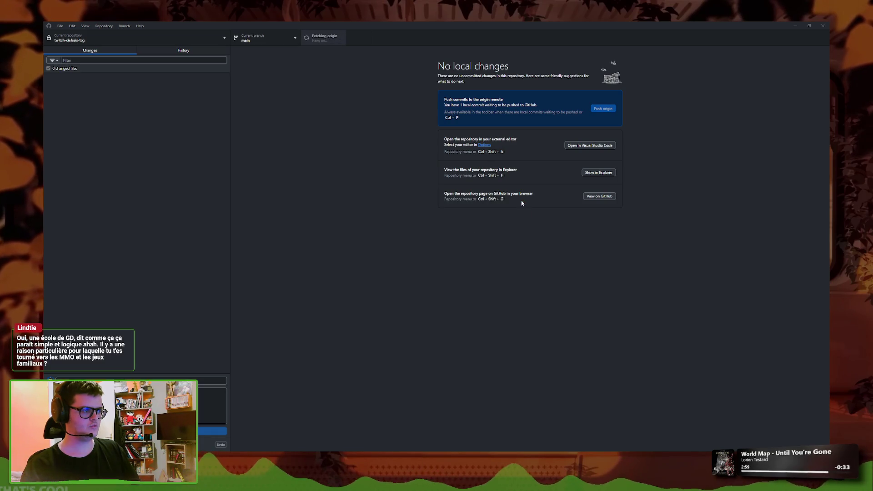
Step: Push the twitchxcielesis_submodule repository's commit to origin
left_click(171, 38)
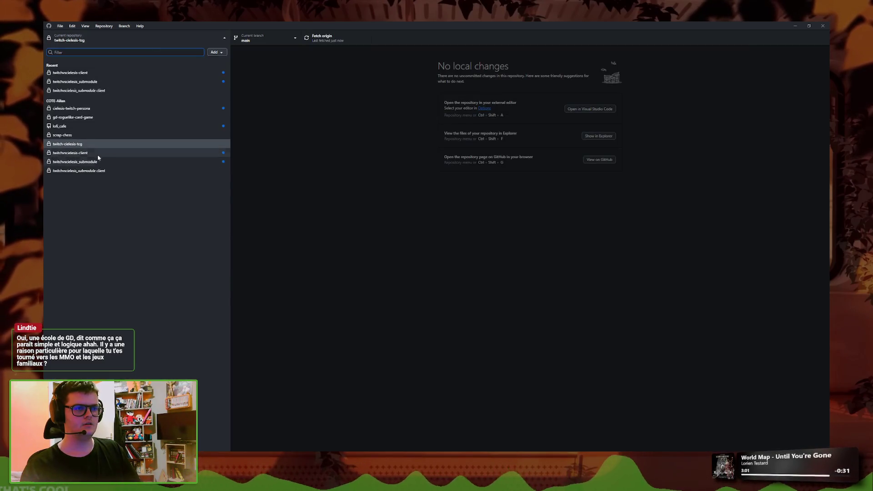
left_click(149, 151)
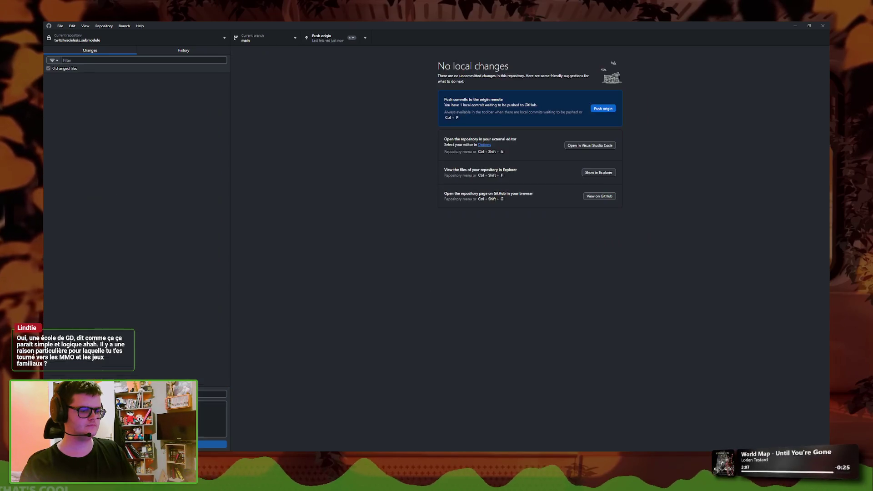
left_click(602, 108)
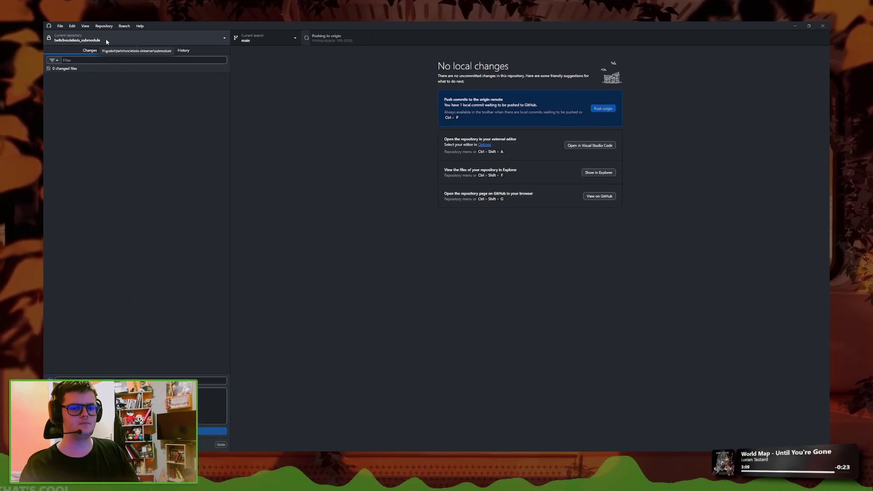
Step: Fetch and pull the new commit into the client submodule, then launch Godot's Project Manager
left_click(157, 41)
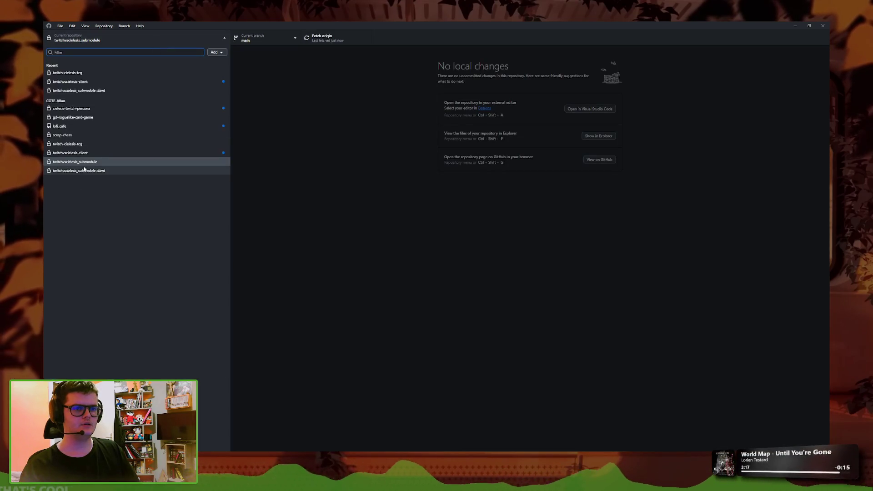
left_click(85, 171)
left_click(324, 38)
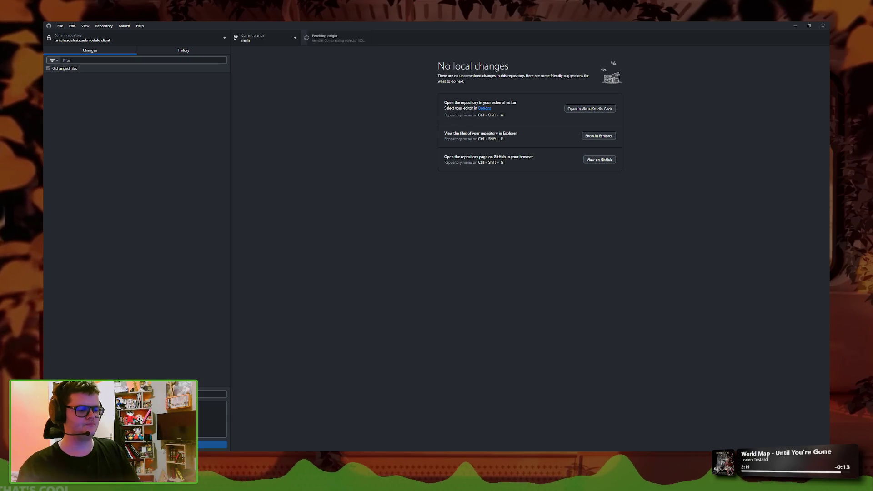
mouse_move(307, 483)
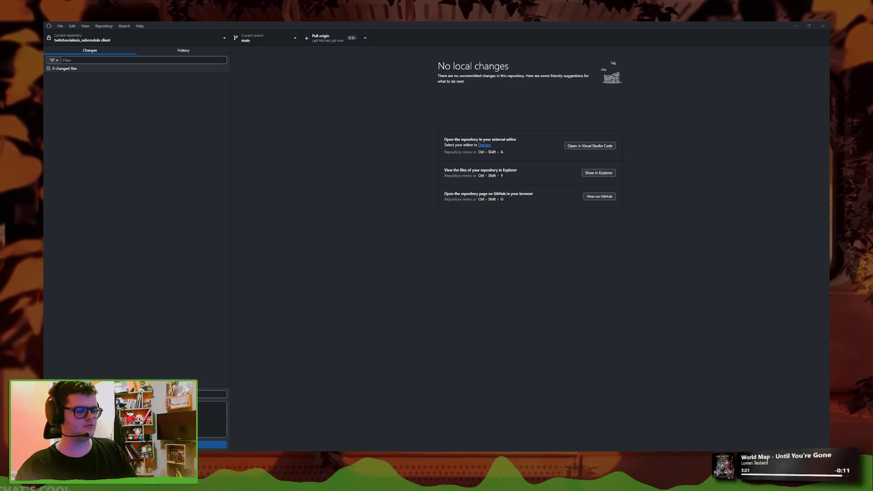
left_click(324, 37)
right_click(307, 483)
left_click(296, 421)
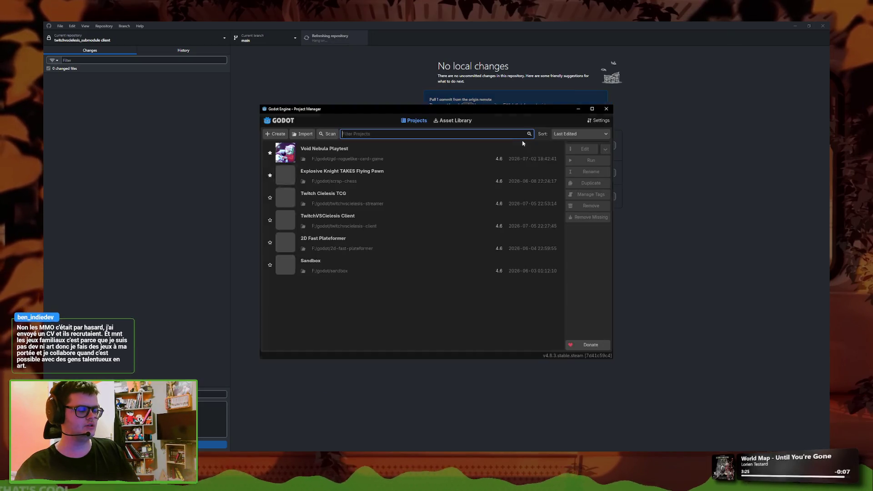
Step: Open TwitchVSCielesis Client and run it, hitting the CARD_RARITY.ALTERNATE error in details.gd
double_click(371, 229)
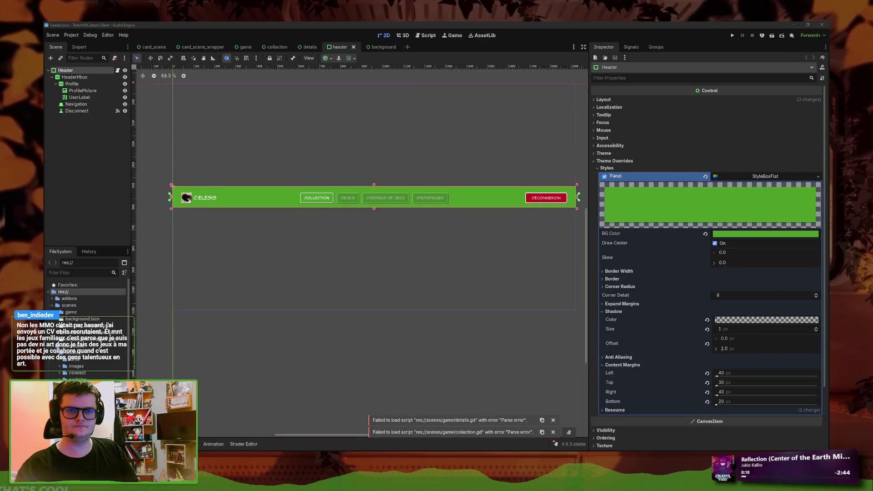
key("F5")
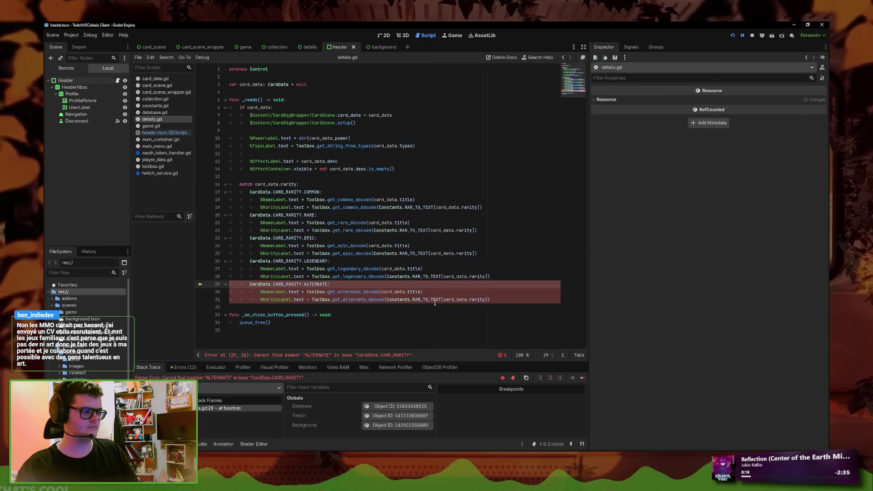
left_click(435, 305)
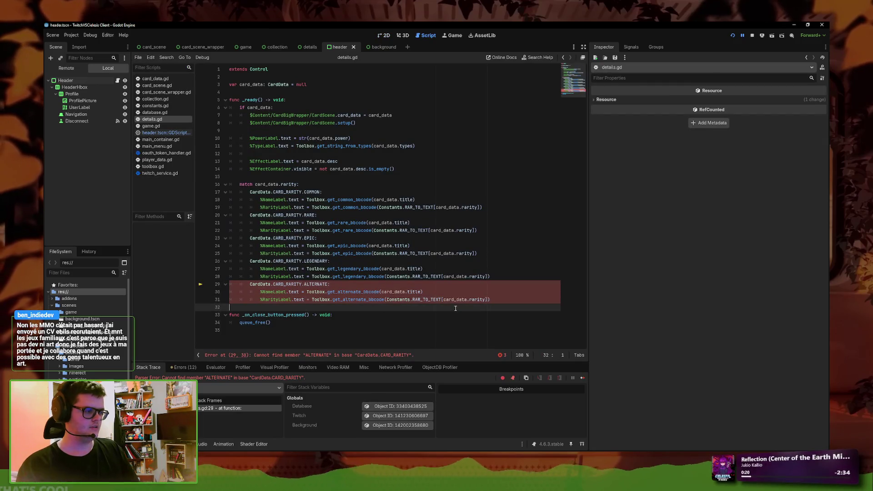
Step: Find details.gd and rename the alternate bbcode calls on lines 30–31 to mythic, then save
left_click(59, 271)
type("details")
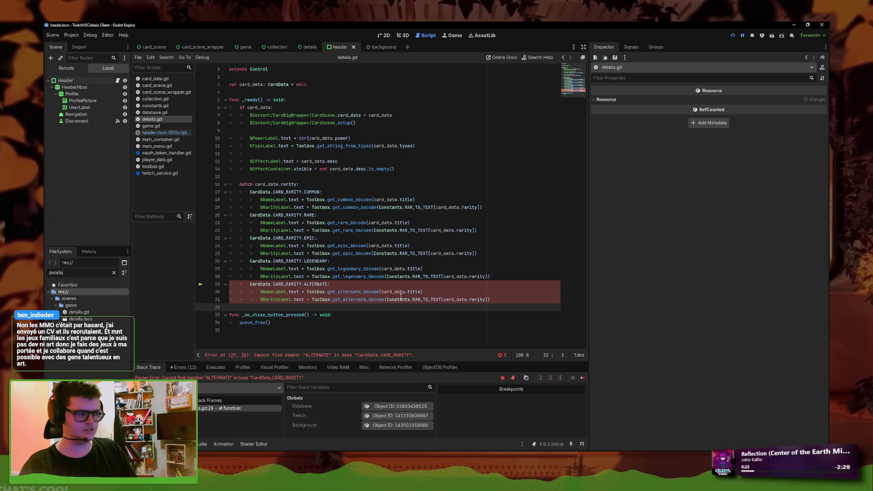
left_click(439, 300)
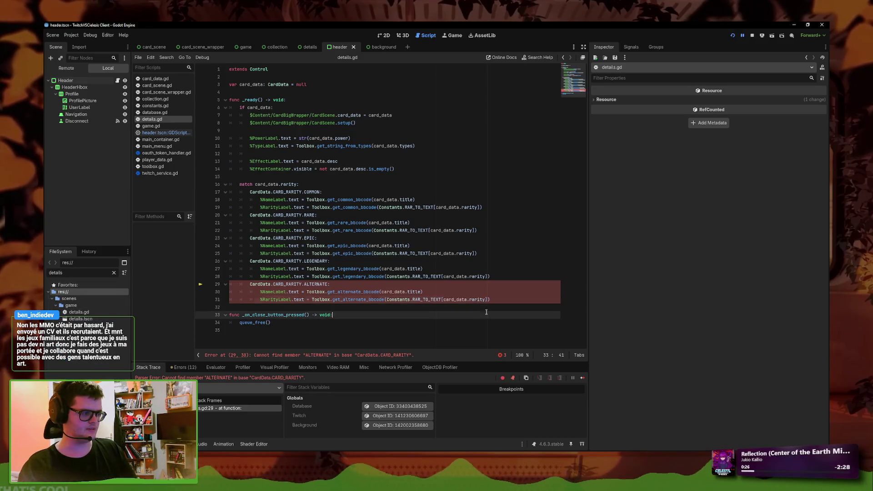
left_click(340, 300)
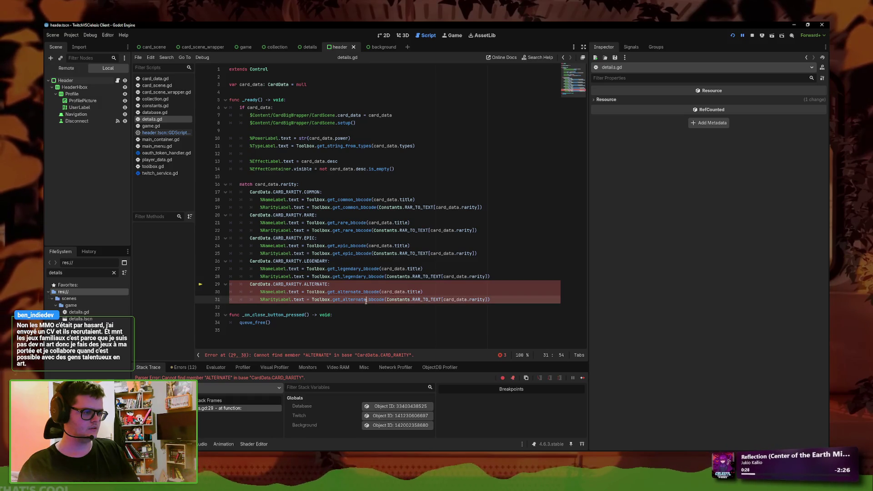
key("BackSpace")
key("Return")
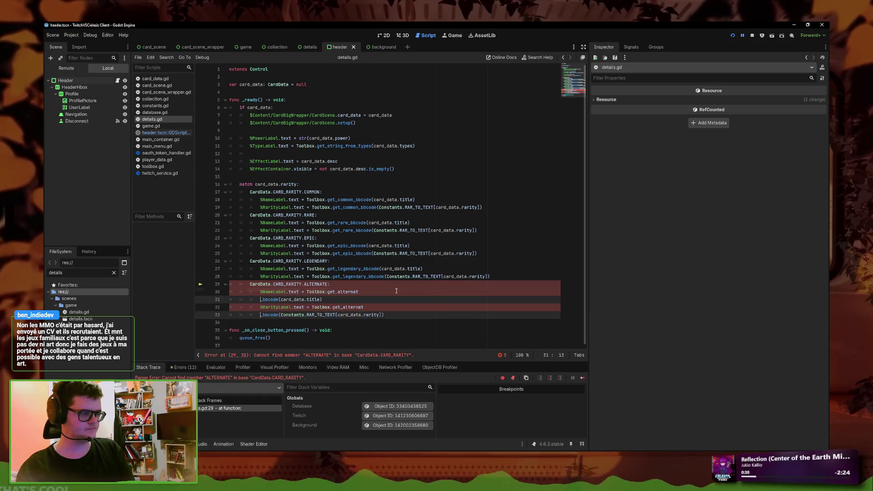
key("BackSpace")
key("BackSpace")
key("BackSpace")
type("mythic_bbcode(card_data.title")
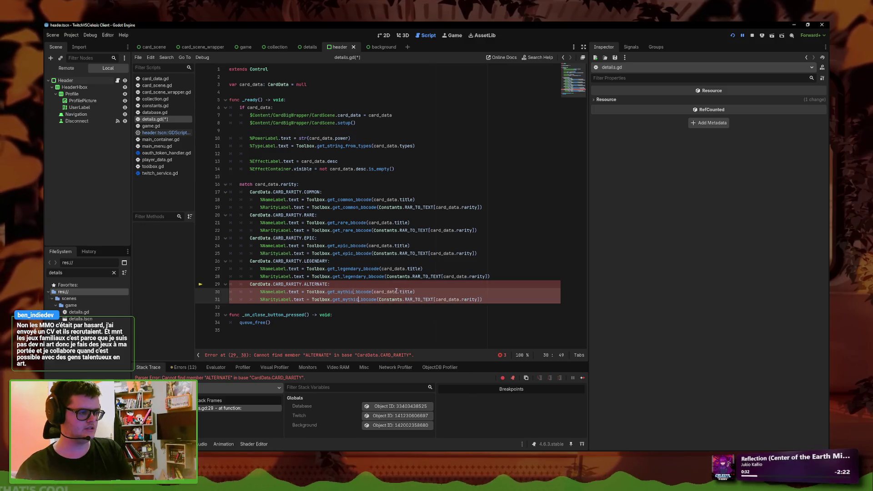
key("ctrl+s")
Step: Change ALTERNATE to MYTHIC on line 29, save, and rerun the project
double_click(305, 283)
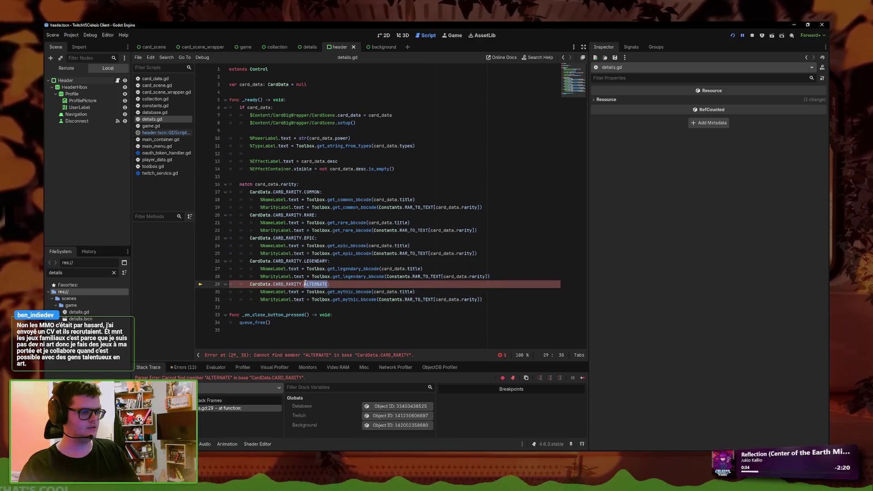
type("MYTHIC")
key("ctrl+s")
left_click(410, 268)
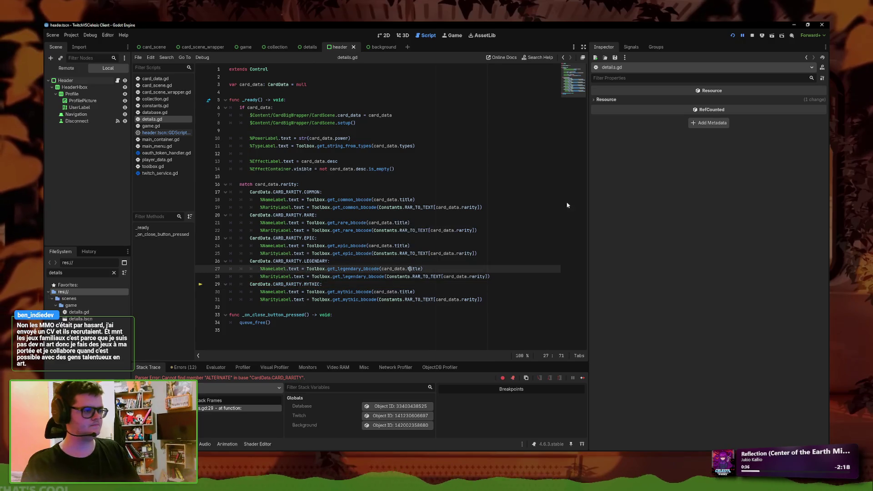
key("F5")
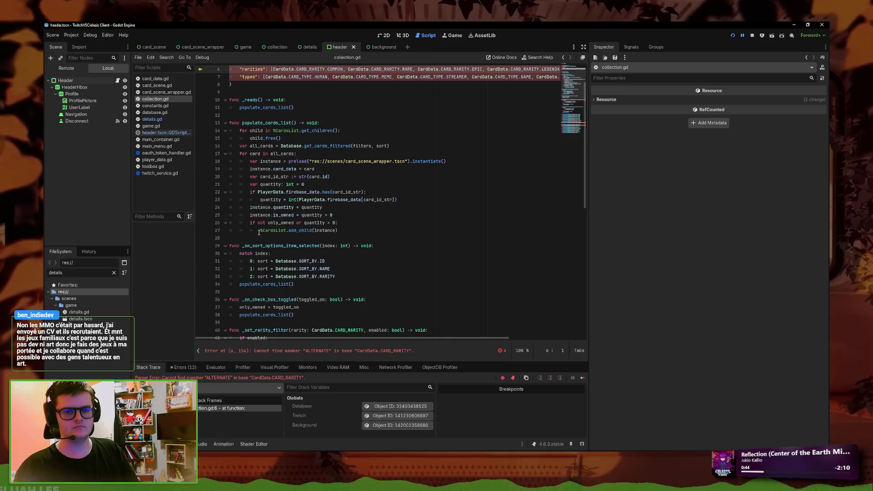
Step: In collection.gd, replace HUMAN with ALTERNATIVE and ALTERNATE with Mythic, save, and run
scroll(327, 164, "up", 2)
left_click(407, 115)
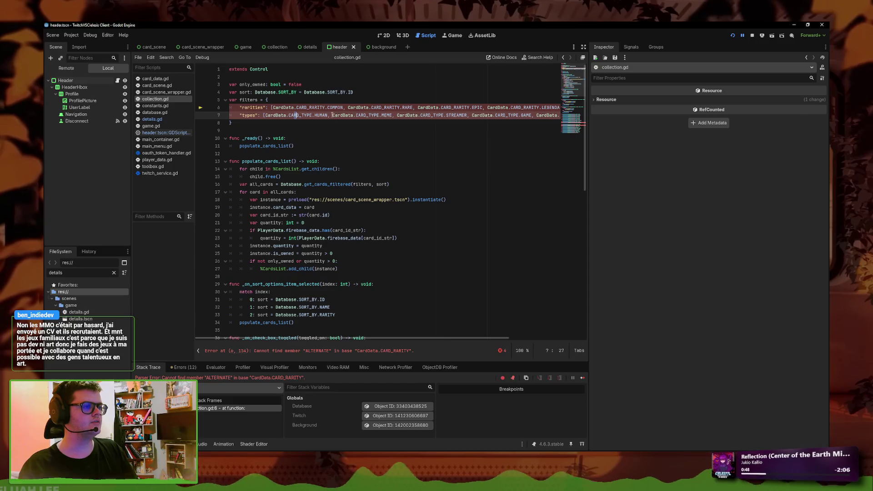
type("ALTERNATIVE")
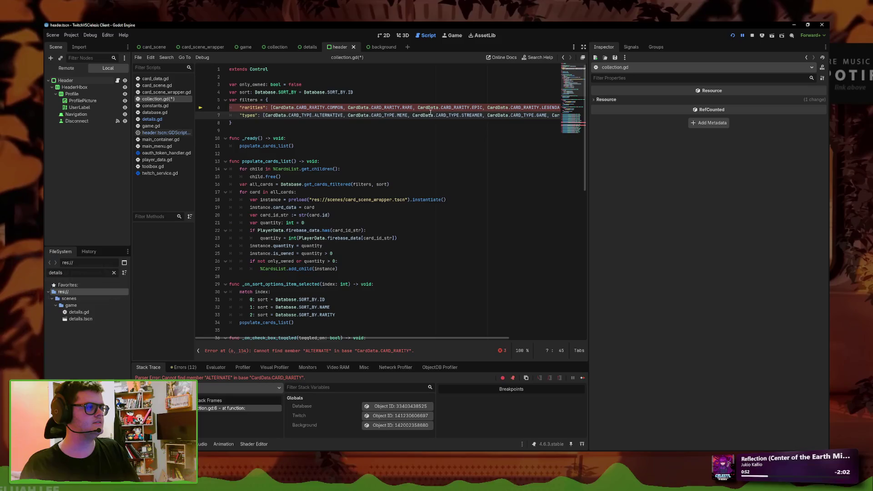
key("ctrl+z")
left_click(555, 108, "shift")
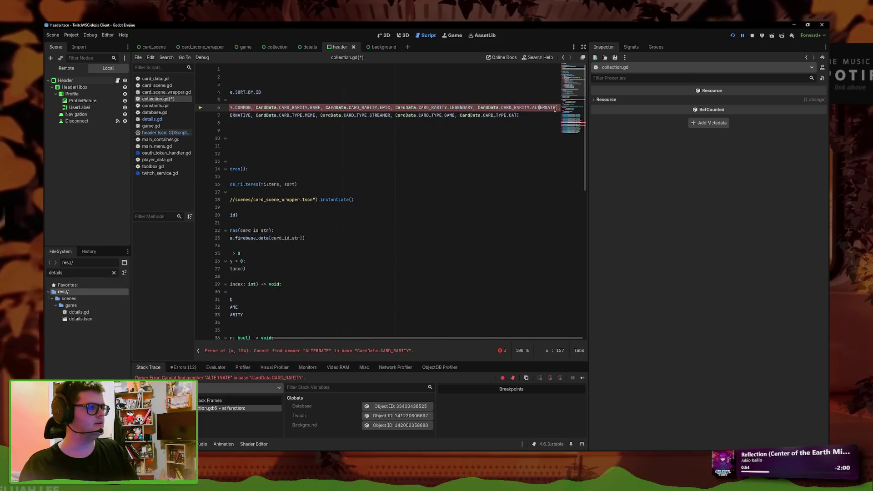
type("Mythic")
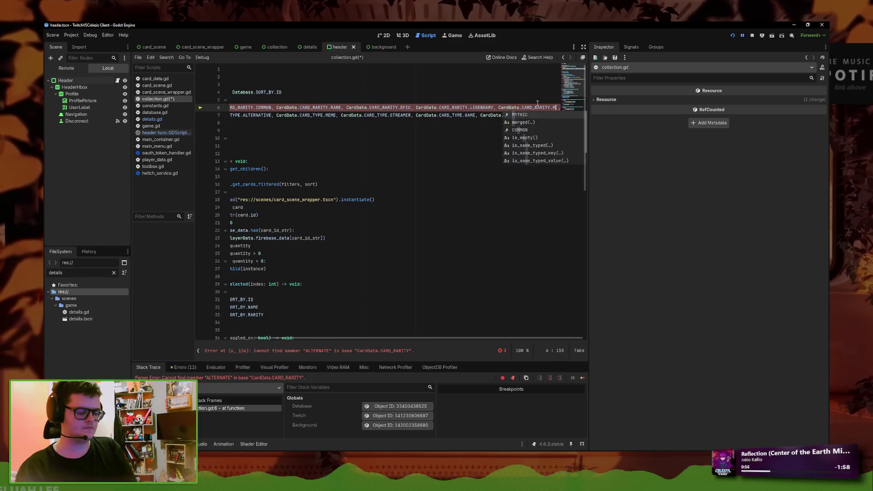
key("ctrl+s")
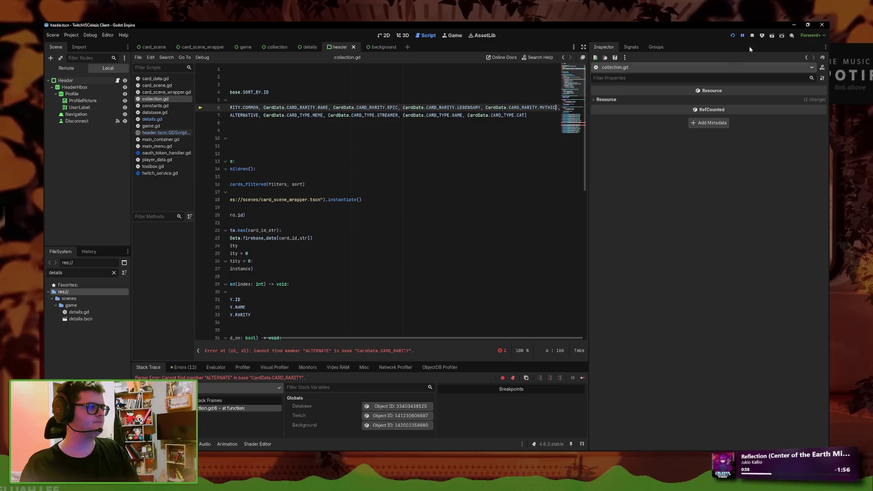
left_click(732, 36)
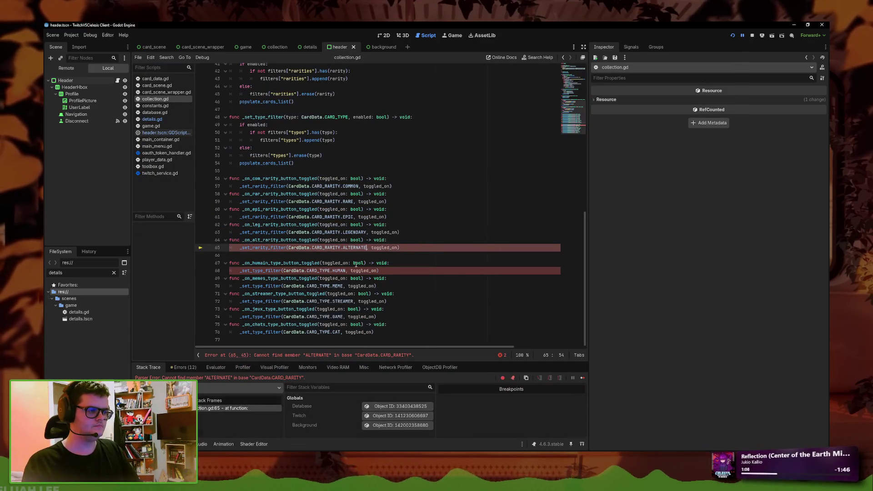
Step: Autocomplete line 65 to CARD_RARITY.MYTHIC and line 68 to CARD_TYPE.ALTERNATIVE, save, and relaunch
key("BackSpace")
key("BackSpace")
key("BackSpace")
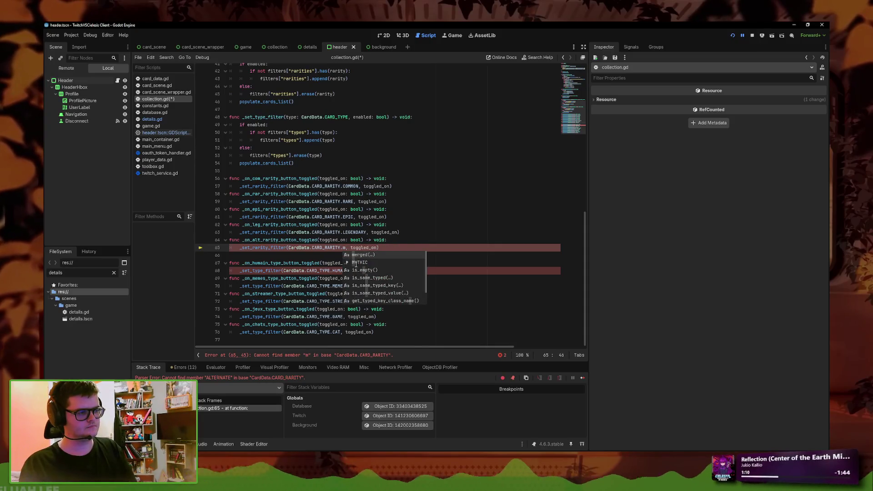
key("Return")
double_click(336, 270)
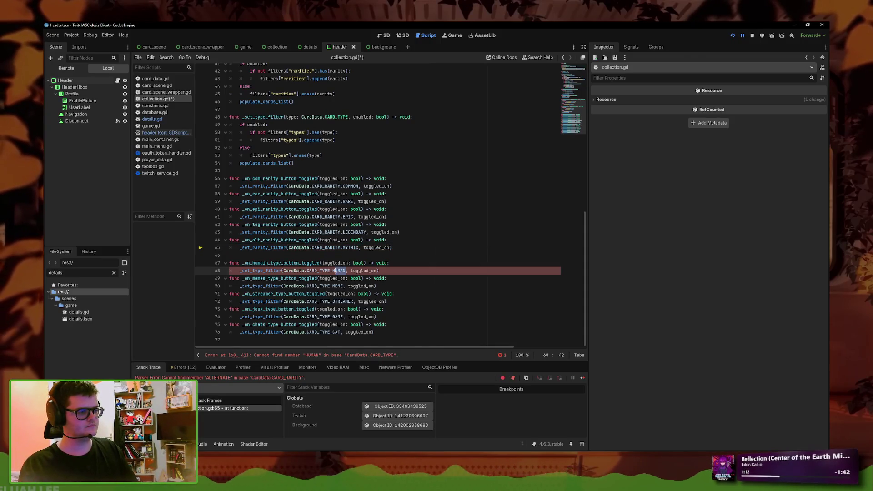
type("LTERNATIVE")
key("Return")
key("Up")
key("Up")
key("ctrl+s")
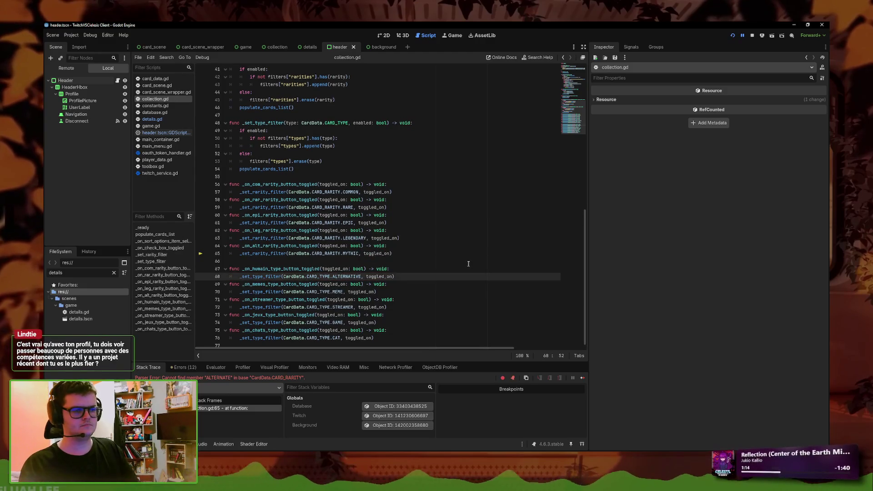
left_click(732, 35)
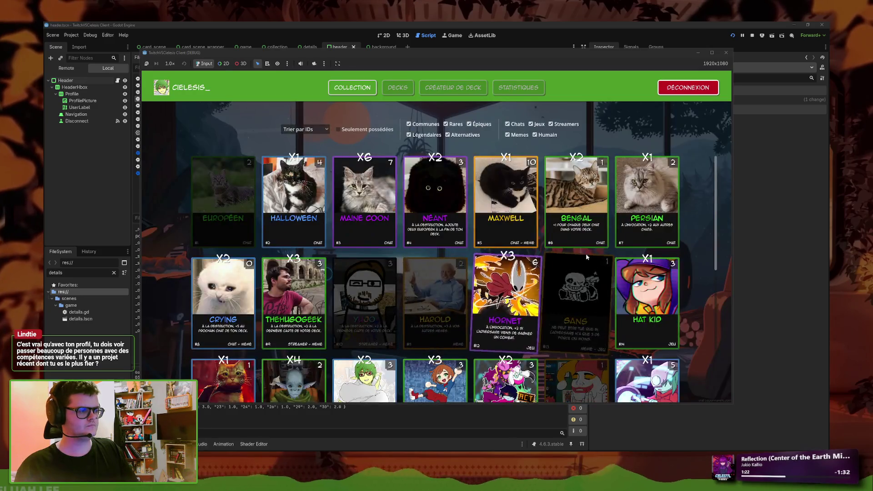
Step: View the Neon White and Lukas card details in the game, then return to collection.gd
scroll(687, 290, "down", 5)
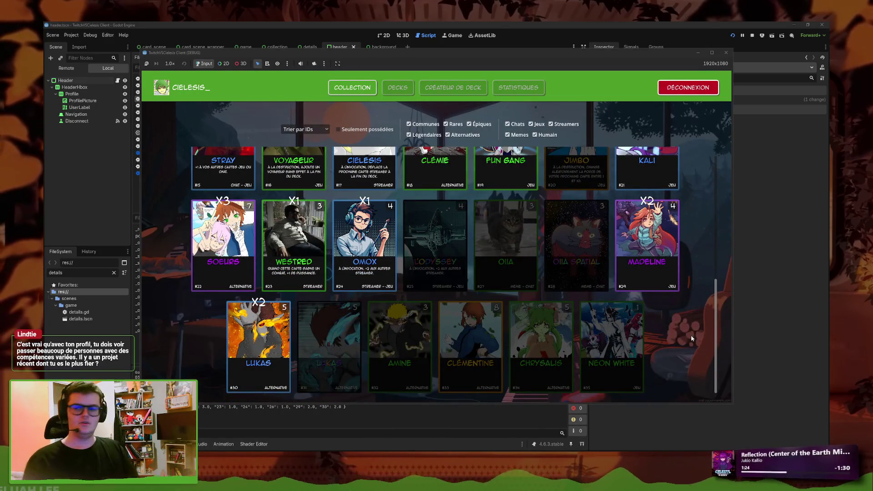
left_click(611, 345)
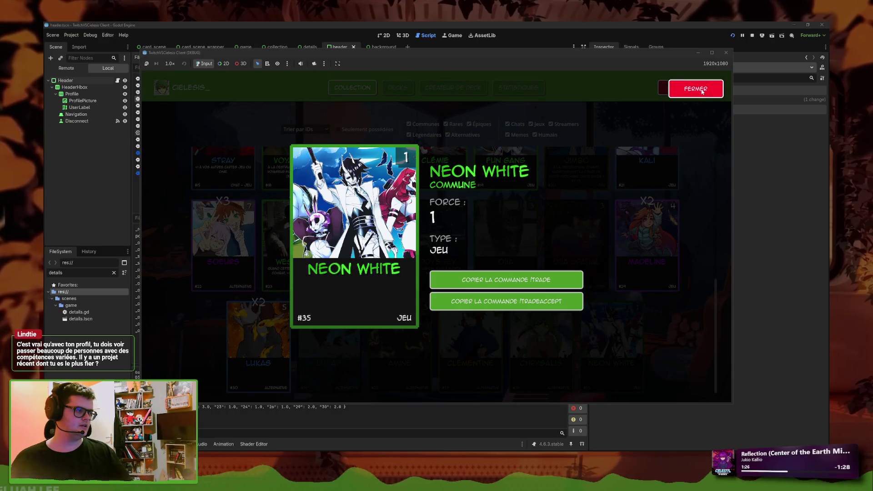
left_click(695, 89)
left_click(356, 348)
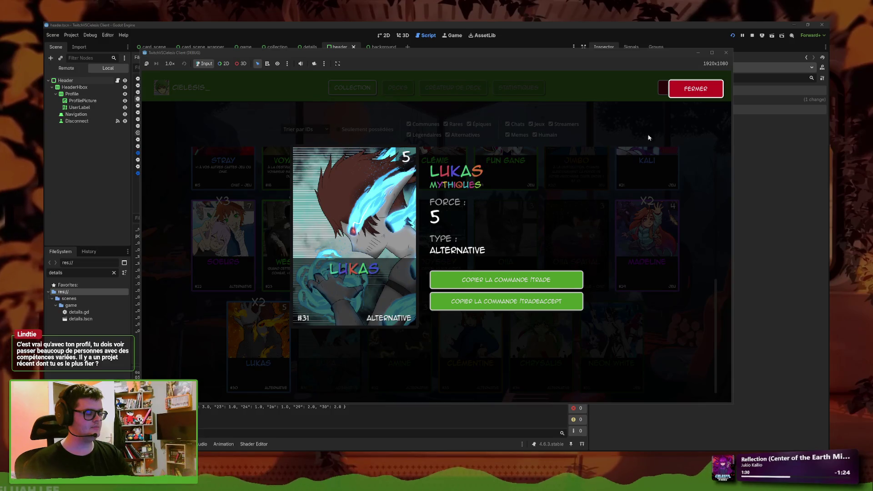
key("F8")
left_click(441, 286)
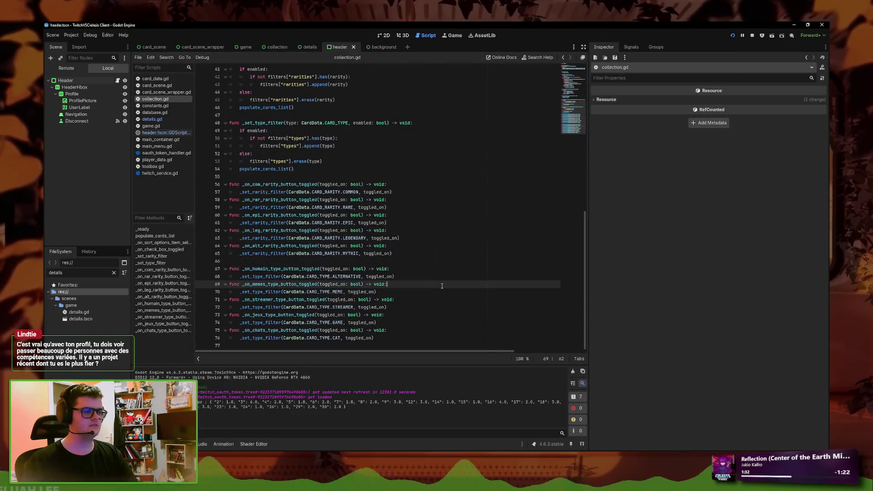
Step: Check the MYTHIC "Mythique" label in constants.gd, then view L'Odyssey's details in the running game
left_click(155, 105)
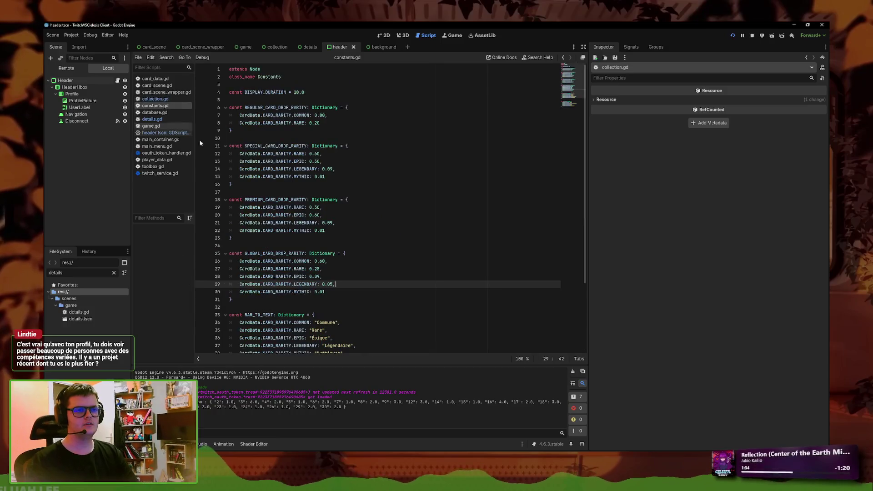
scroll(337, 267, "down", 3)
left_click(341, 264)
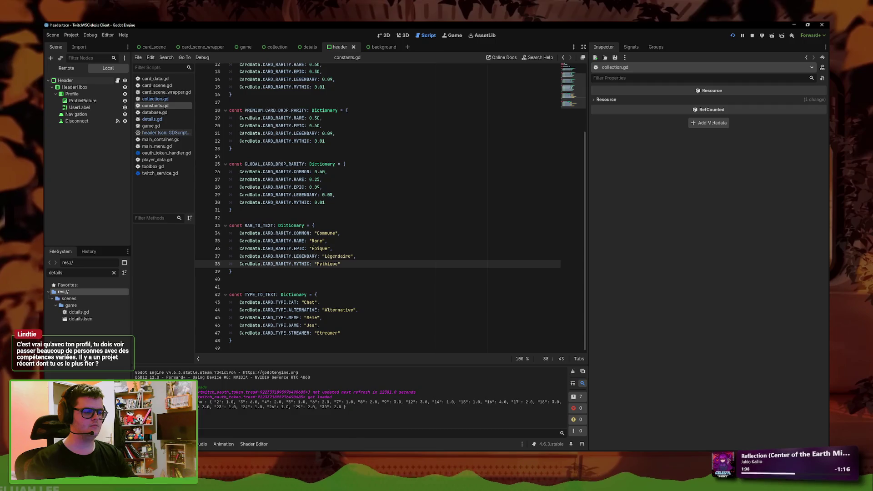
left_click(401, 435)
left_click(418, 280)
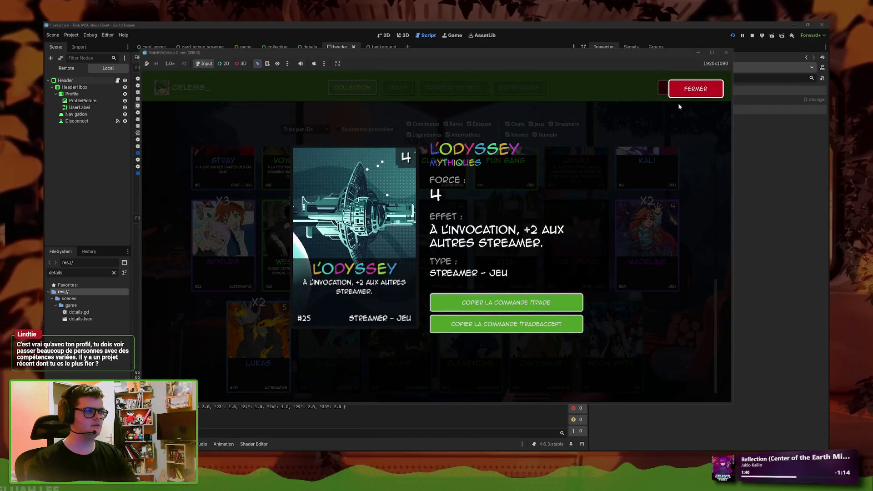
Step: Open and close the Lukas, OIIA SPATIAL and OIIA card detail popups in turn
left_click(686, 89)
left_click(328, 345)
left_click(686, 89)
left_click(576, 241)
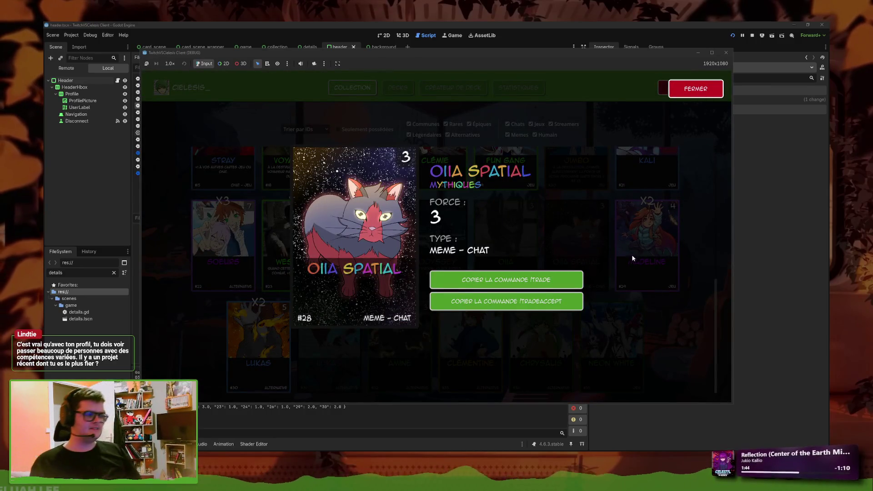
left_click(687, 89)
left_click(508, 263)
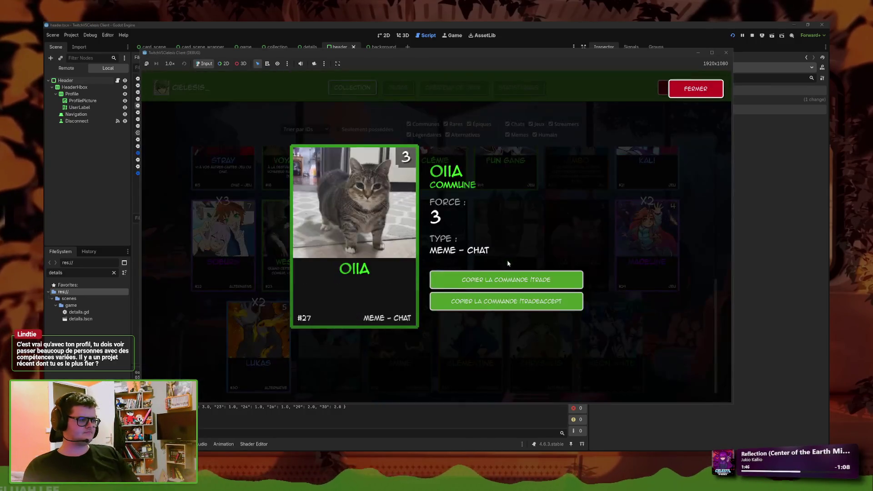
left_click(704, 90)
left_click(585, 222)
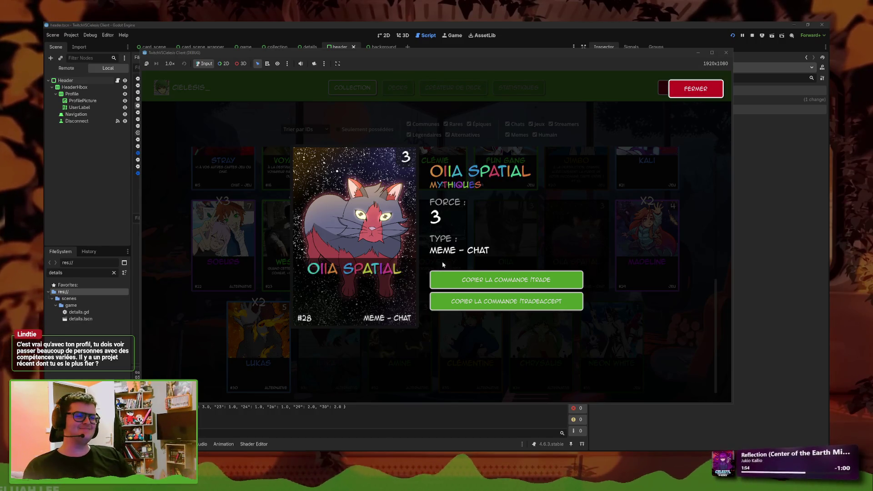
left_click(646, 291)
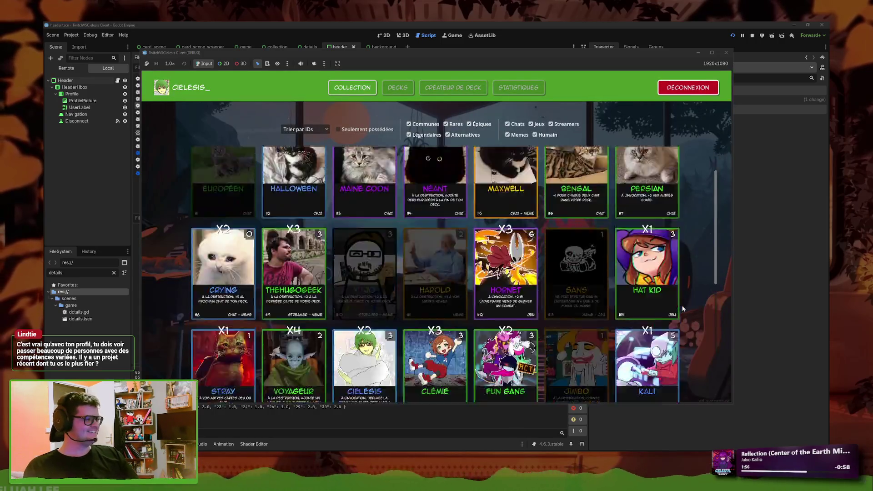
Step: Check the Madeline and Clémentine card details and scroll through the collection grid
scroll(682, 309, "down", 5)
left_click(648, 234)
left_click(628, 314)
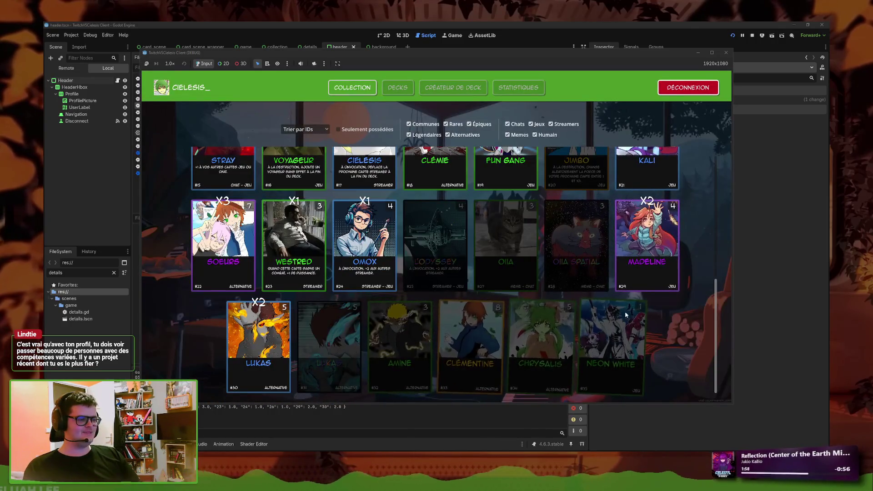
left_click(471, 340)
left_click(688, 87)
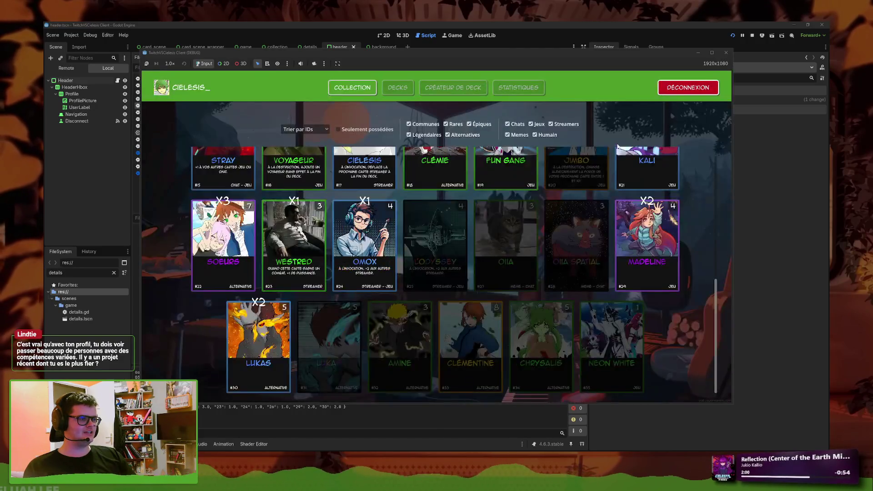
scroll(452, 150, "up", 5)
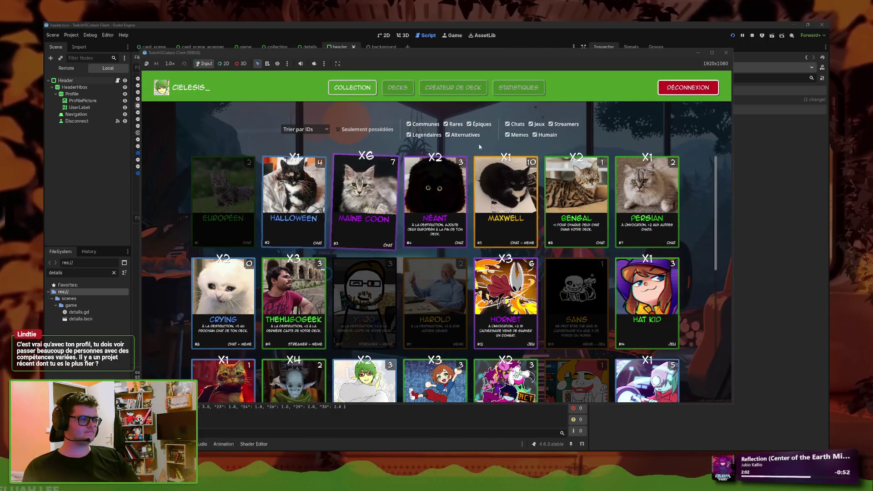
scroll(500, 148, "down", 4)
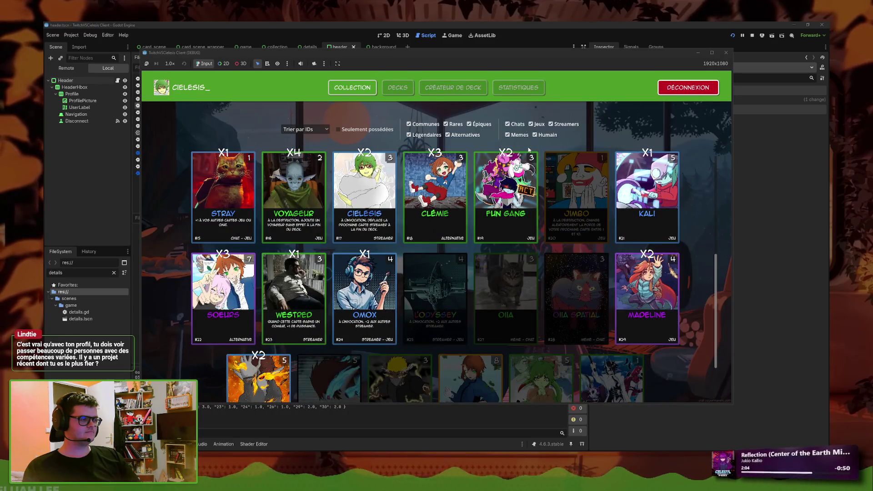
scroll(520, 156, "up", 4)
scroll(502, 305, "down", 5)
scroll(502, 305, "up", 5)
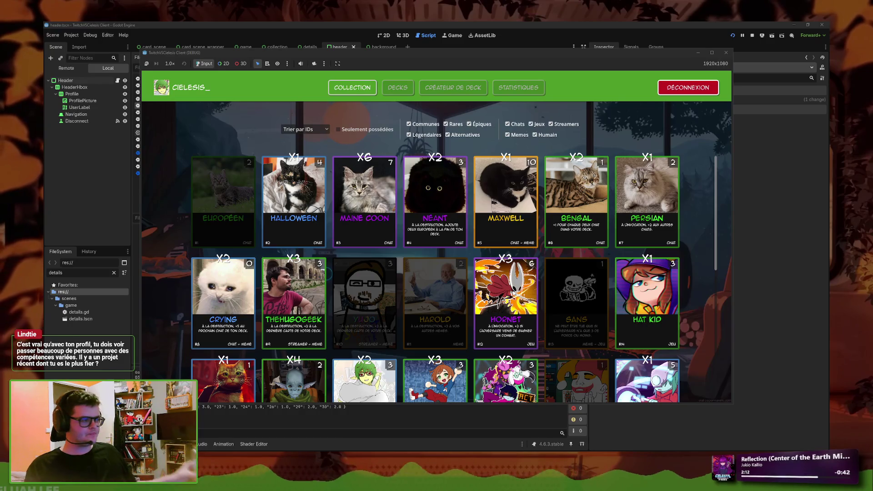
scroll(507, 300, "down", 5)
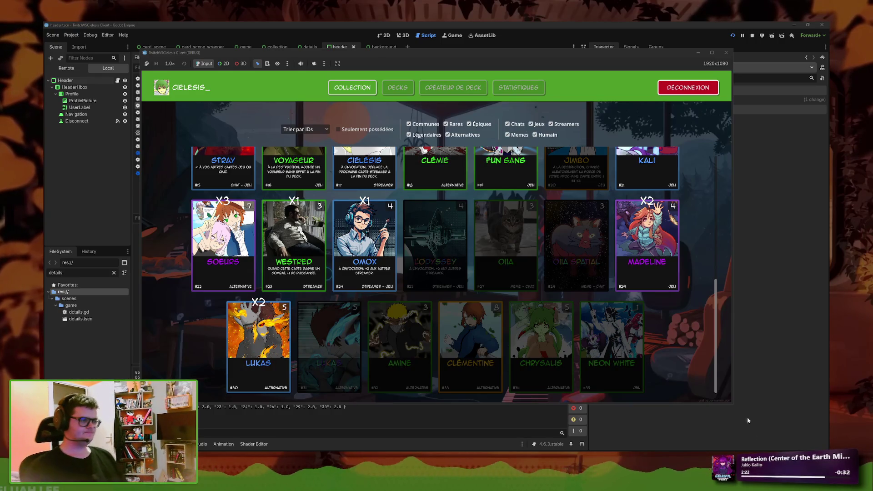
Step: Compare the OIIA and OIIA SPATIAL card details once more
left_click(507, 232)
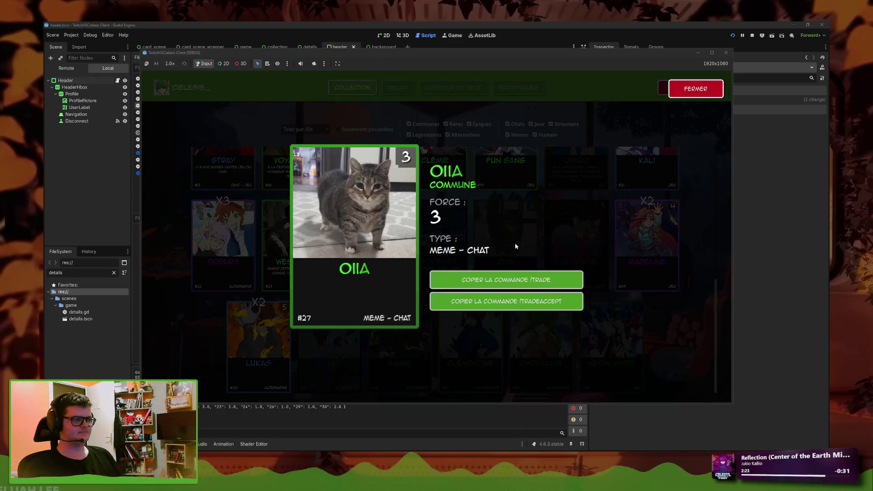
left_click(591, 221)
left_click(549, 269)
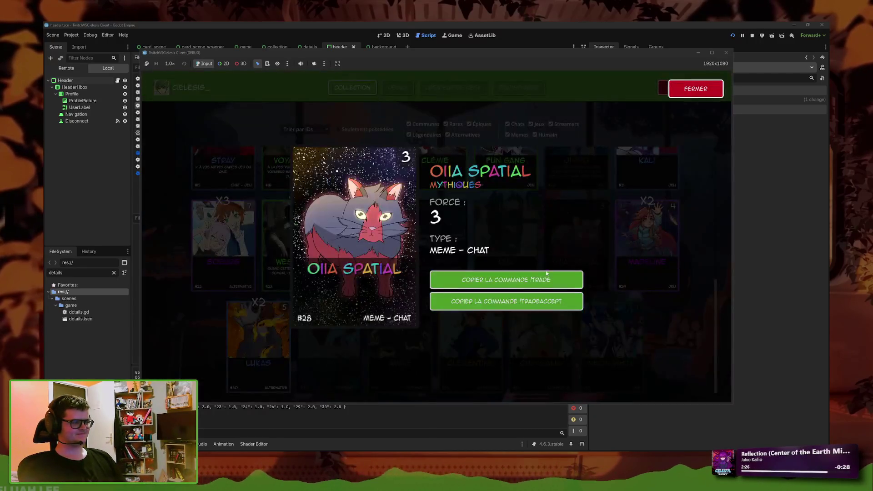
left_click(689, 94)
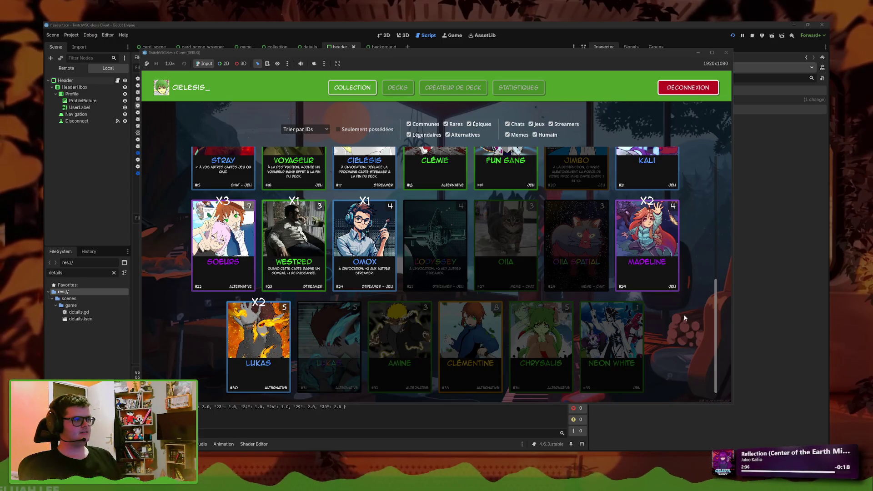
Step: Stop the game, open the collection scene, and relabel the Alternatives filter button as Mythiques
key("F8")
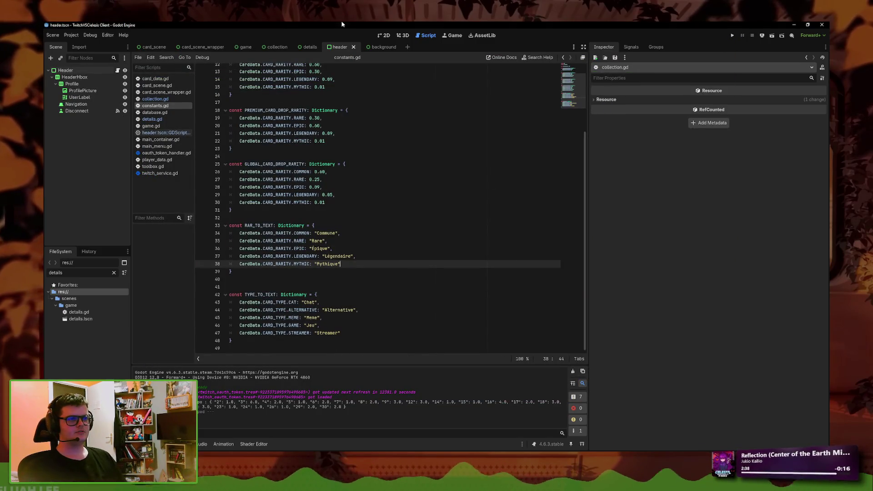
left_click(385, 36)
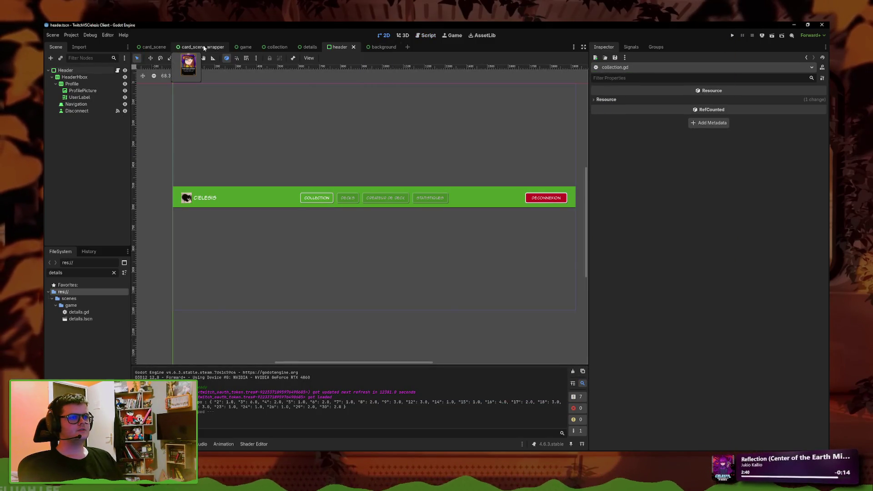
left_click(275, 47)
left_click(425, 145)
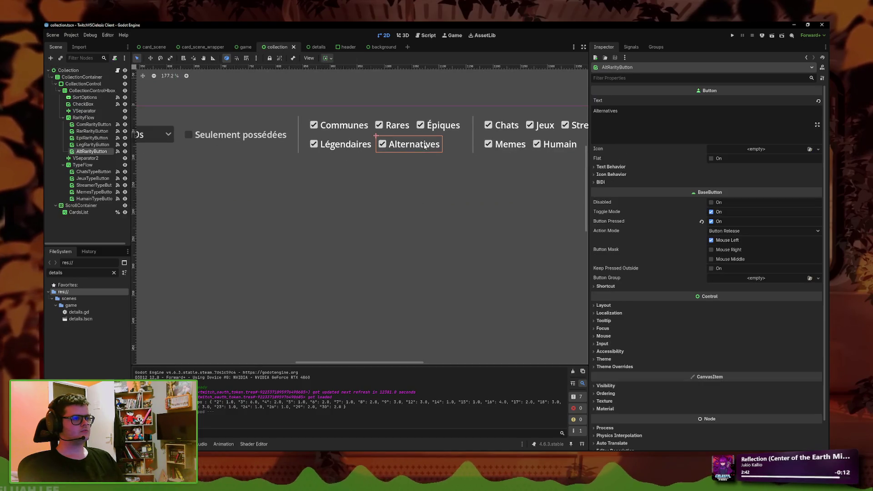
double_click(605, 111)
type("Mythiques")
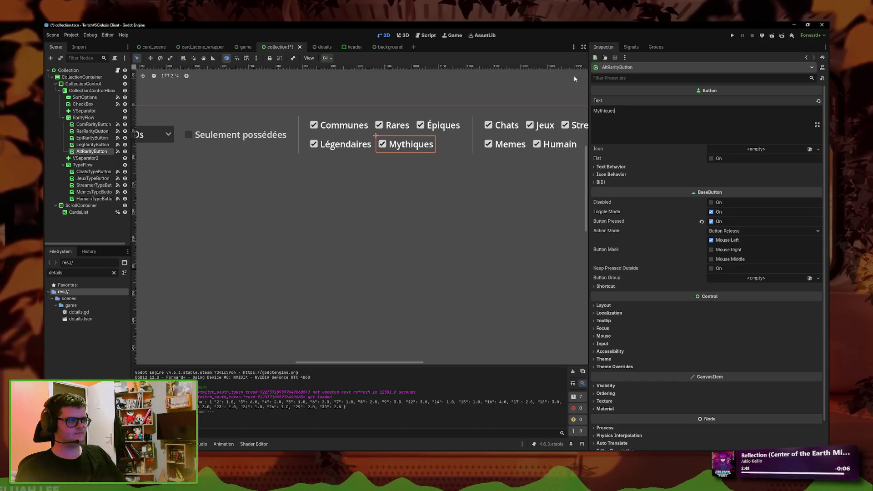
Step: Relabel the Humain type filter button as Alternative and save the collection scene
left_click(552, 144)
double_click(639, 113)
type("Alter")
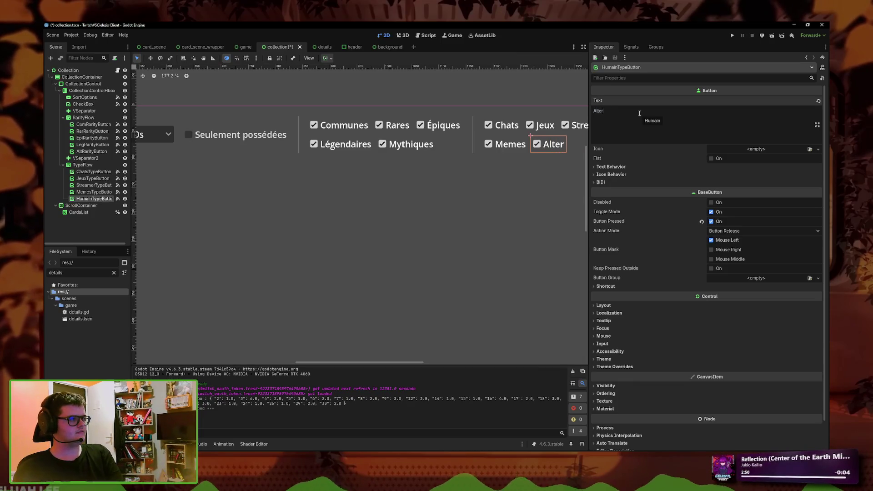
key("ctrl+s")
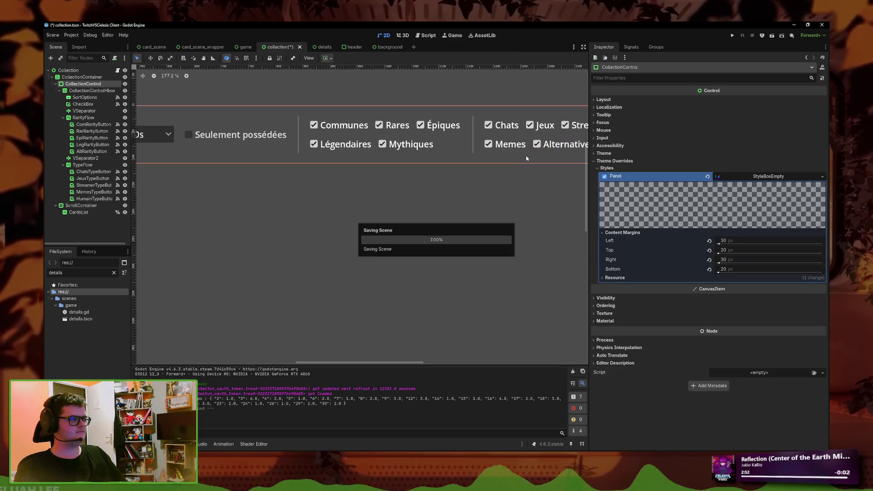
left_click(526, 154)
scroll(524, 197, "down", 3)
left_click(415, 203)
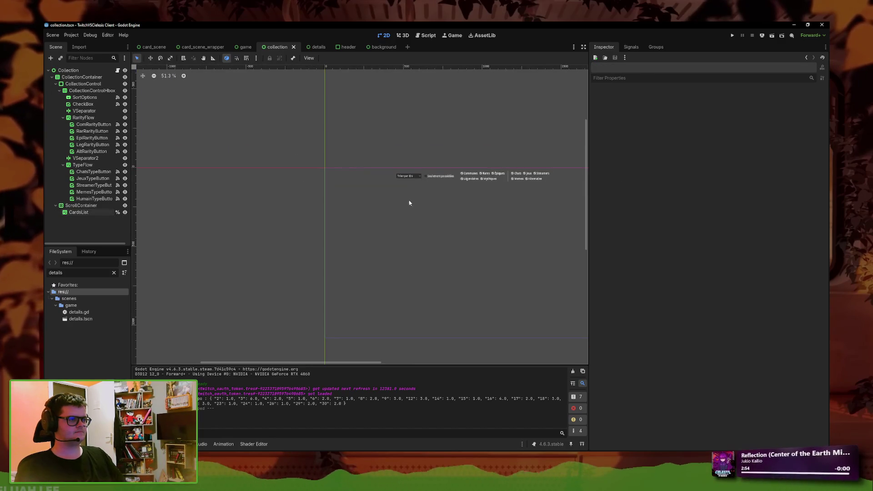
Step: Pan and zoom the collection scene view, then switch over to the Trello board
scroll(422, 205, "right", 3)
left_click_drag(361, 192, 365, 195)
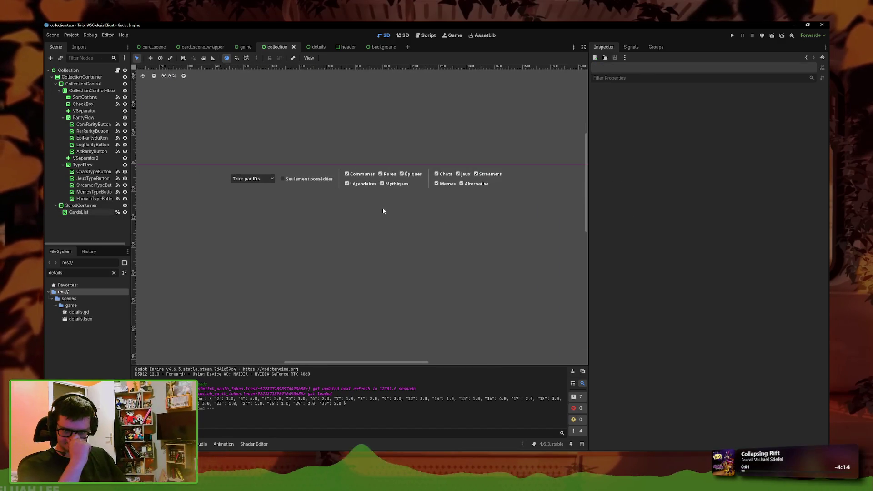
scroll(437, 184, "up", 3)
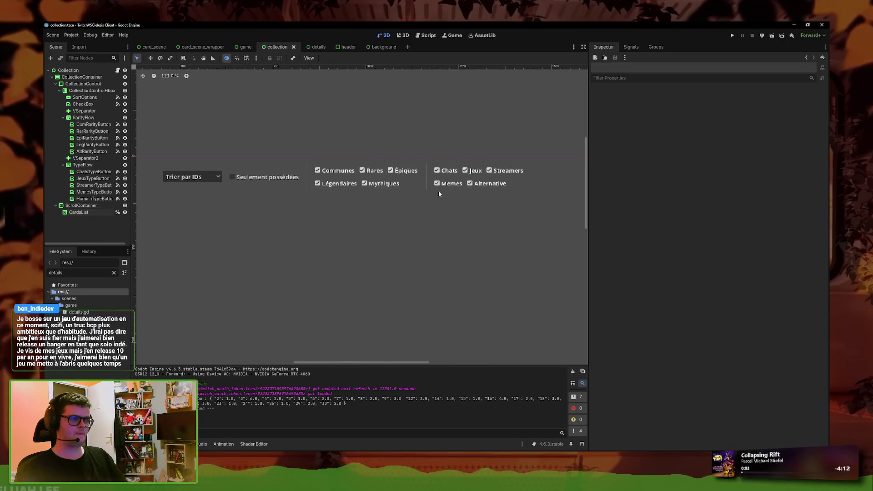
scroll(351, 206, "down", 4)
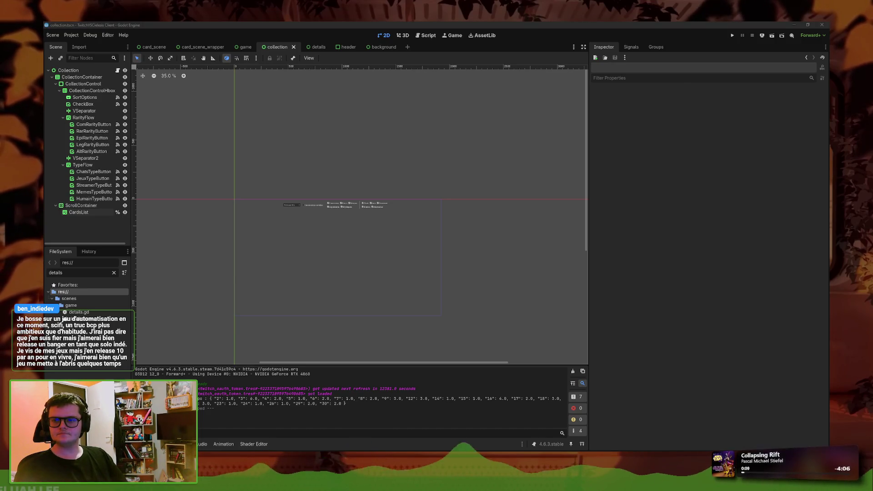
key("alt+Tab")
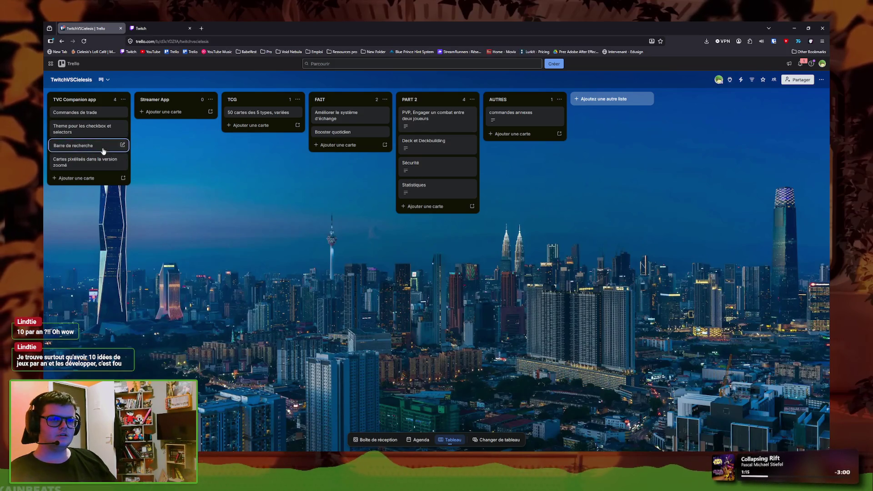
Step: Return to Godot, open the details card scene, and select its effect text label
left_click(794, 28)
left_click(316, 47)
scroll(455, 236, "up", 7)
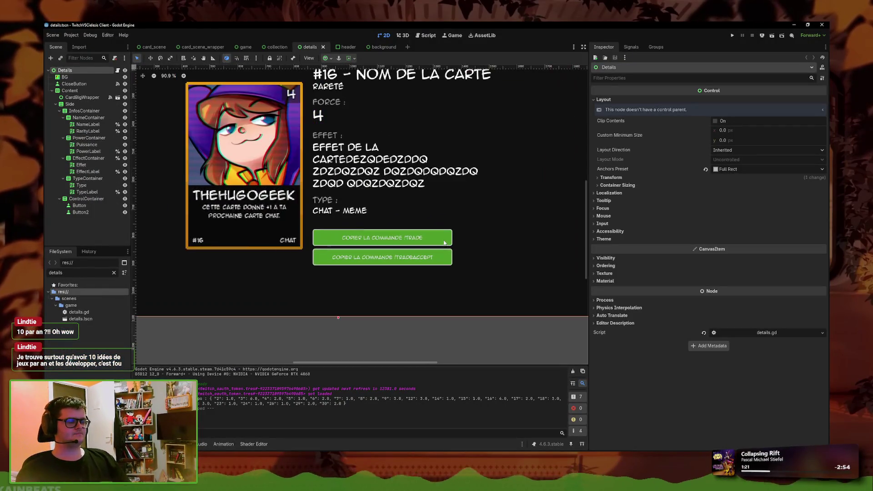
left_click(391, 164)
Step: Inspect the !tradeaccept and !trade command buttons and the !trade label text
scroll(387, 245, "up", 3)
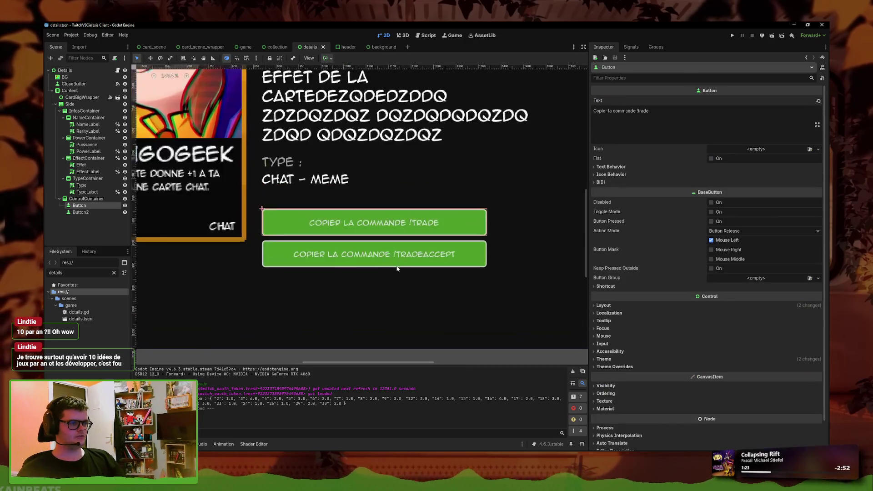
left_click(423, 261)
left_click(423, 232)
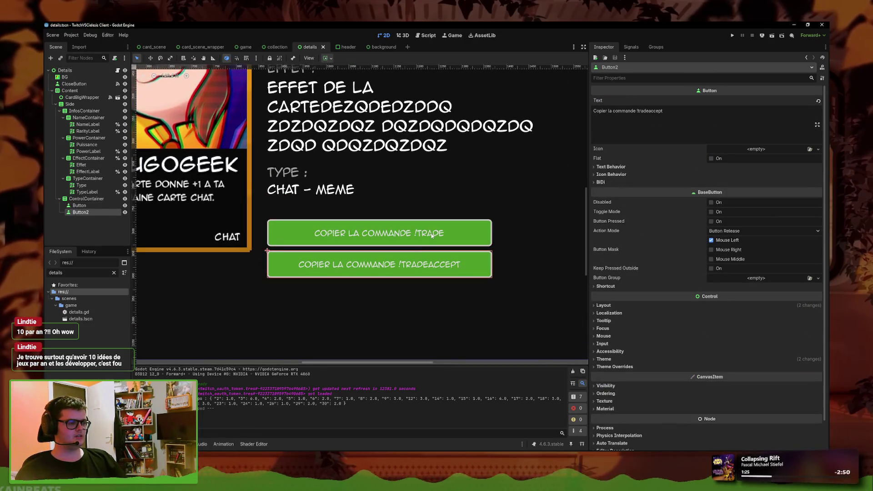
left_click(661, 131)
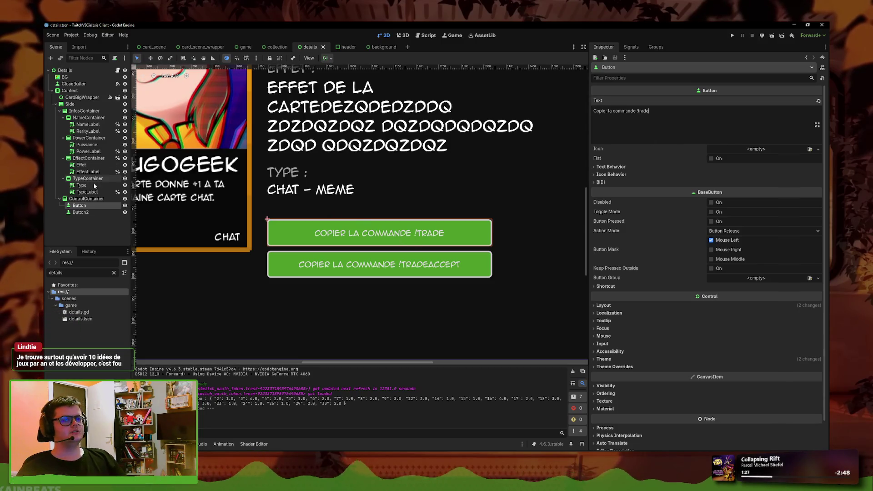
Step: Add a LineEdit child to ControlContainer and drag it above the two buttons
right_click(91, 199)
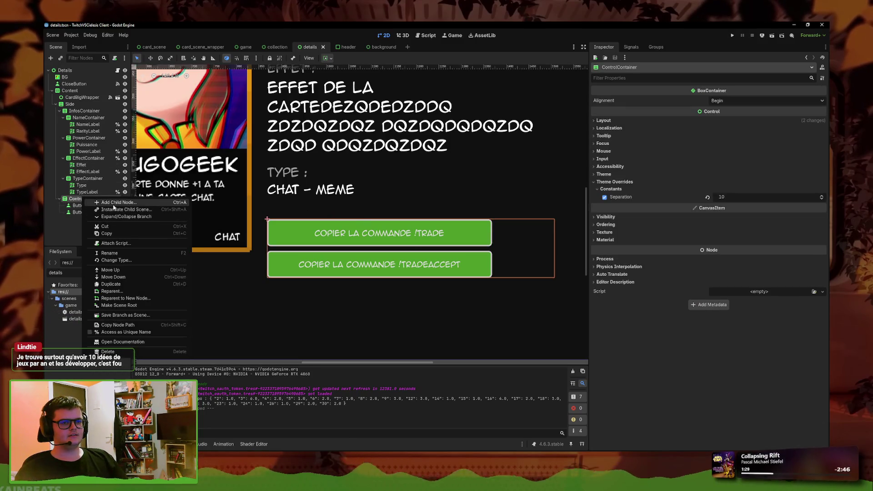
left_click(96, 203)
type("lune")
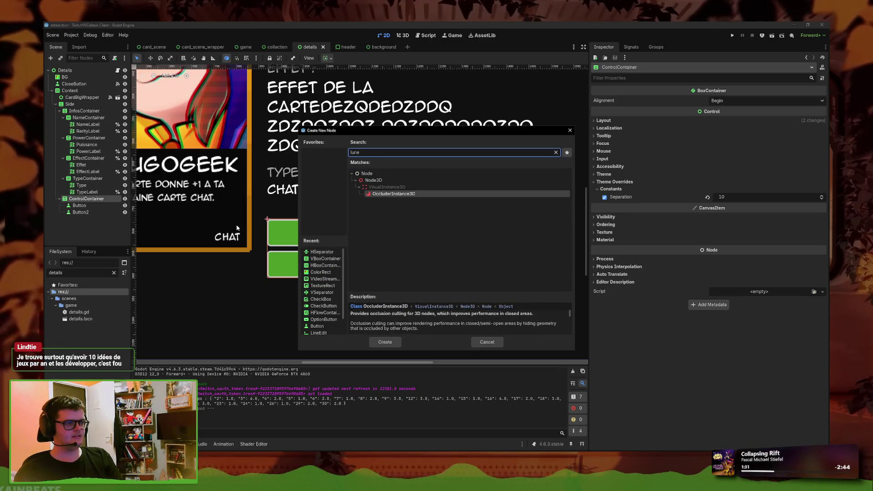
key("BackSpace")
key("BackSpace")
key("BackSpace")
type("ine")
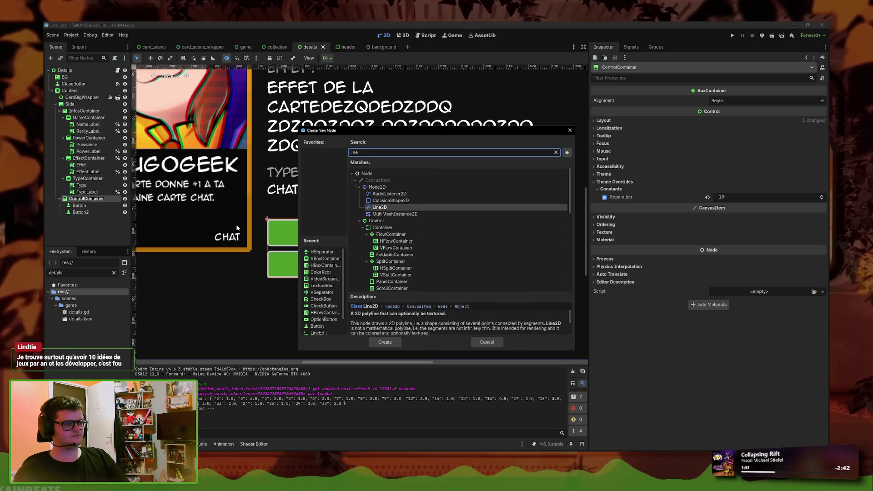
type("edit")
key("Return")
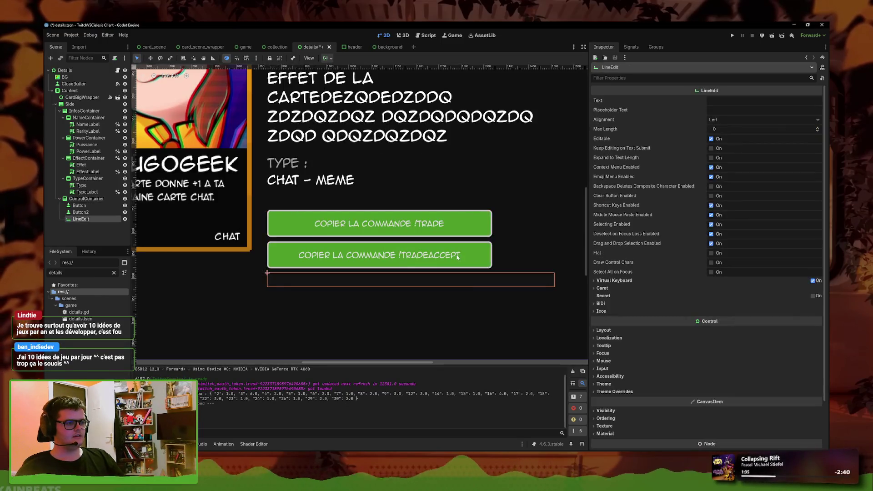
left_click_drag(91, 219, 93, 205)
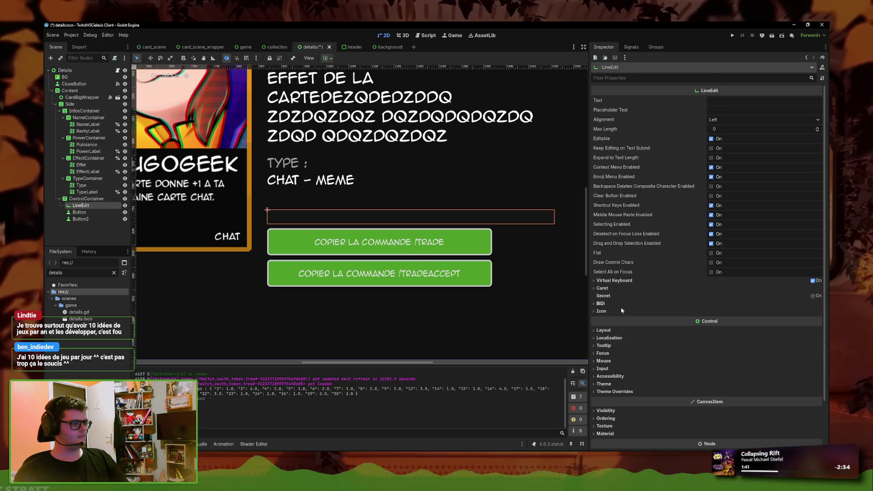
Step: Assign theme.theme as the LineEdit's theme
scroll(620, 308, "down", 3)
left_click(618, 329)
left_click(810, 337)
key("Return")
Step: Set the LineEdit placeholder to 'Pseudonyme du joueur avec qui échanger'
scroll(713, 266, "up", 3)
left_click(731, 109)
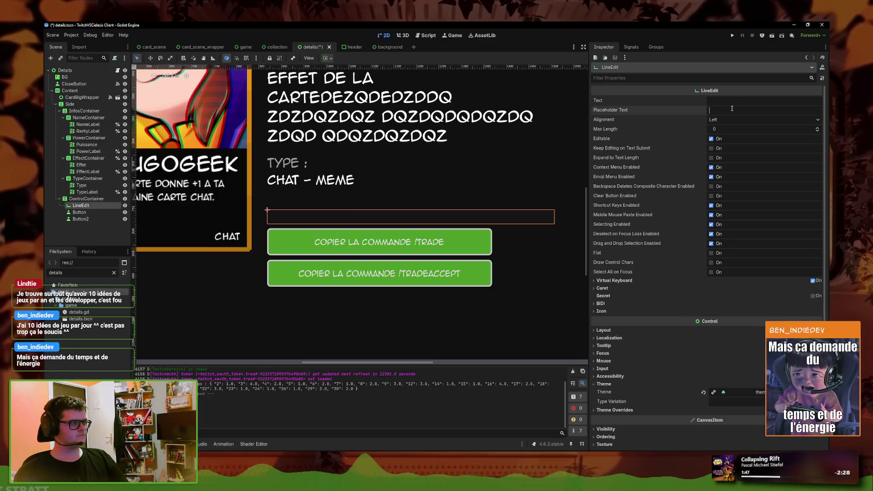
type("Pseudon")
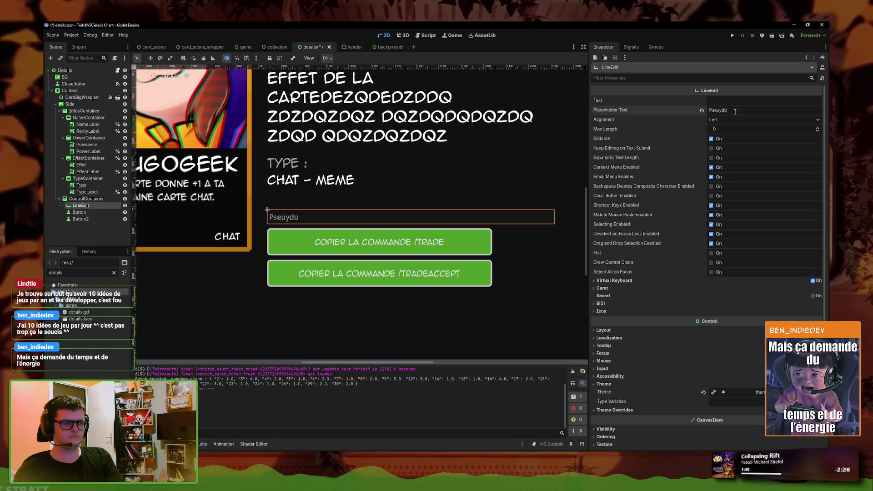
type("yme de la")
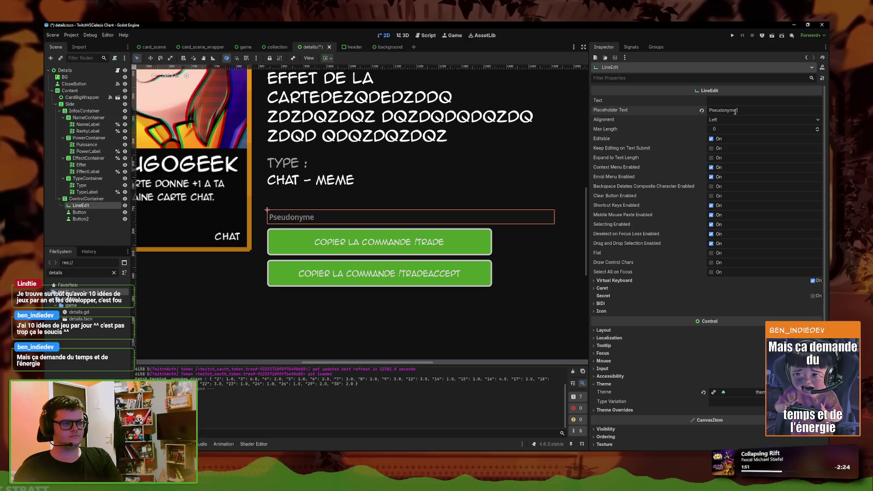
key("BackSpace")
key("BackSpace")
key("BackSpace")
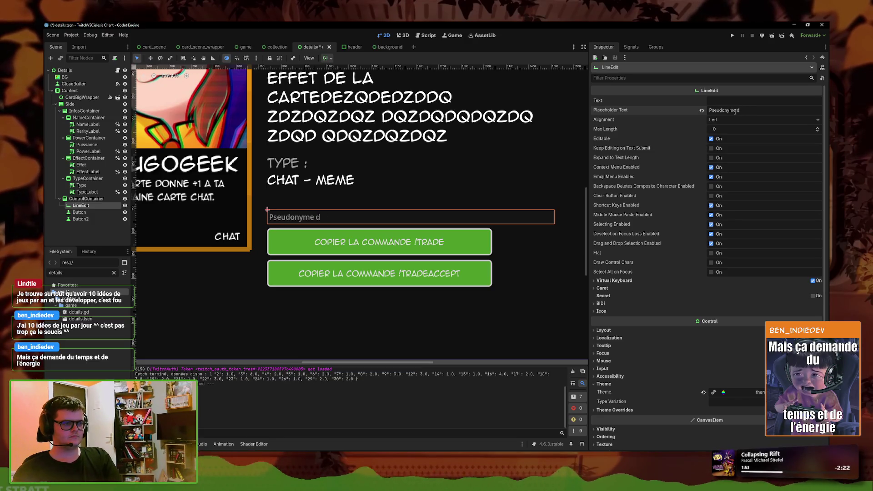
type("u joueur")
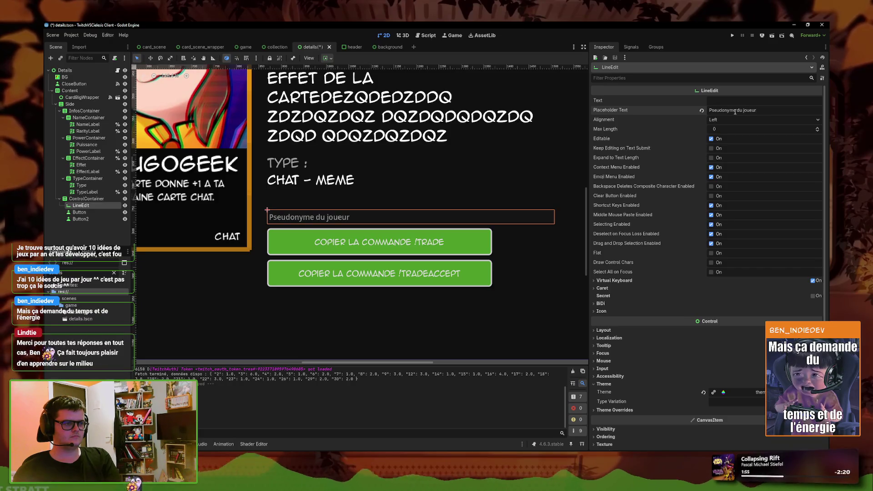
key("ctrl+a")
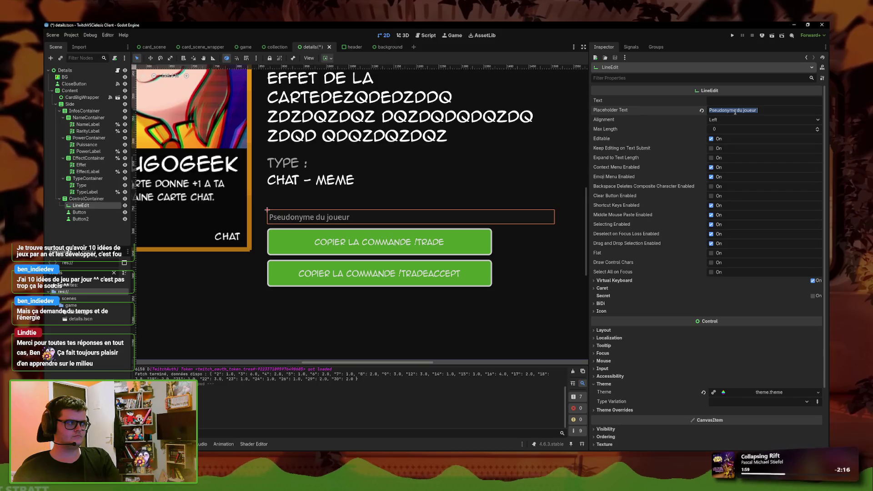
key("BackSpace")
key("ctrl+z")
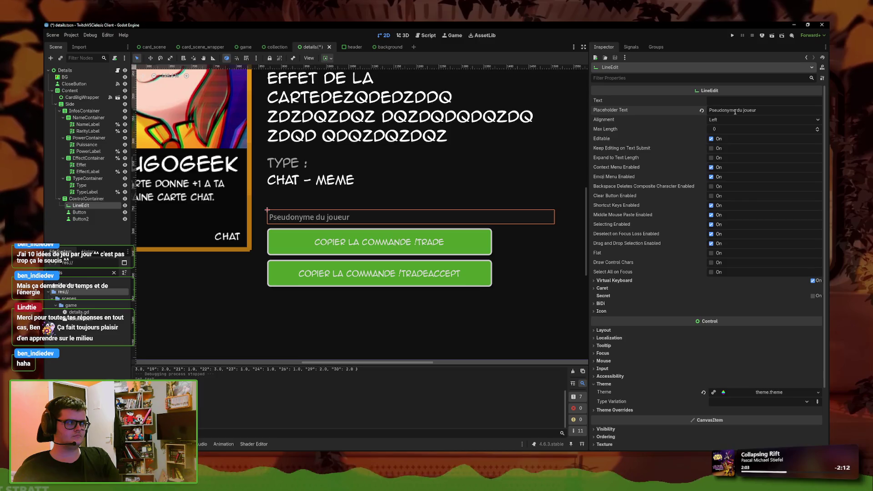
type("avec qui échanger")
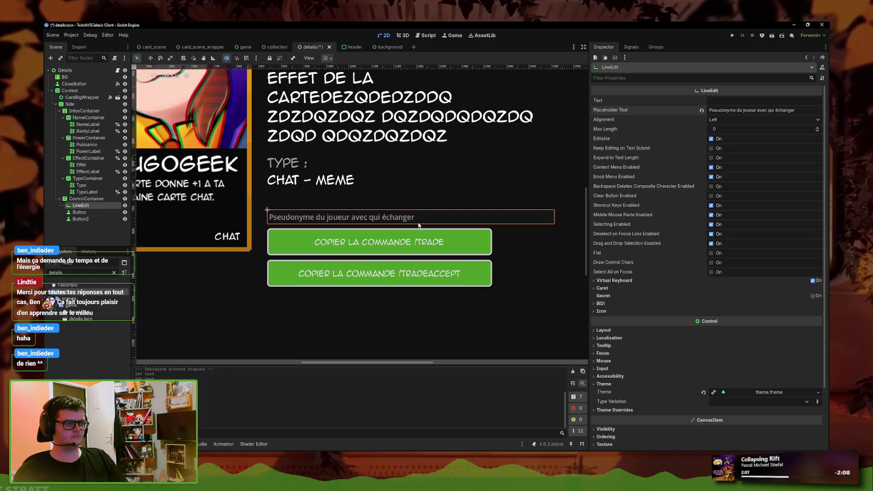
Step: Delete the !tradeaccept button and reselect the LineEdit
left_click(411, 243)
left_click(390, 272)
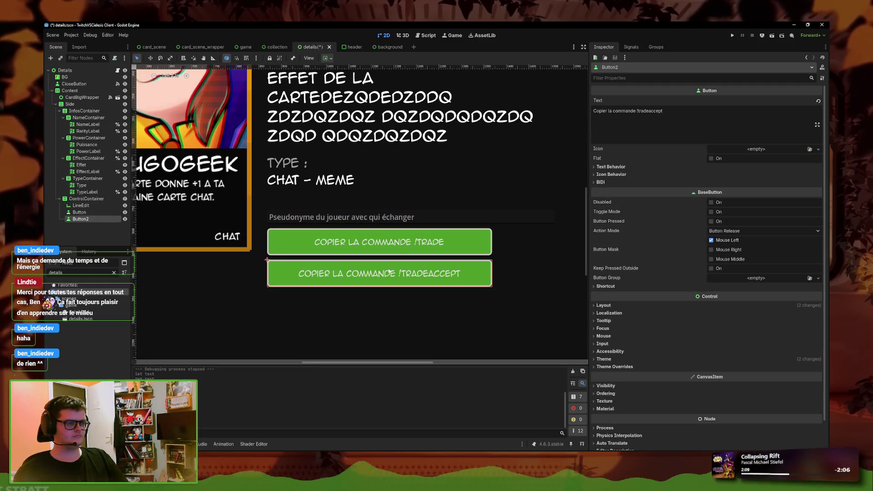
key("Delete")
left_click(410, 233)
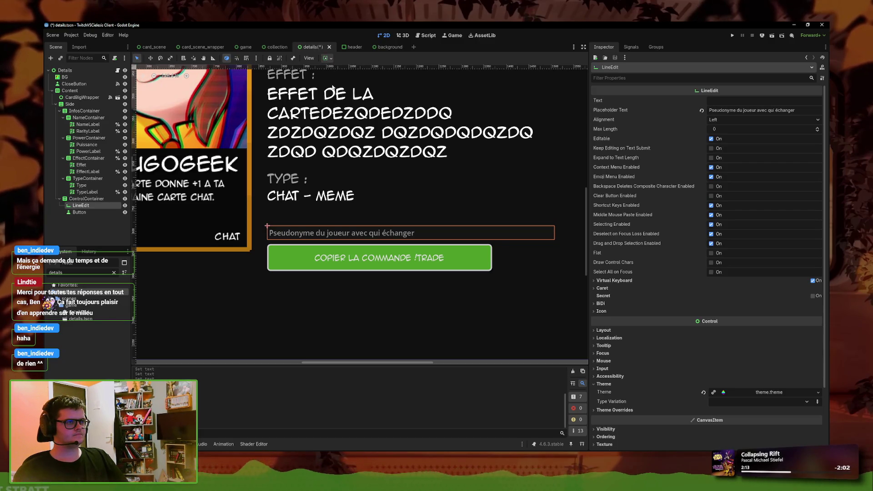
Step: Align the LineEdit to the start and try minimum widths of 500, then 400
left_click(327, 58)
left_click(331, 81)
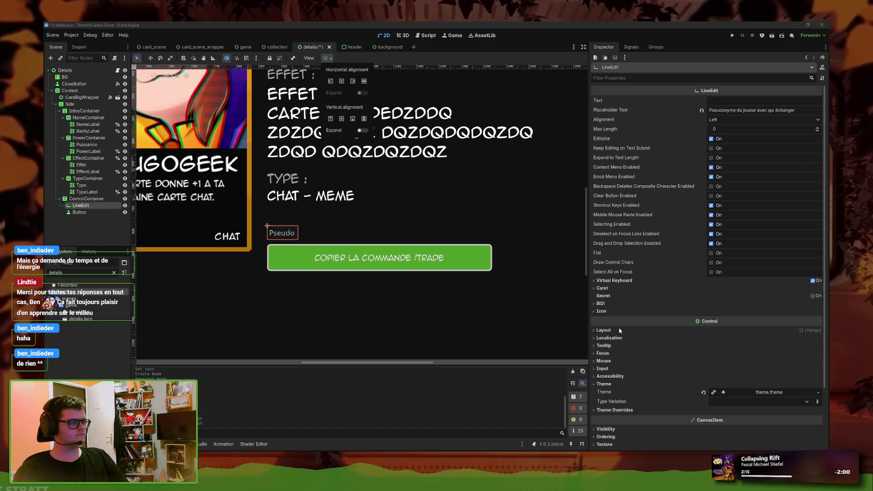
left_click(604, 330)
left_click(730, 362)
type("500")
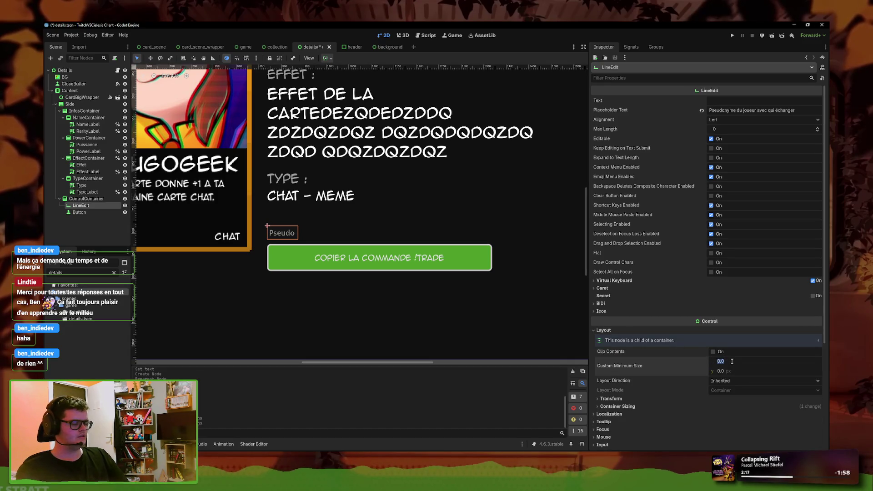
key("Return")
left_click(722, 361)
type("400")
key("Return")
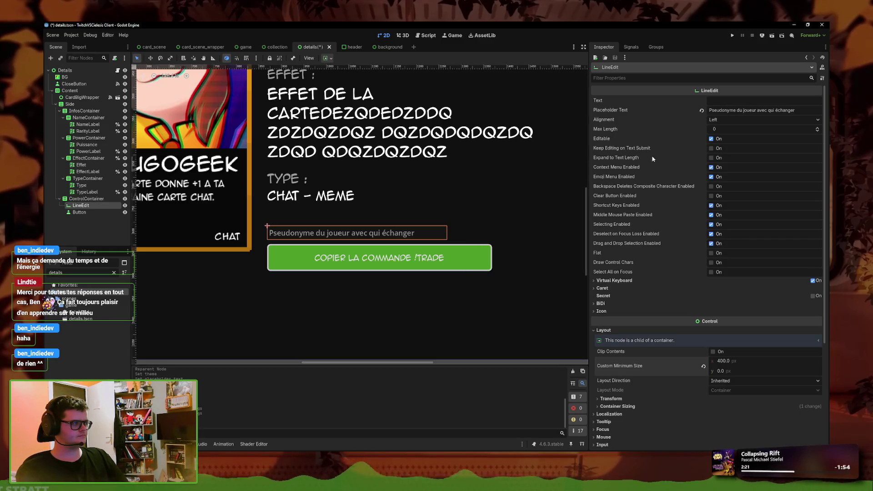
Step: Centre the placeholder text and centre the username field horizontally
left_click(742, 120)
left_click(737, 138)
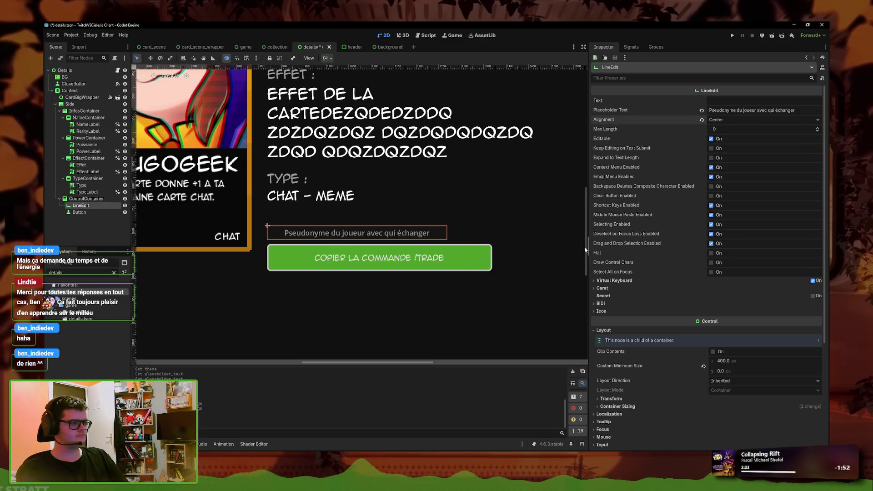
left_click(327, 58)
left_click(342, 81)
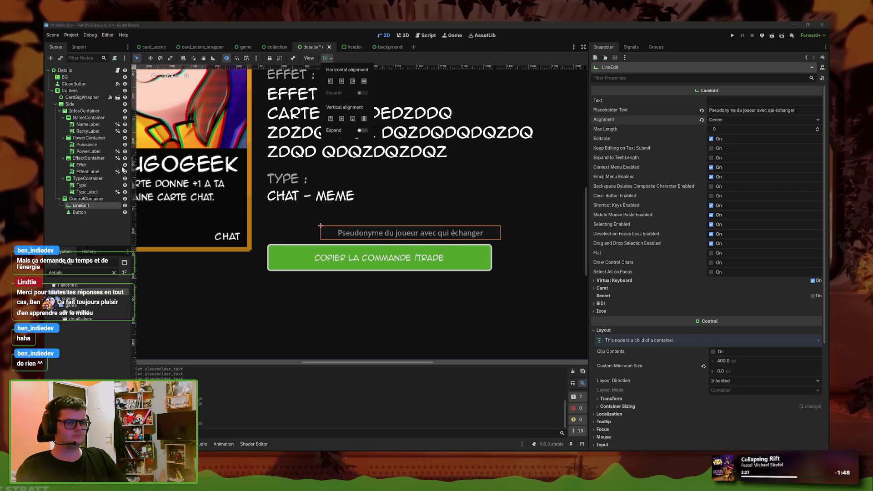
Step: Check the trade button's layout and set the field's minimum width to 500
left_click(86, 200)
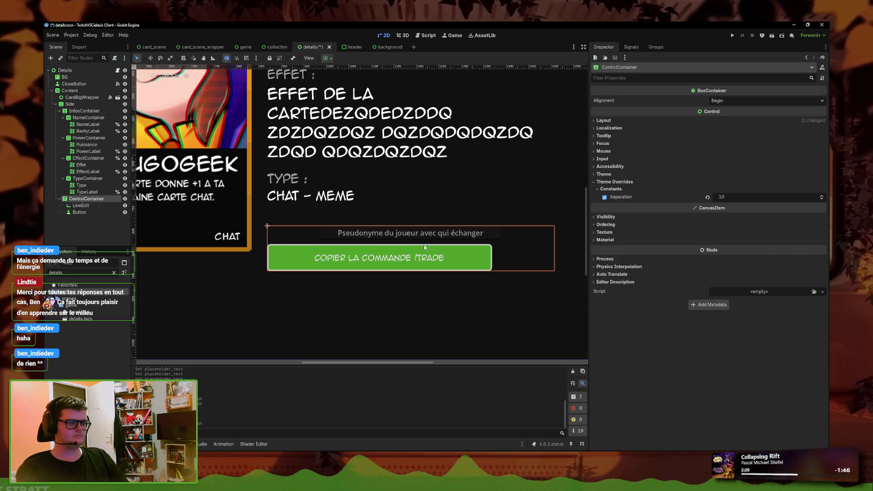
left_click(379, 257)
left_click(619, 305)
left_click(624, 308)
left_click(436, 234)
left_click(733, 362)
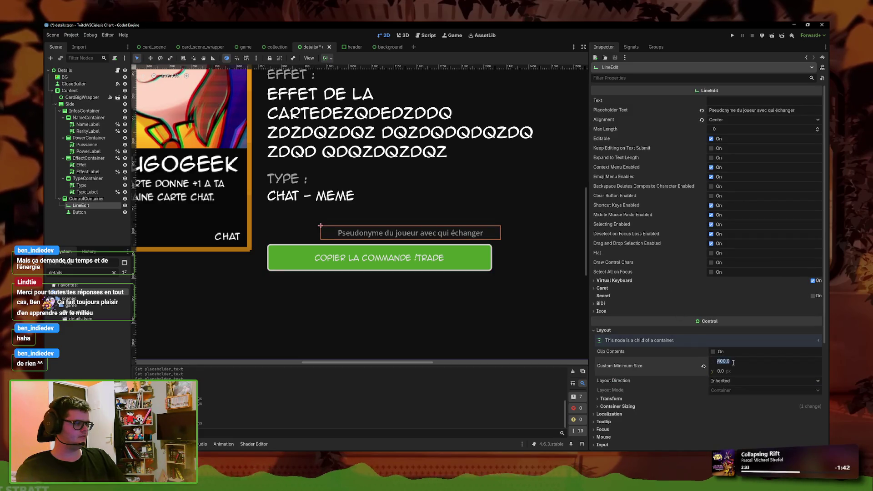
type("0")
key("Return")
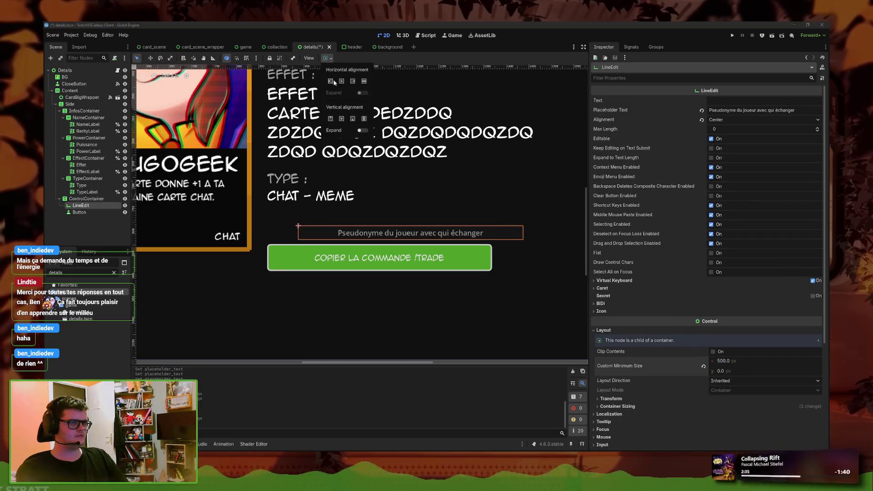
Step: Compare the field with the trade button and give the field a minimum height of 50
left_click(437, 255)
scroll(438, 255, "down", 3)
scroll(320, 255, "up", 5)
left_click(320, 241)
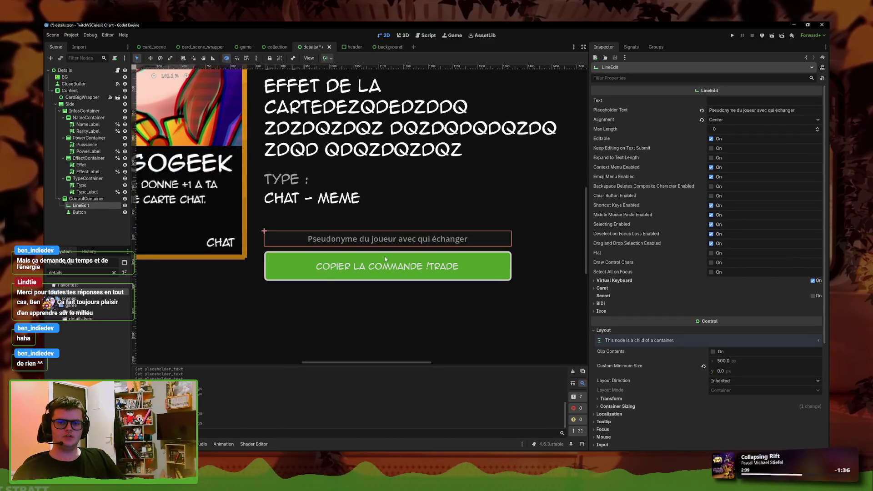
left_click(369, 269)
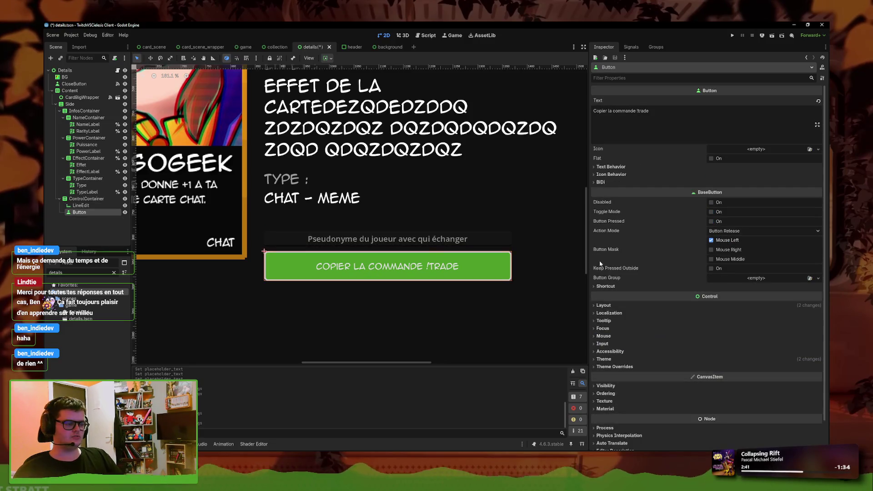
scroll(369, 268, "down", 5)
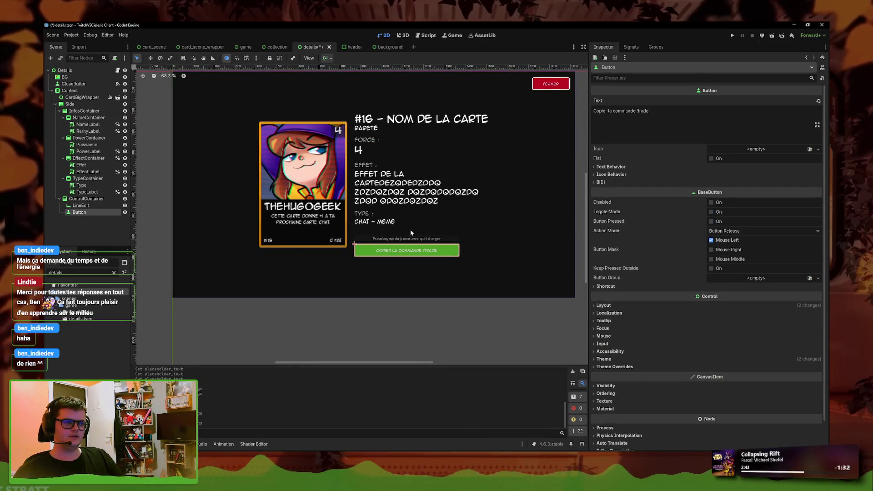
scroll(412, 246, "up", 4)
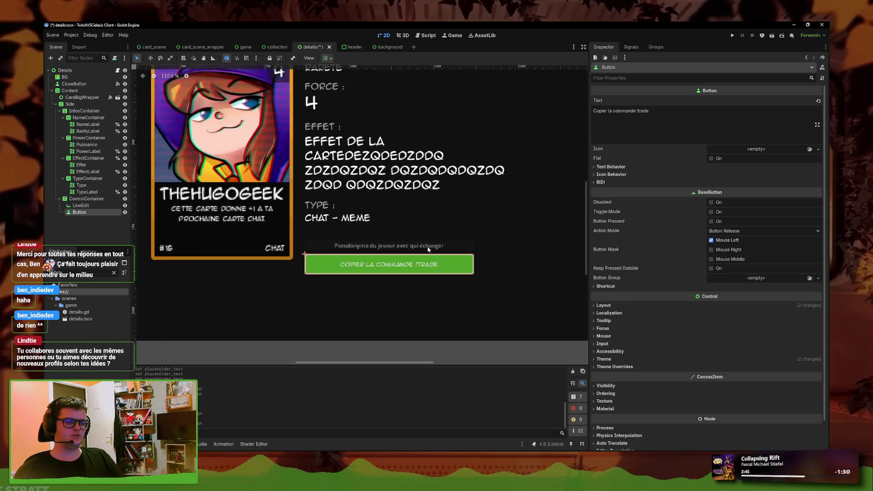
left_click(431, 244)
left_click(725, 371)
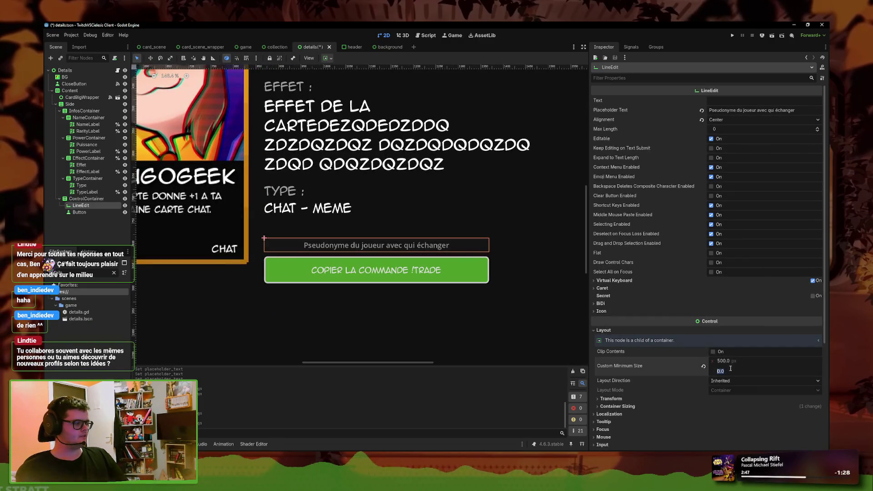
type("50")
key("Return")
Step: Delete the trailing words of the effect label's text, then reselect the field and trade button
scroll(412, 305, "down", 2)
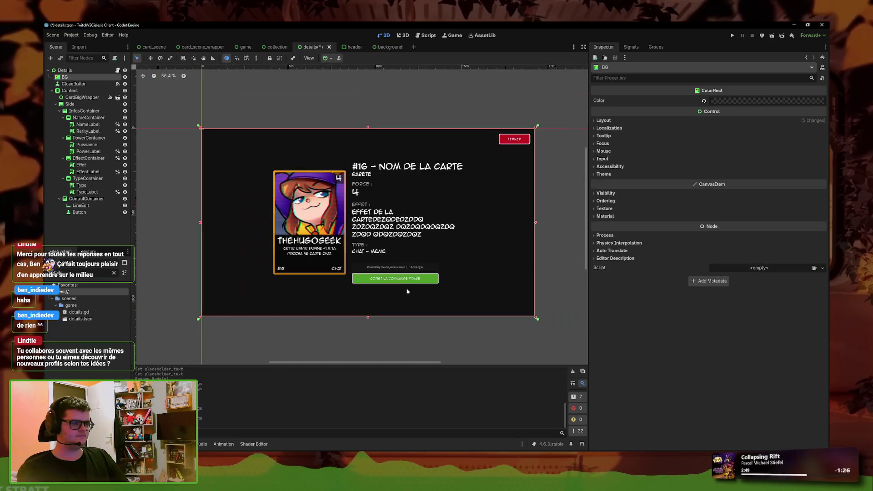
left_click(400, 181)
left_click(763, 129)
key("ctrl+shift+Left")
key("ctrl+shift+Left")
key("ctrl+shift+Left")
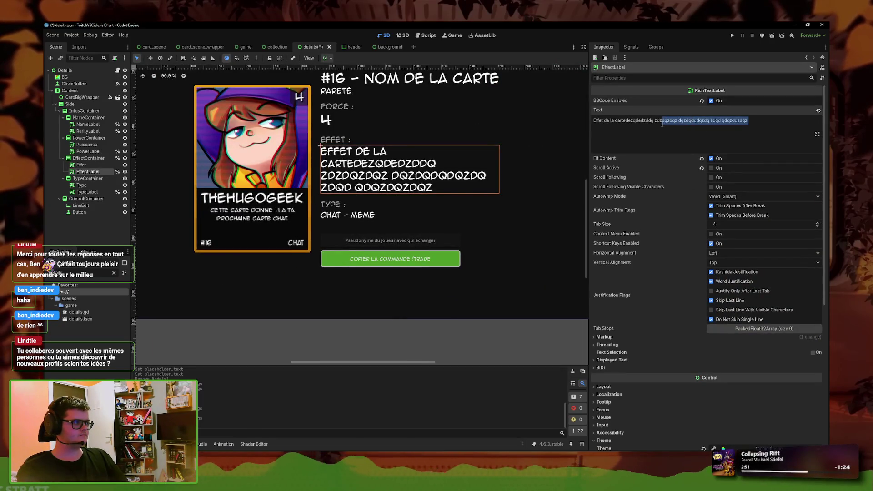
key("BackSpace")
left_click(444, 334)
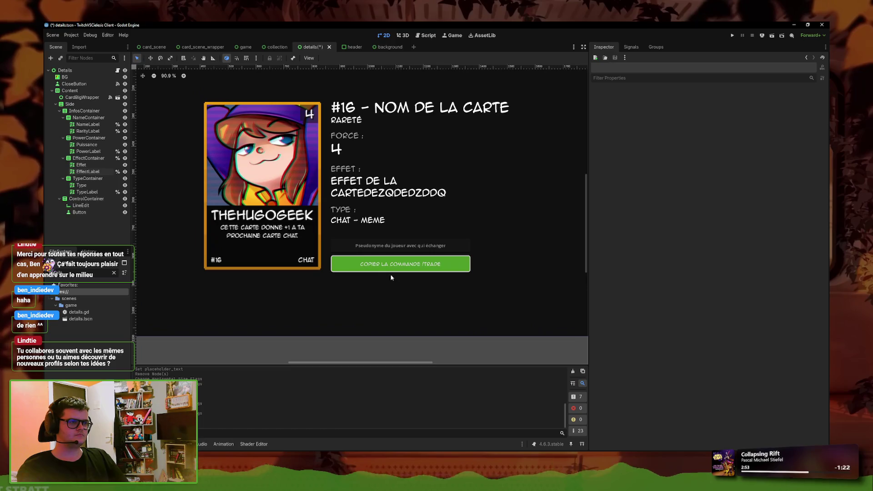
scroll(411, 278, "up", 2)
left_click(377, 233)
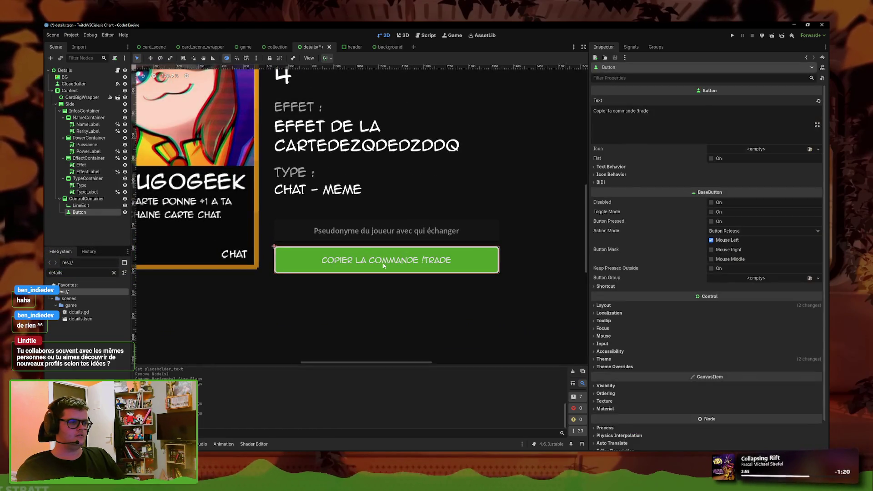
left_click(494, 259)
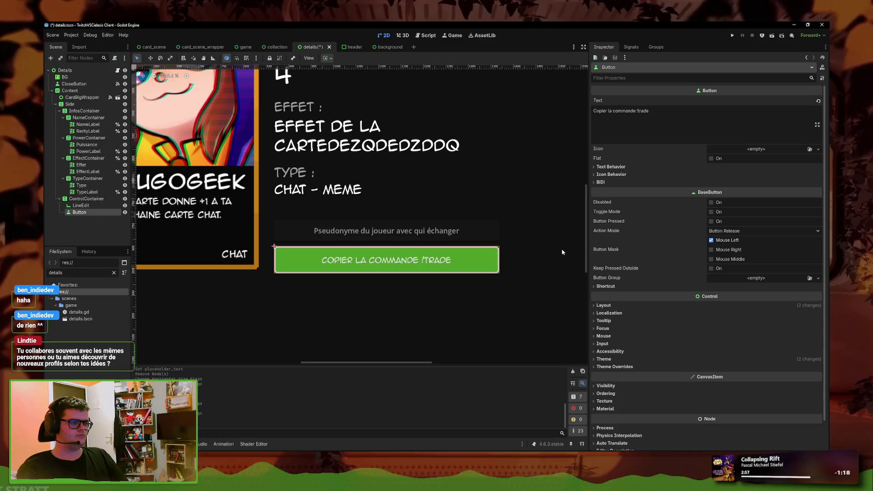
Step: Rename the trade button node to GenerateTrade
left_click(631, 46)
double_click(616, 91)
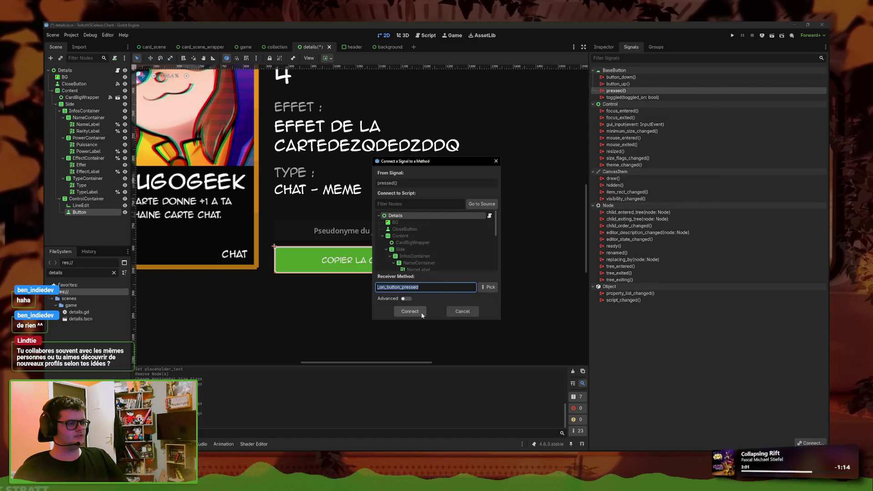
left_click(462, 312)
right_click(90, 212)
left_click(113, 278)
type("teT")
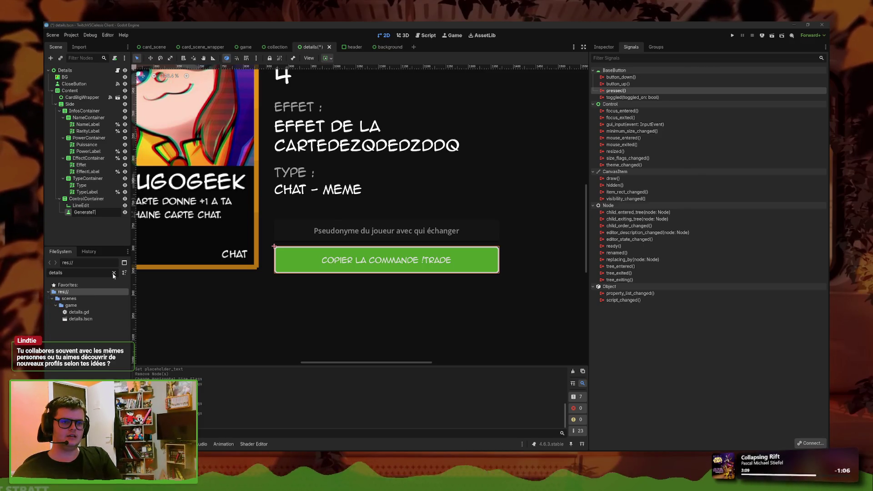
type("rade")
key("Return")
Step: Rename the username field node to TradeUsername
right_click(91, 205)
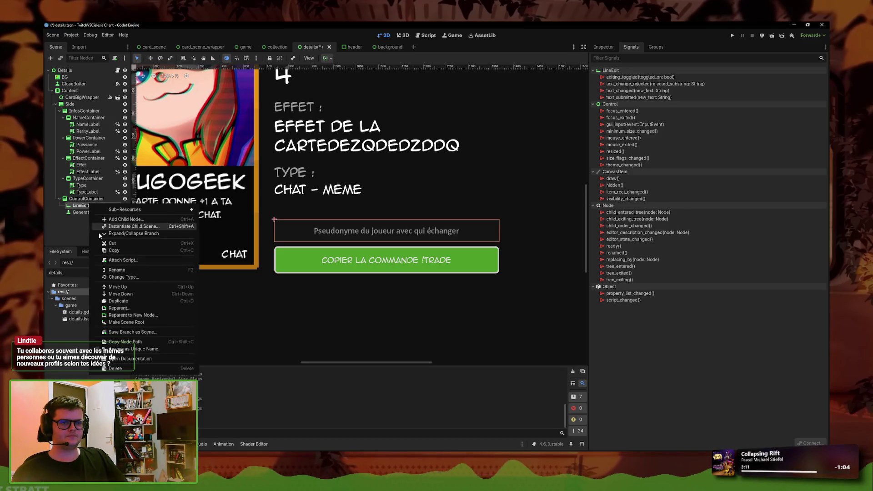
left_click(115, 265)
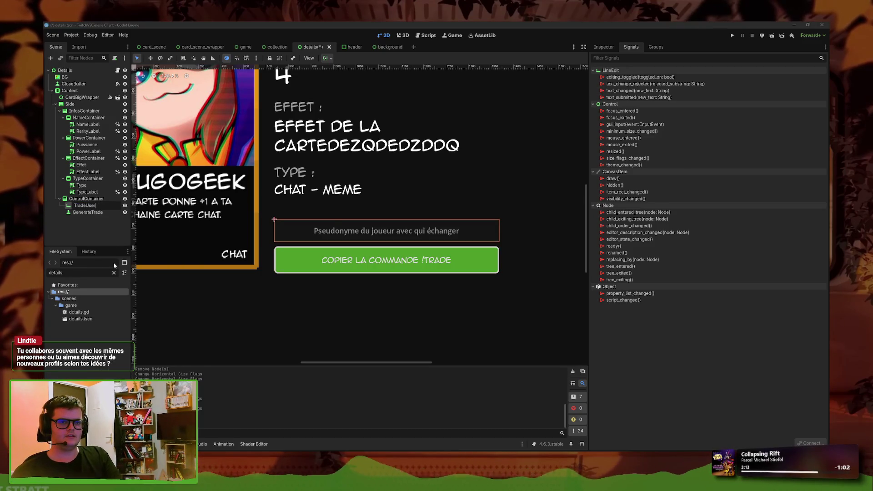
type("name")
key("Return")
Step: Move TypeLabel out of TypeContainer and rename the field-and-button container to TradeControl
left_click(86, 192)
left_click_drag(87, 192, 86, 196)
right_click(86, 199)
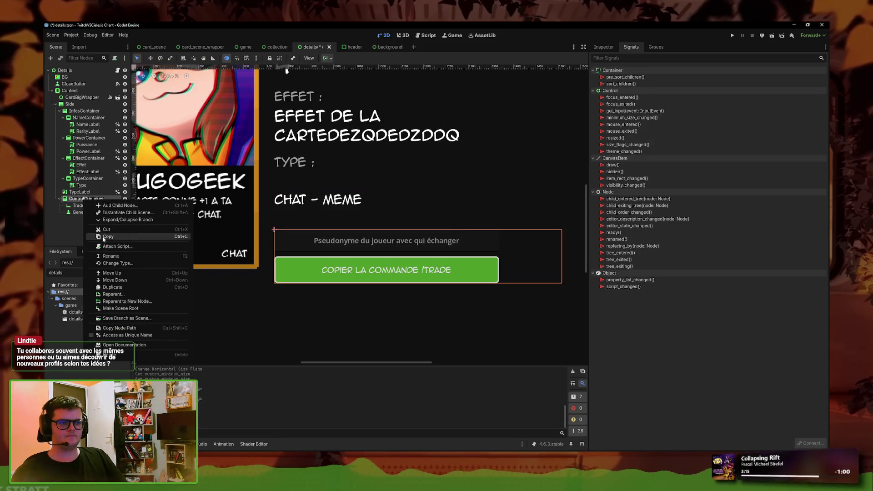
left_click(104, 262)
type("TradeControl")
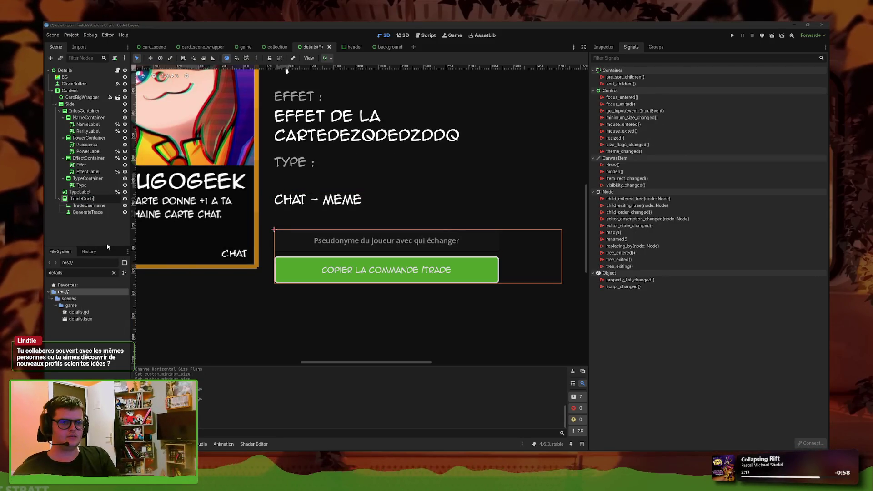
key("Return")
Step: Connect GenerateTrade's pressed signal to a new _on_generate_trade_pressed function and start a print call
left_click(87, 212)
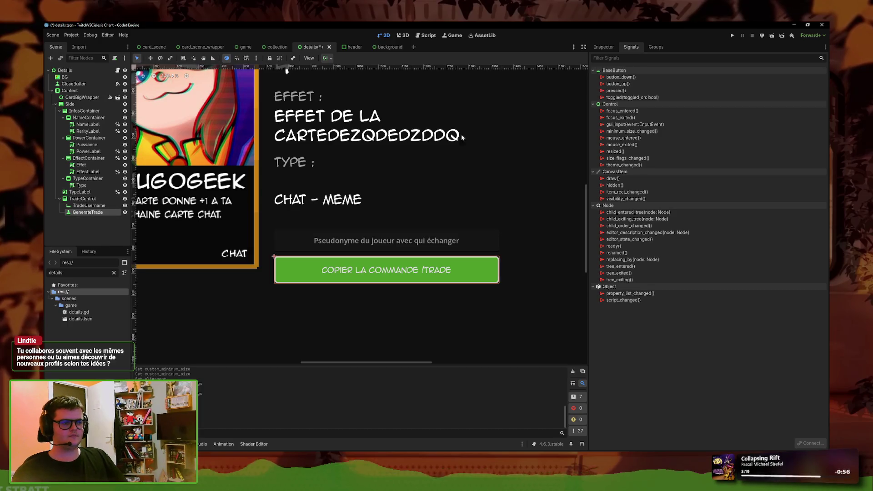
double_click(615, 91)
left_click(409, 311)
left_click_drag(327, 341, 235, 341)
type("print(\"s")
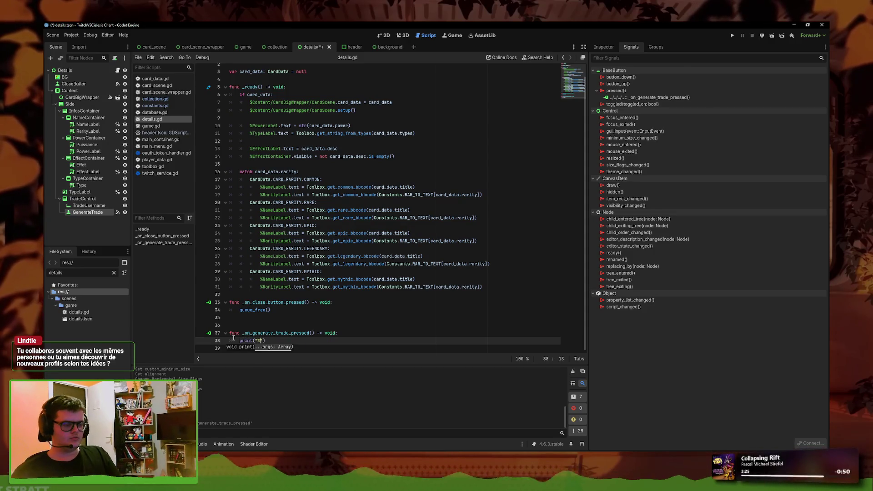
Step: Declare a command variable holding the !trade string above print(command) in the handler
key("ctrl+z")
key("ctrl+y")
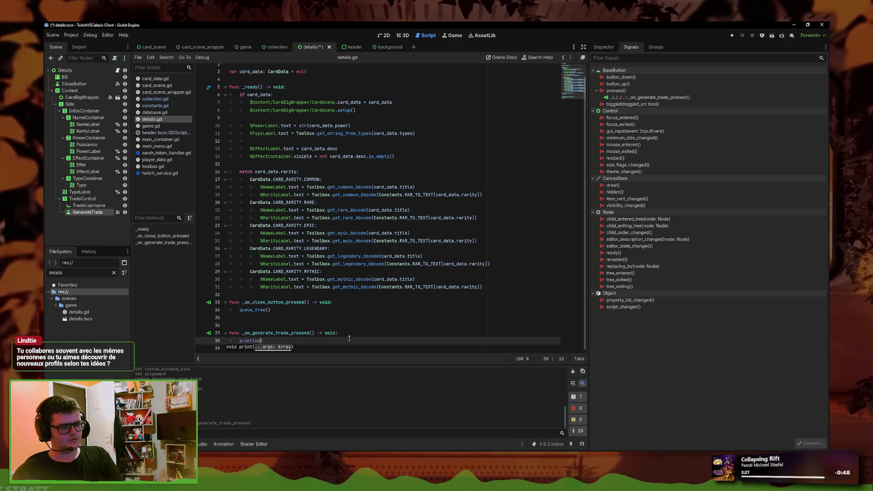
left_click(363, 332)
key("Return")
type("var")
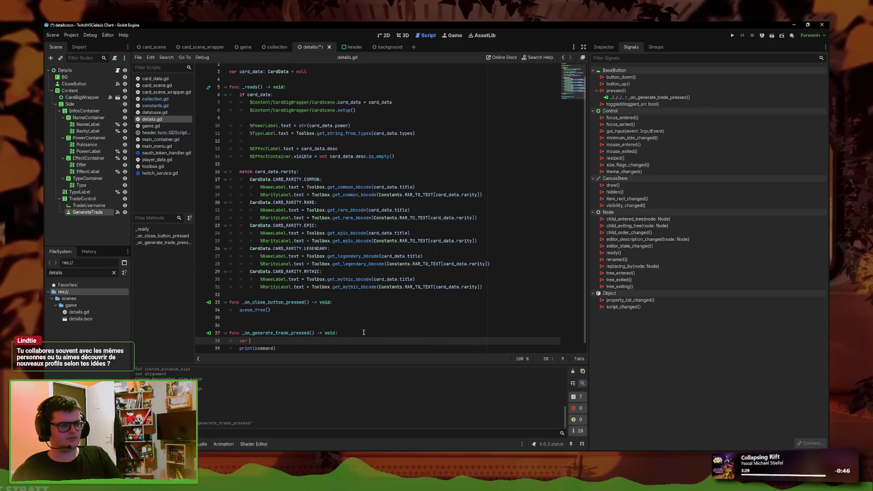
key("BackSpace")
key("BackSpace")
key("BackSpace")
type(":= \"")
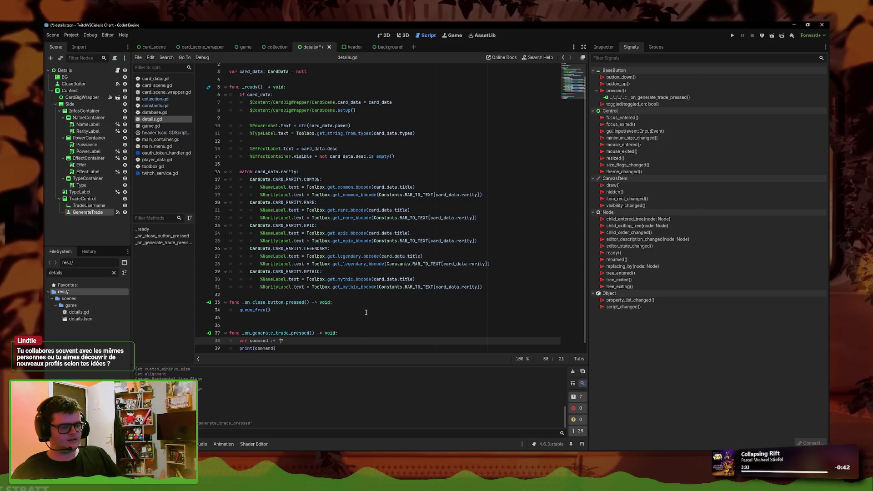
scroll(373, 311, "down", 1)
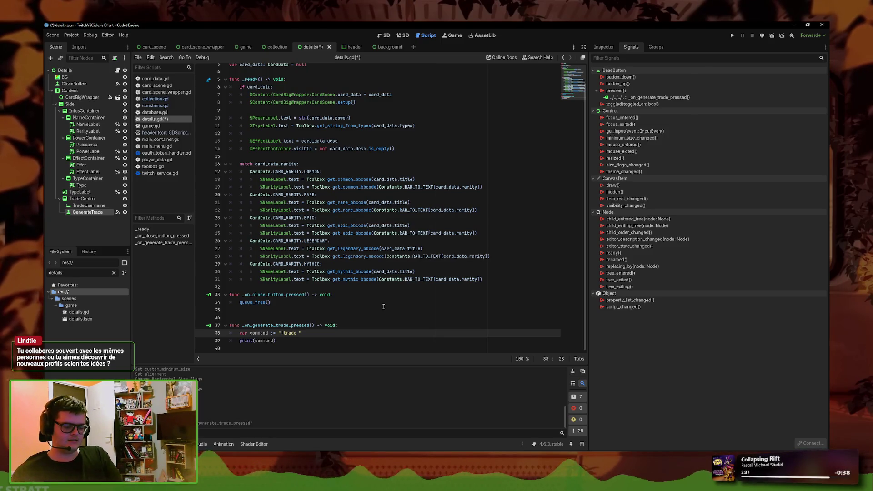
type("%d")
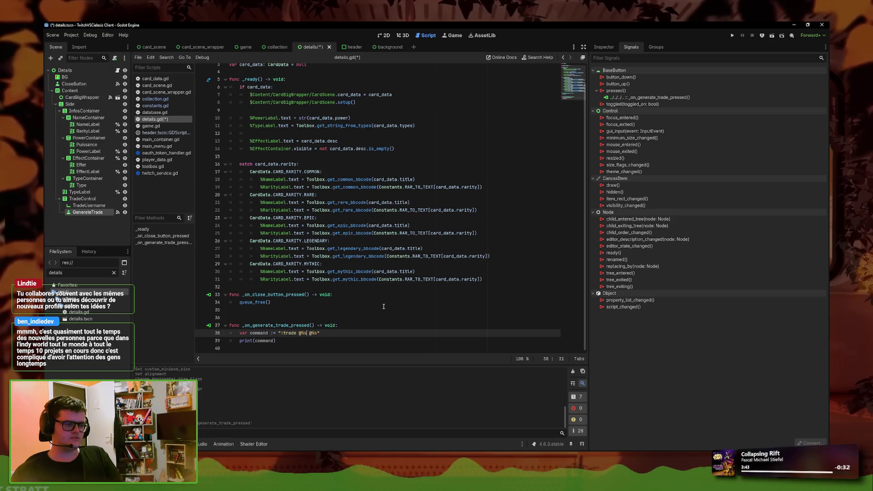
Step: Review the @%s part of the command string, then switch to the card project window
left_click(333, 340)
left_click(304, 333)
left_click(303, 333)
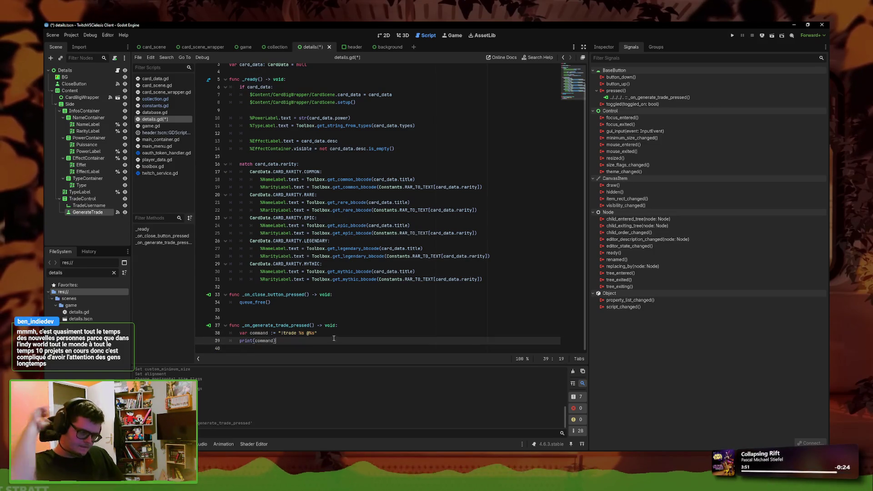
left_click(310, 334)
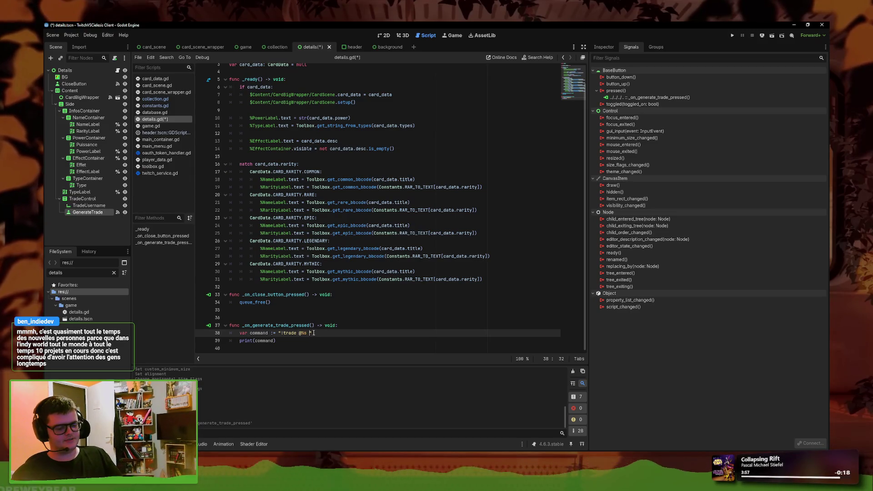
key("alt+Tab")
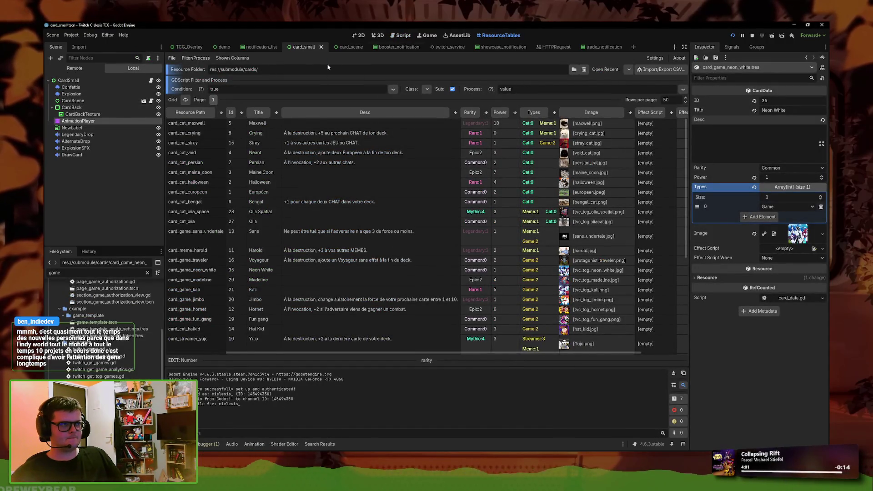
Step: In TCG_Overlay, open TwitchCommandTrade's handler and change the card argument to args[1]
left_click(188, 47)
left_click(106, 115)
left_click(86, 100)
left_click(731, 47)
double_click(755, 83)
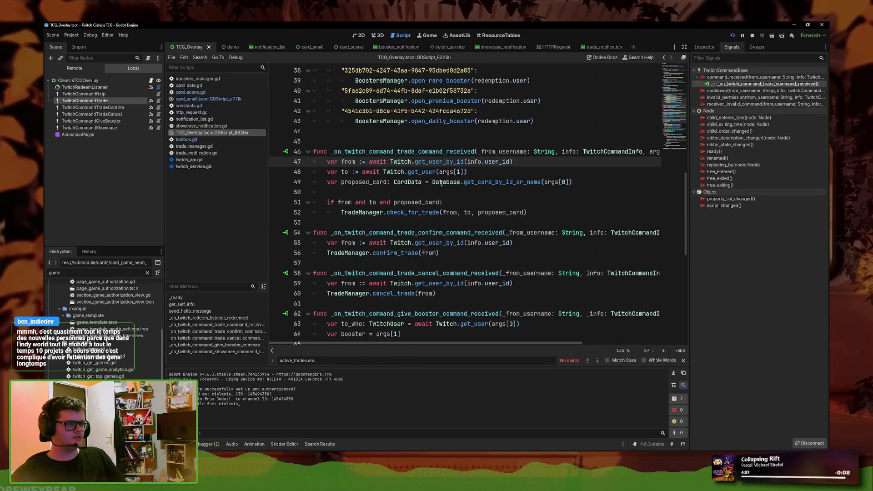
left_click(464, 173)
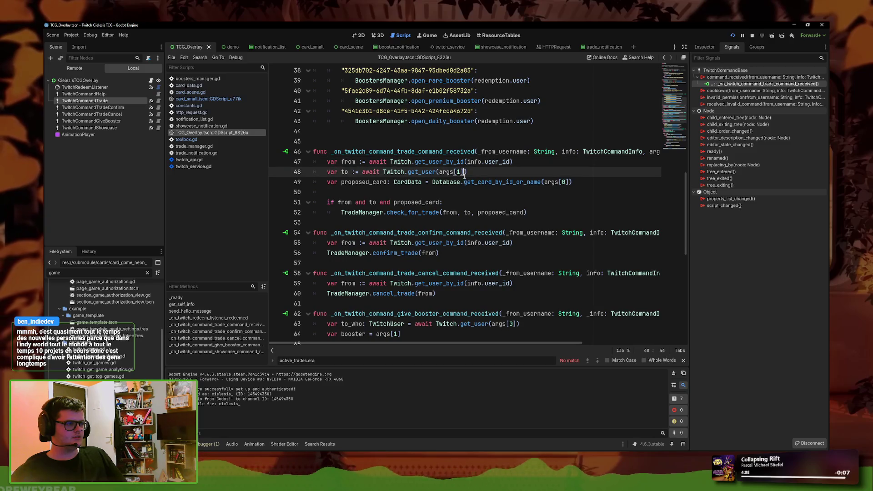
double_click(565, 182)
type("1")
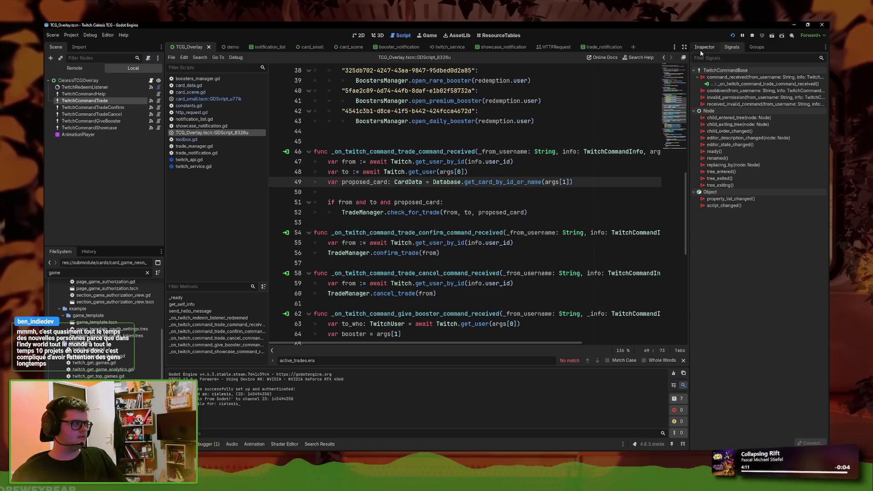
Step: Add UTILISATEUR to the trade command's description, save, and return to the client project
left_click(705, 48)
left_click(797, 171)
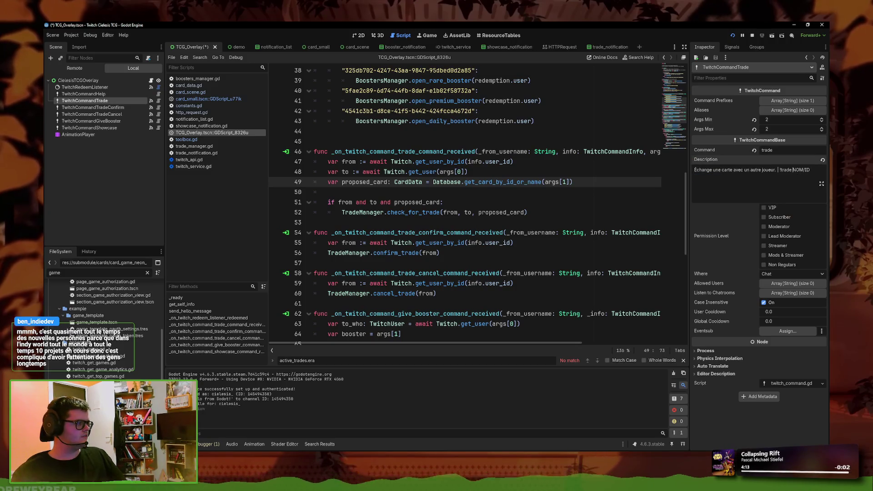
type("UTILISATEUR")
key("ctrl+s")
key("alt+Tab")
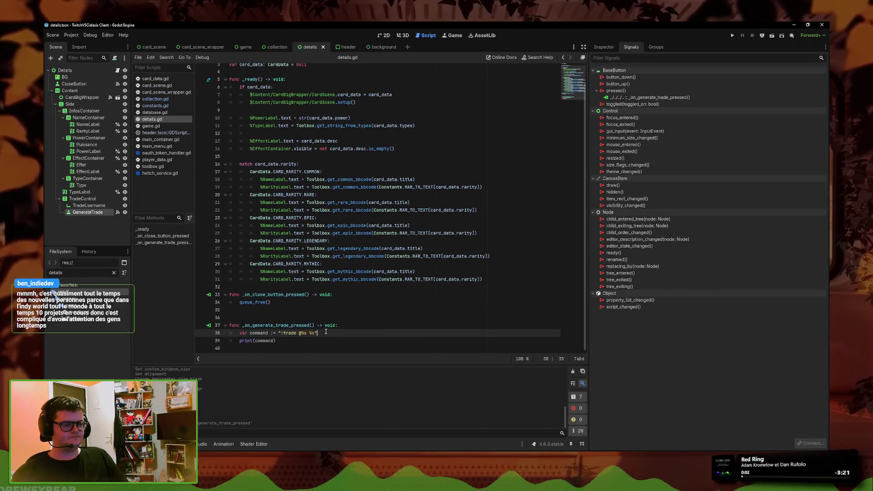
Step: Review the command string and print(command) lines in details.gd
key("Down")
key("alt+Tab")
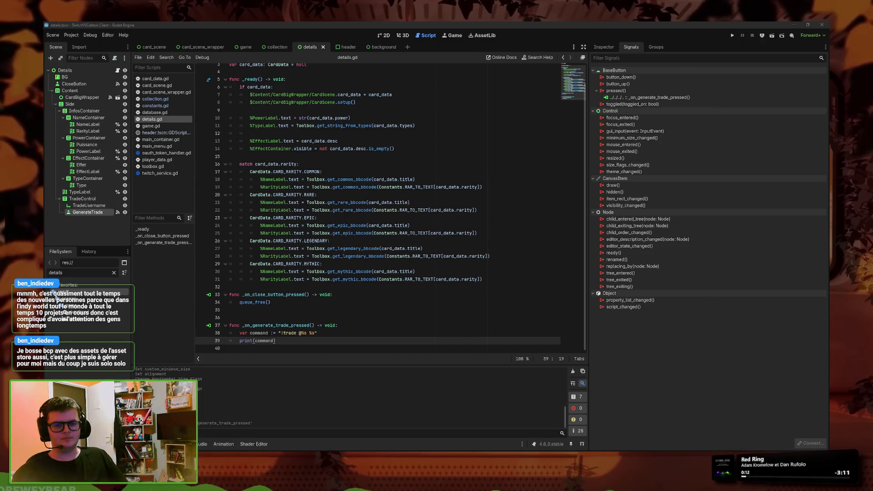
left_click(313, 336)
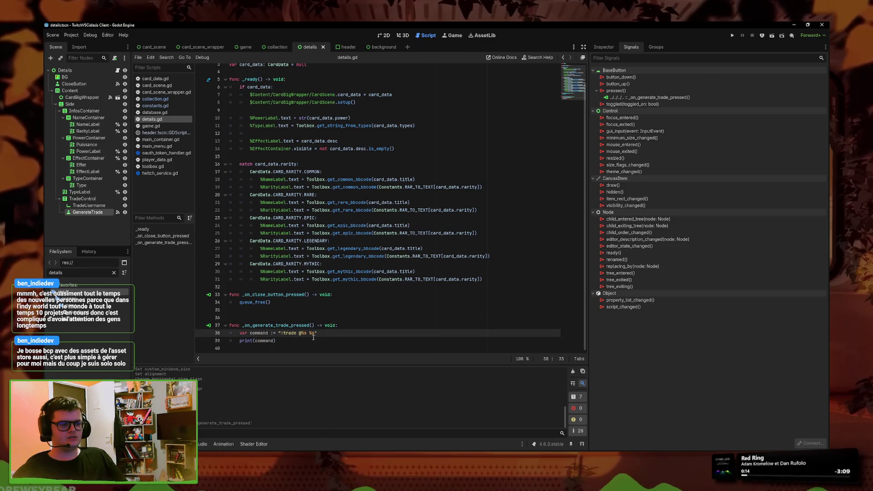
key("Down")
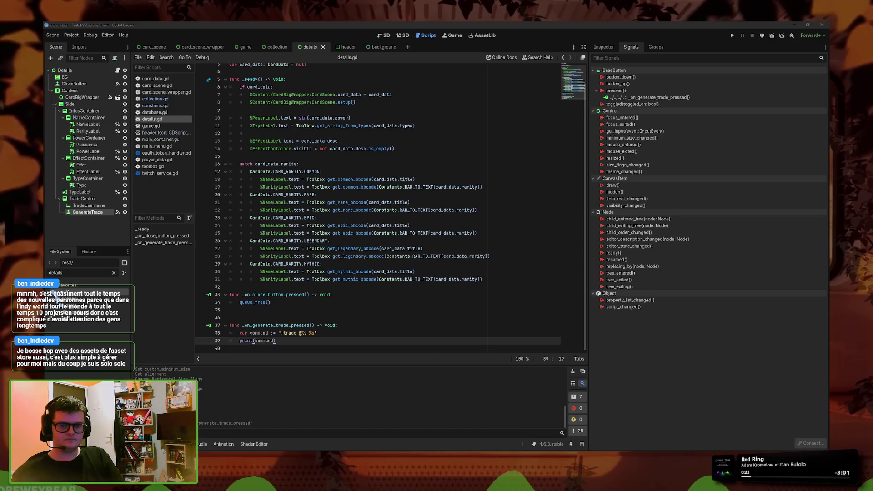
left_click(324, 332)
left_click(324, 337)
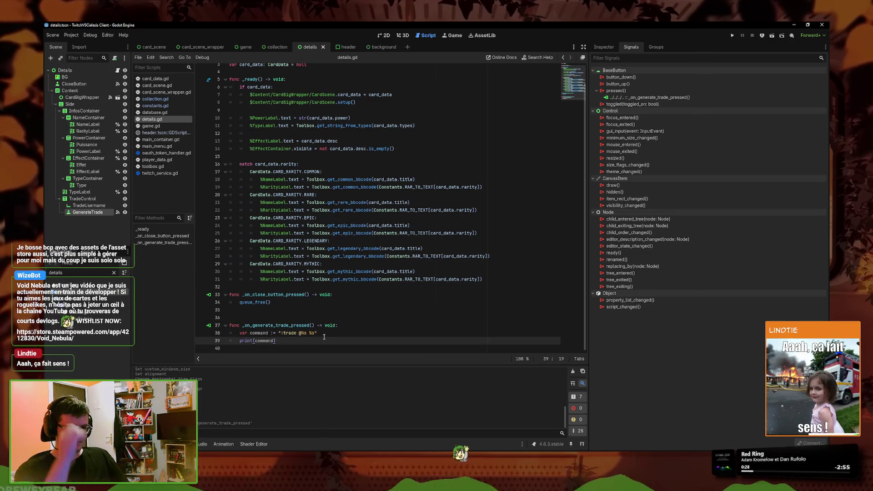
left_click(321, 332)
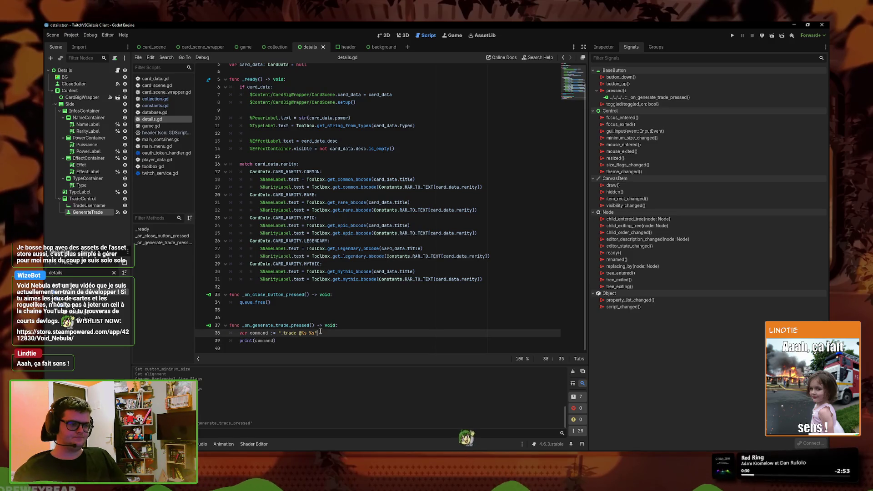
key("shift+Down")
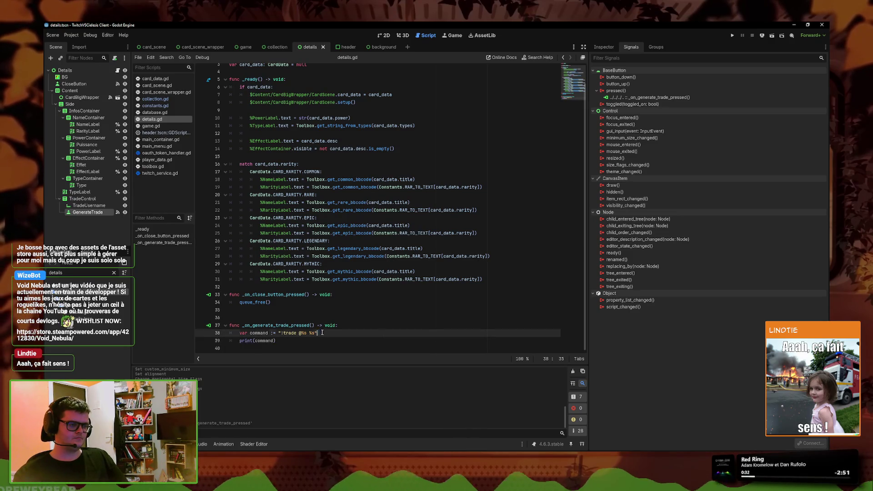
left_click_drag(276, 340, 229, 341)
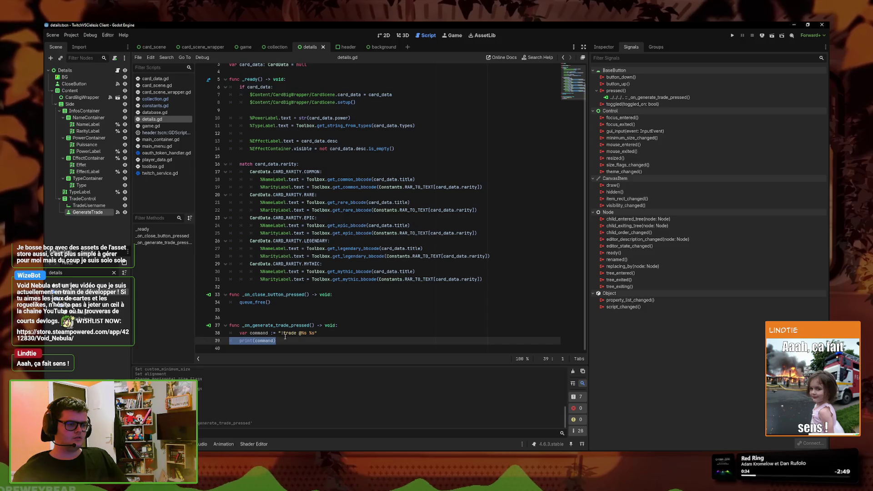
Step: Format the command string with % [card_data.id] using autocomplete
left_click(344, 335)
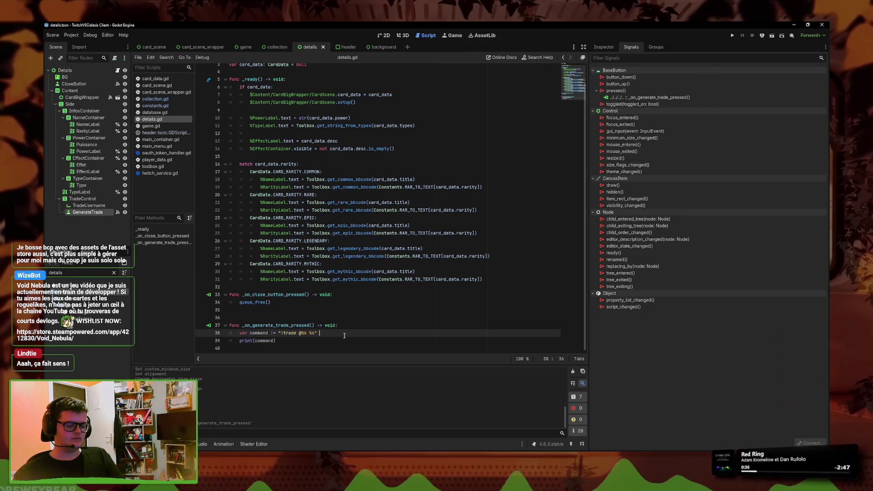
type("%[")
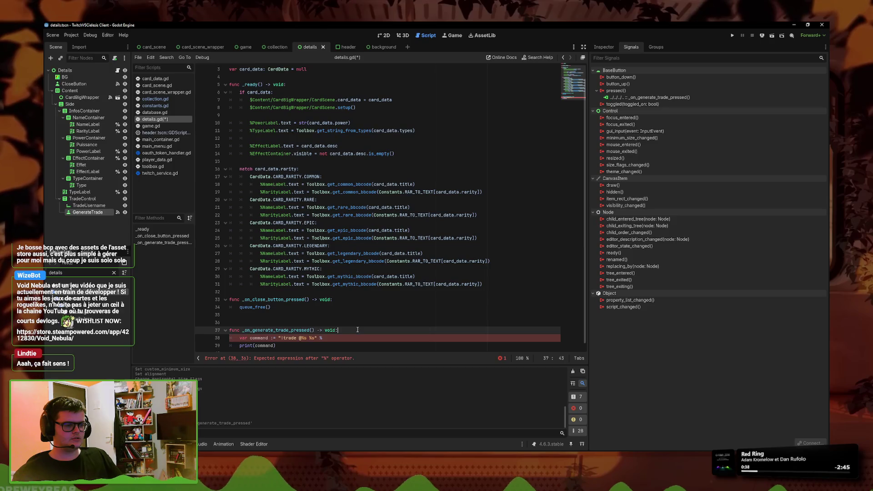
scroll(361, 333, "up", 1)
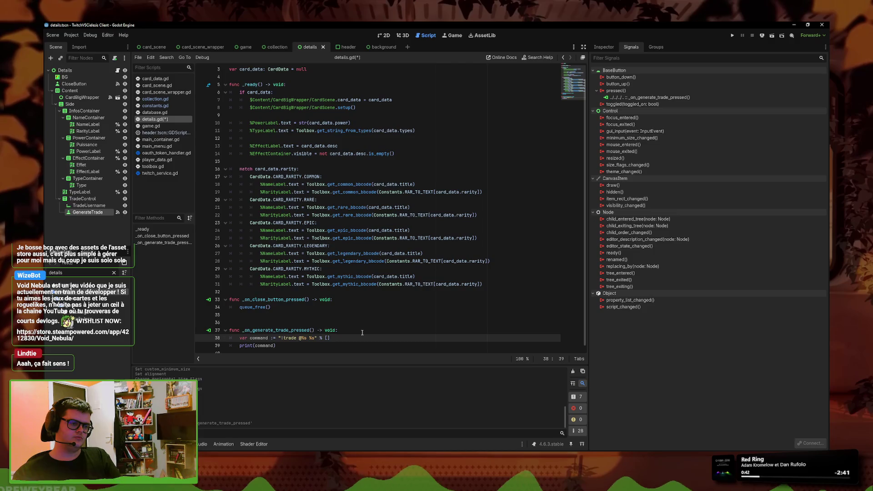
scroll(362, 333, "up", 1)
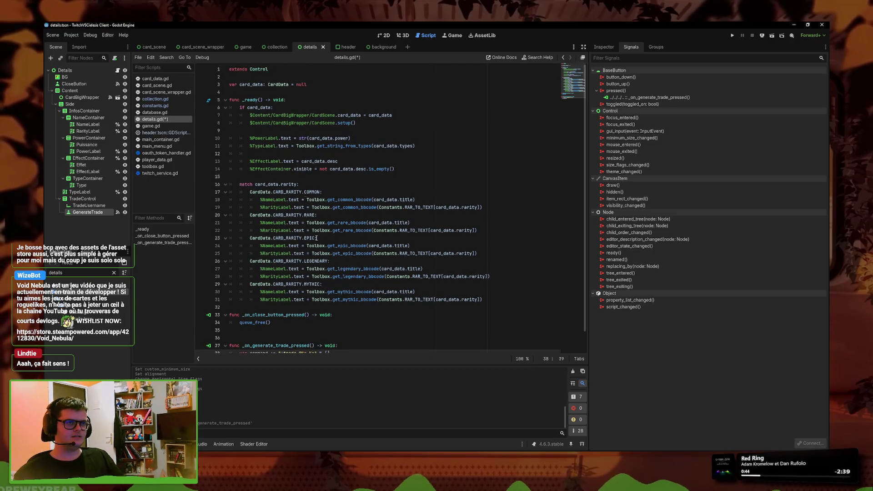
scroll(344, 188, "down", 1)
type("card")
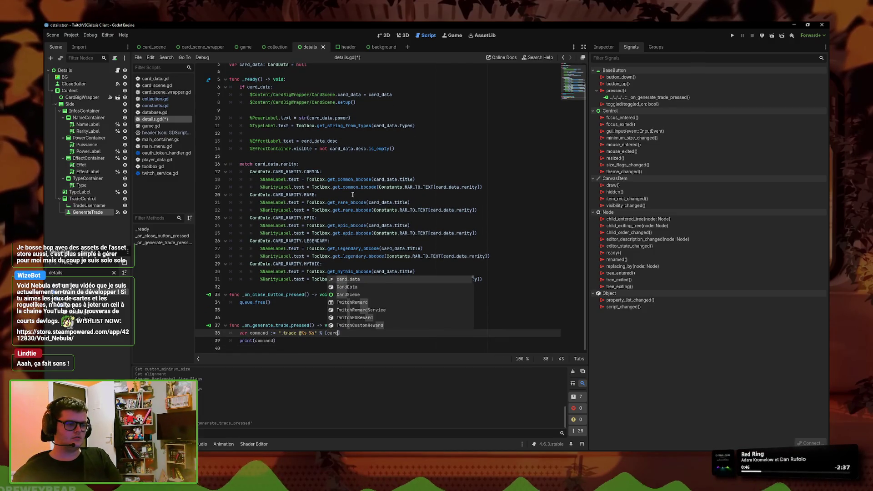
key("Return")
type(".")
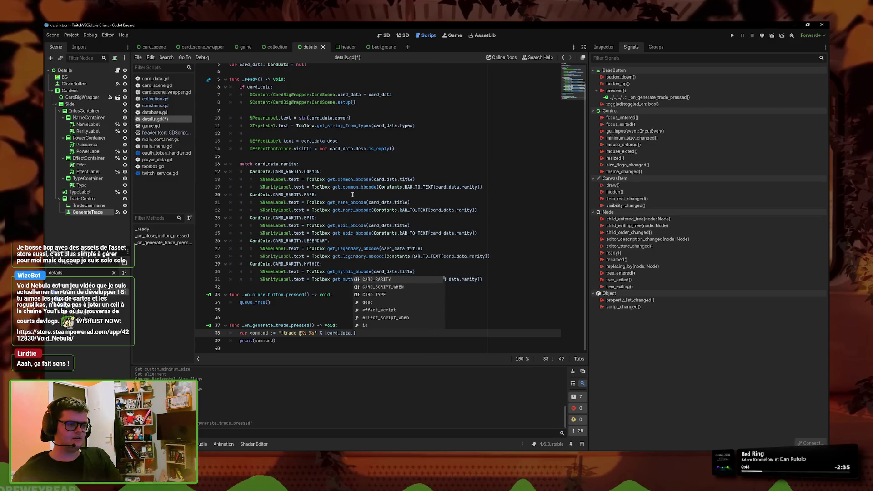
type("titl")
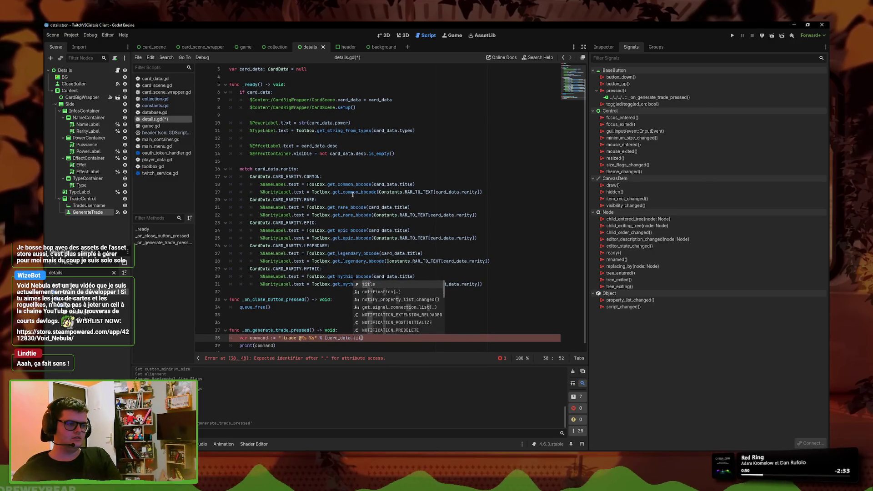
type("e")
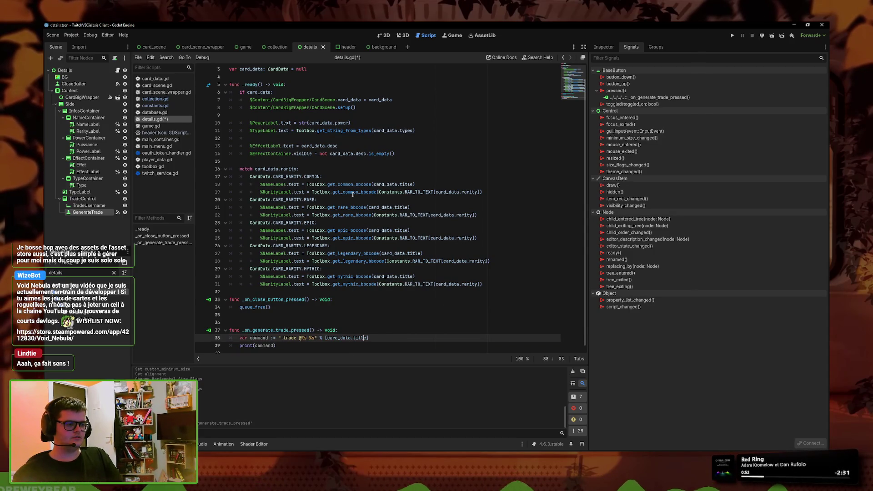
type("]")
key("Left")
key("Left")
key("Left")
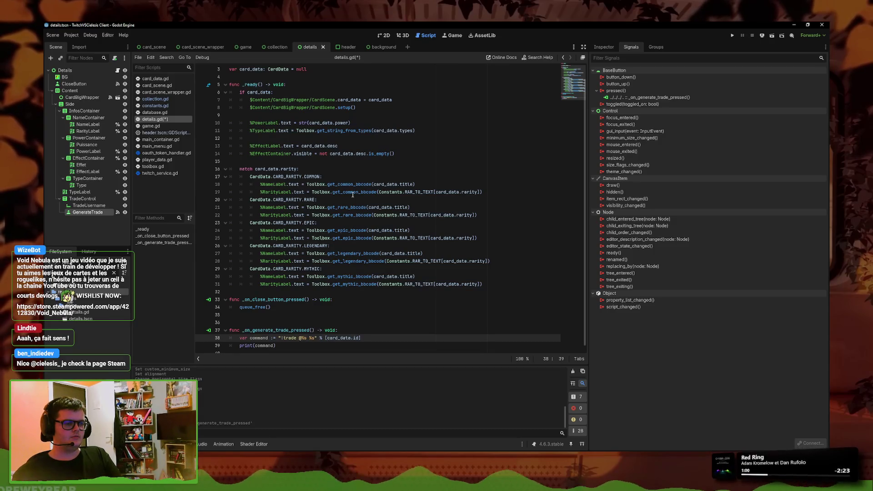
Step: Declare a name variable on its own line, set with := to the TradeUsername node's text
mouse_move(89, 205)
left_mouse_down()
mouse_move(348, 326)
mouse_move(338, 330)
left_mouse_up()
key("Return")
type("var nam")
key("BackSpace")
key("BackSpace")
key("BackSpace")
type("name: $Content/Side/TradeControl/TradeUsername")
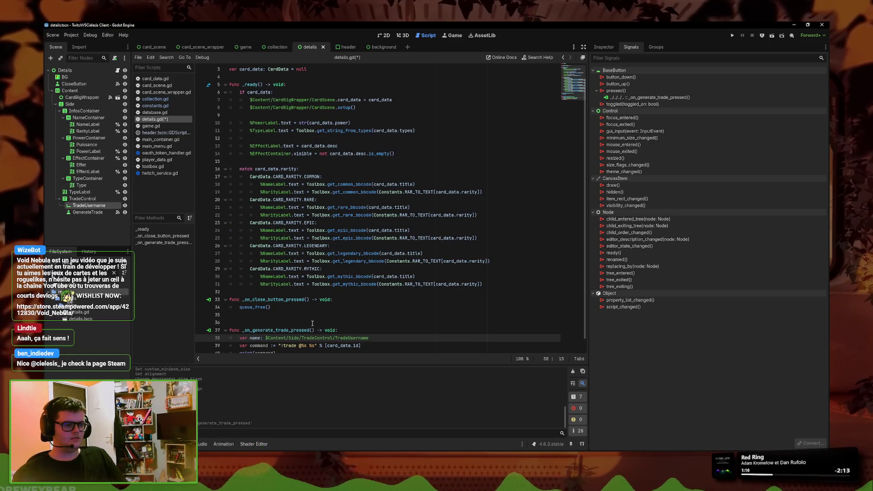
scroll(312, 322, "down", 1)
key("BackSpace")
key("BackSpace")
key("BackSpace")
type("name")
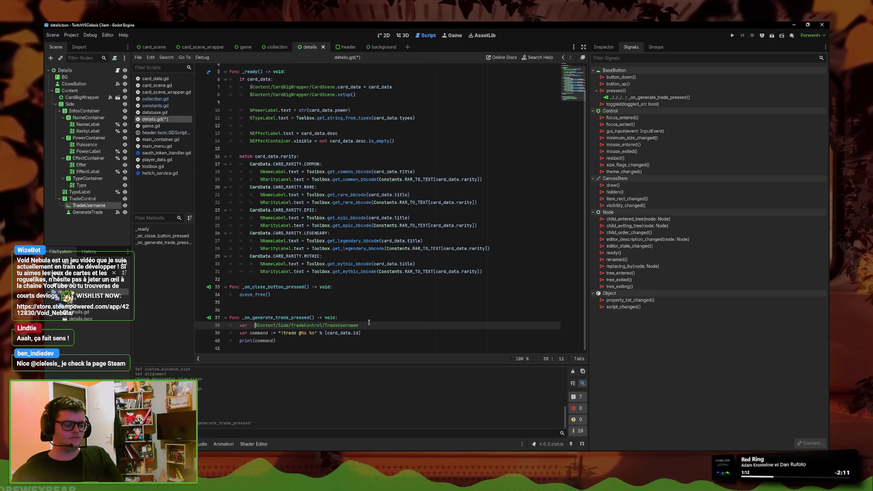
type(" :")
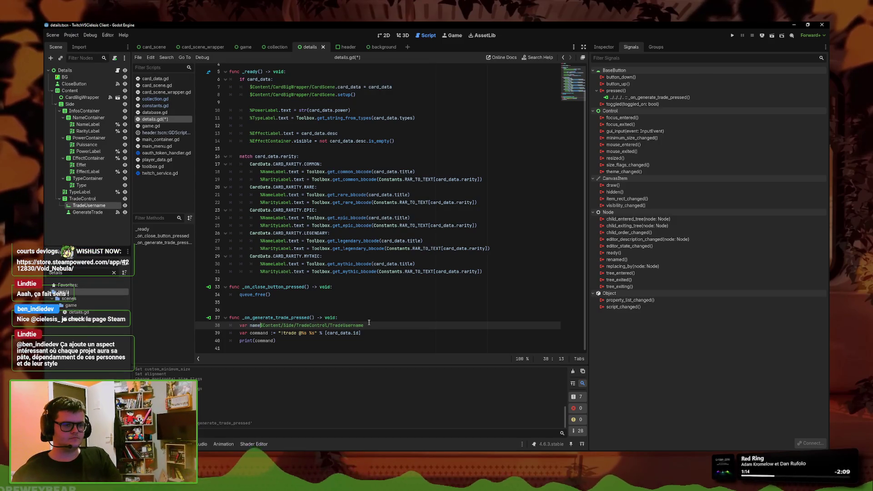
scroll(369, 322, "up", 1)
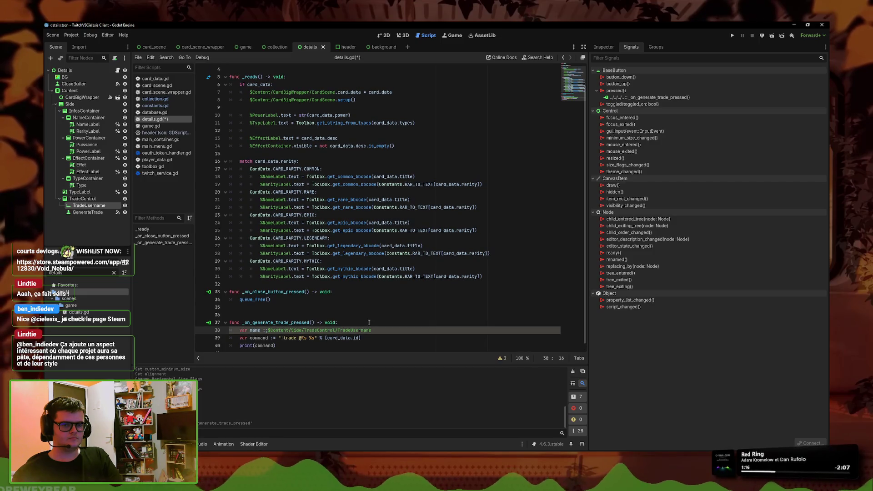
type(":=")
Step: Type-hint the variable as String, add name to the !trade command's format array, and save
left_click(399, 328)
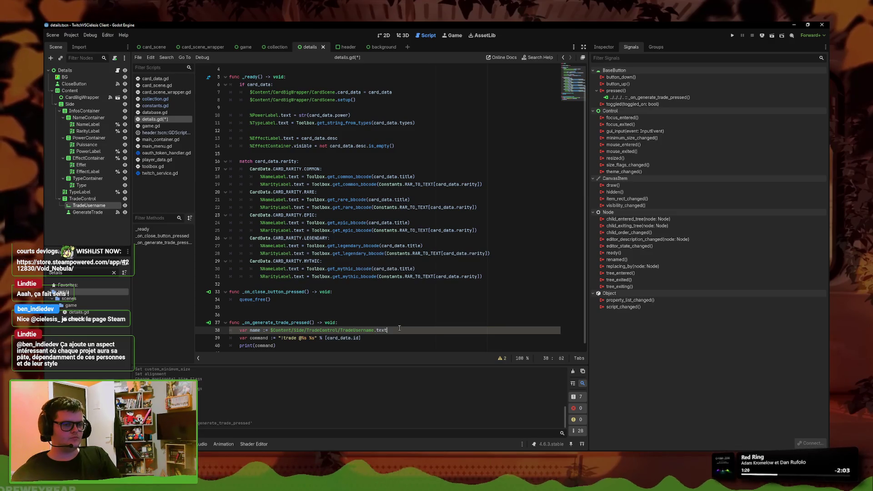
left_click(309, 337)
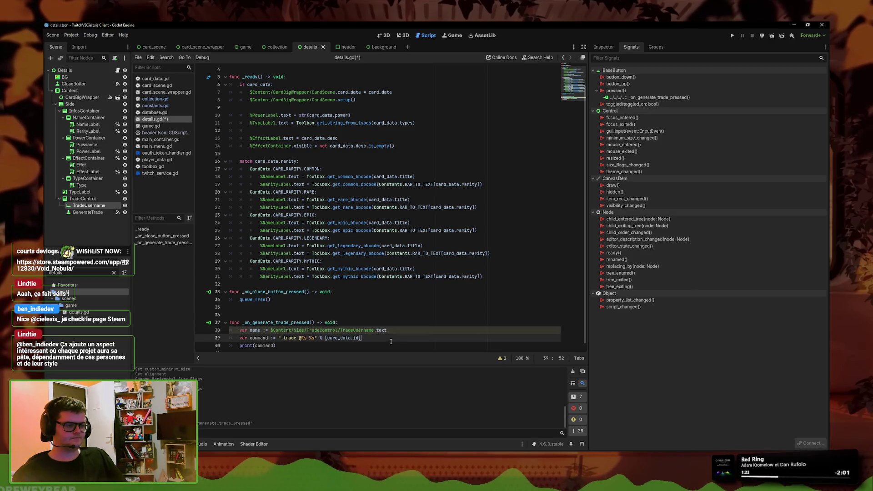
scroll(312, 325, "down", 1)
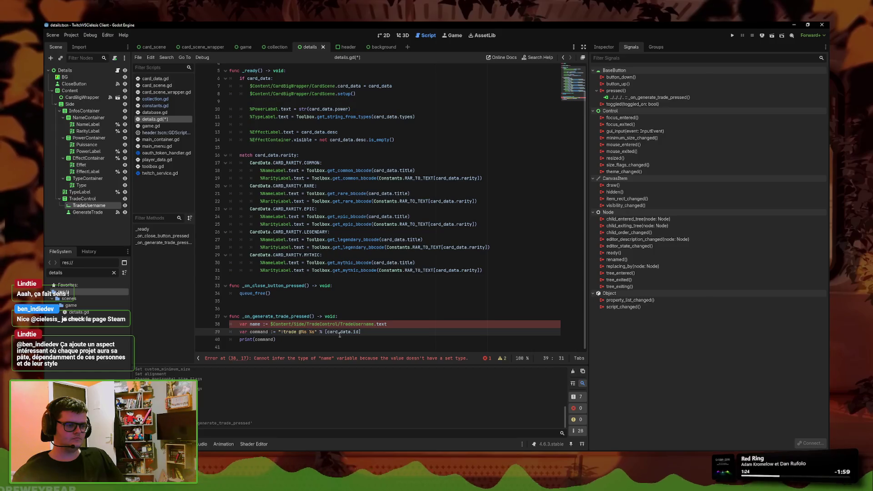
left_click(276, 325)
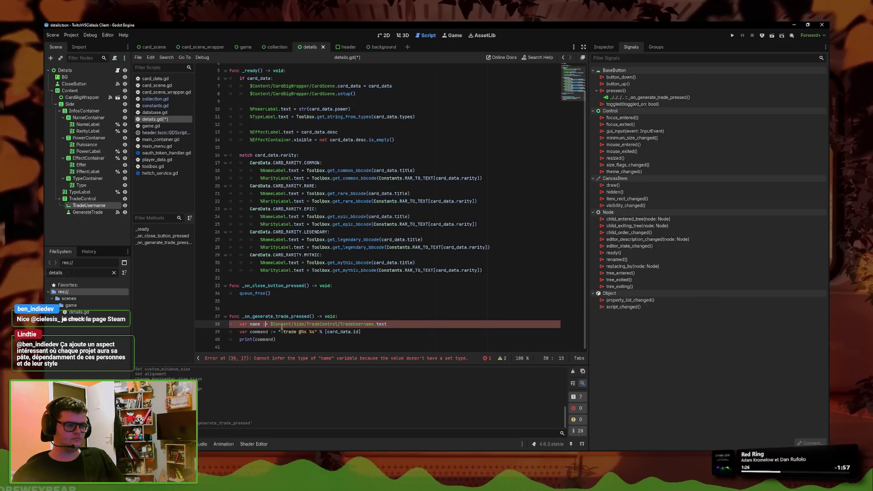
type(":String")
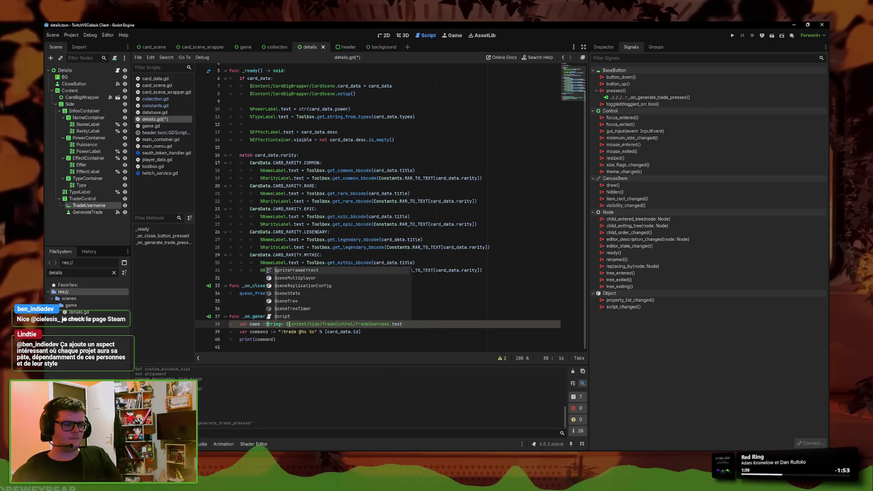
key("BackSpace")
key("BackSpace")
key("BackSpace")
type(": String")
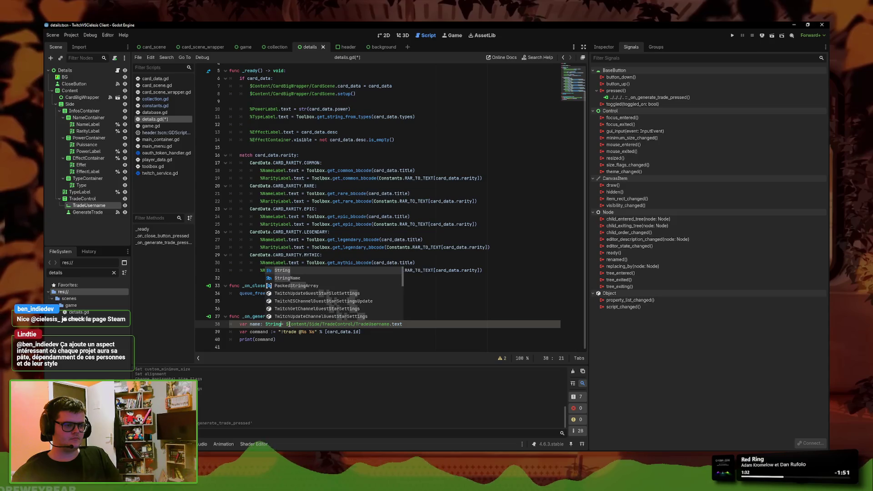
left_click(325, 331)
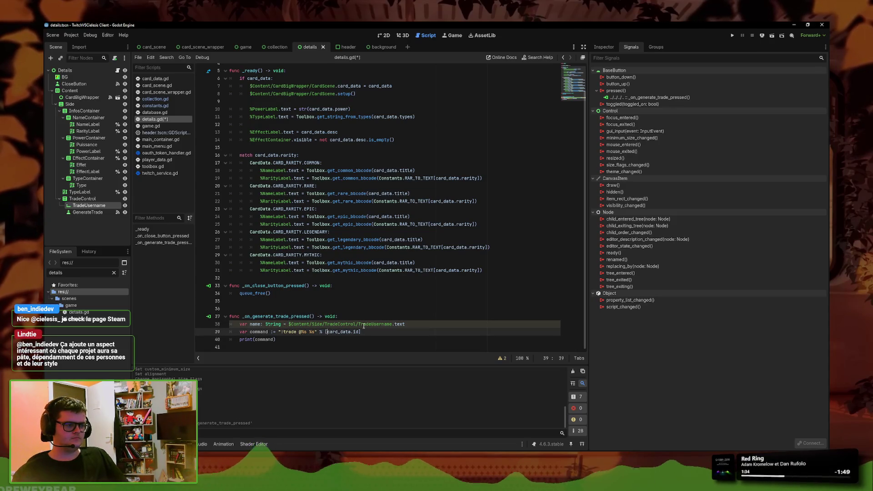
type("name,")
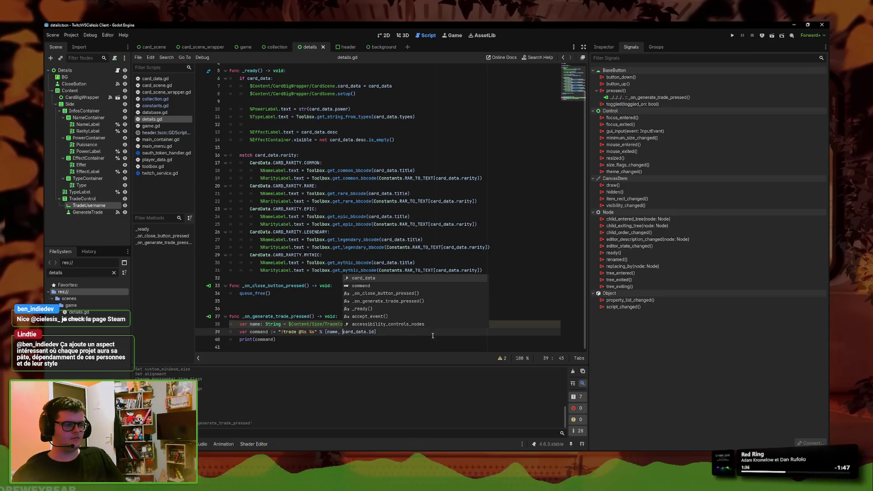
left_click(432, 324)
key("ctrl+s")
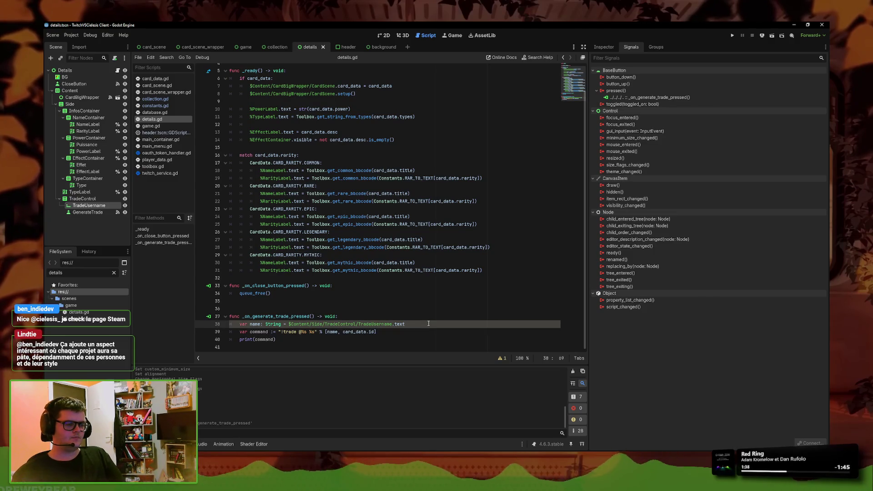
Step: Check the script warnings, rename both name uses to twitch_name, and run the game
left_click(428, 331)
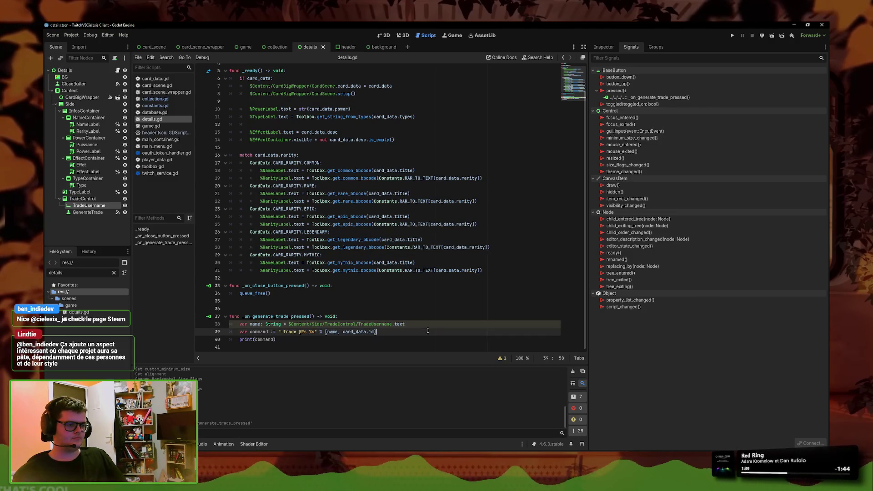
left_click(507, 358)
left_click(506, 327)
left_click(267, 330)
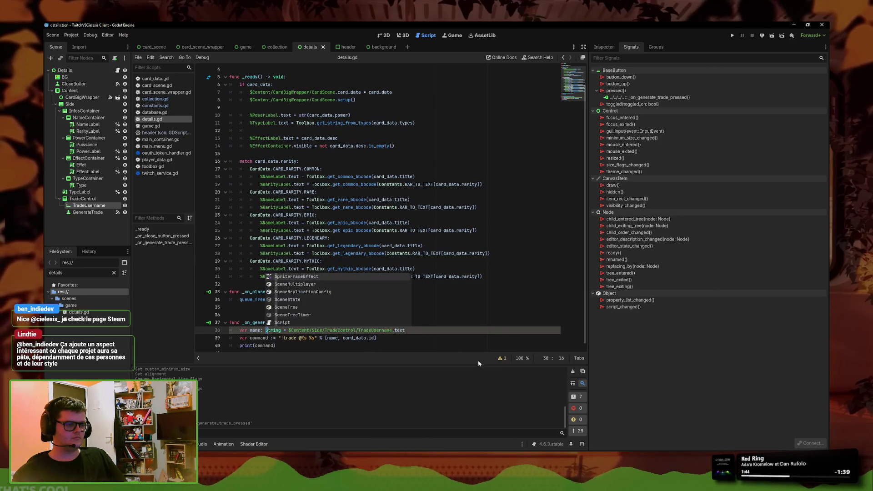
left_click(501, 359)
left_click(500, 327)
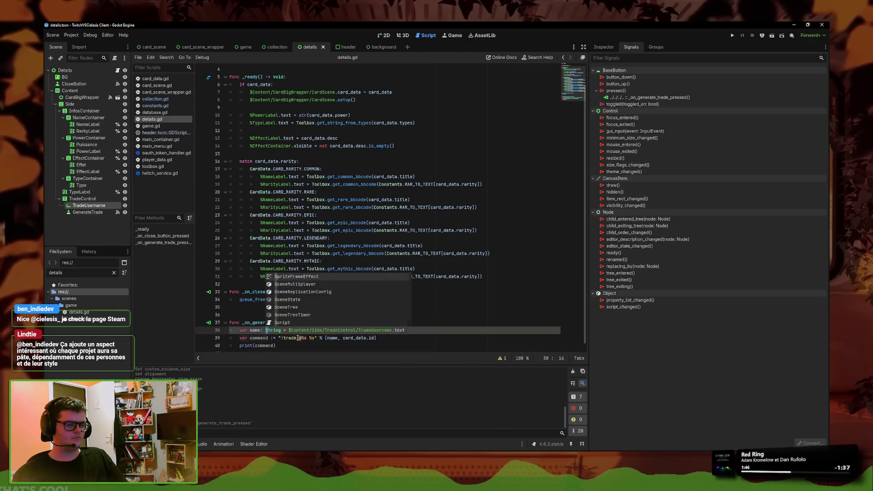
left_click(254, 330)
left_click(325, 338, "alt")
type("twitch_")
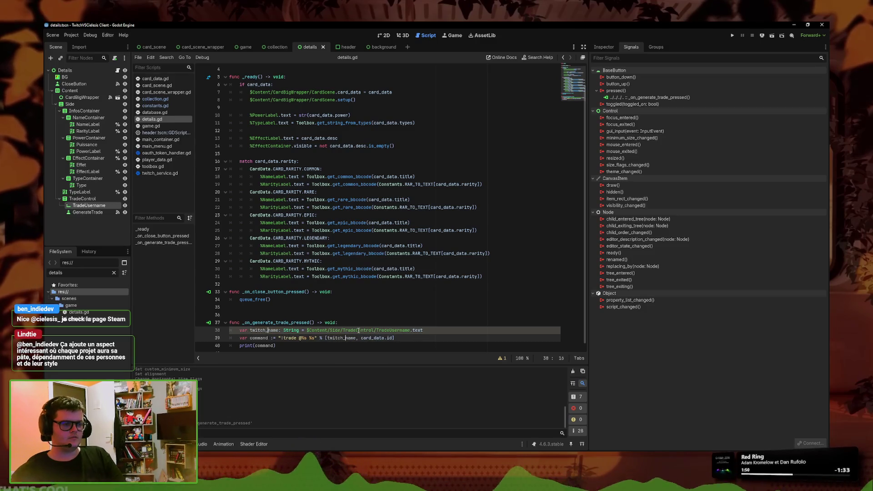
left_click(358, 323)
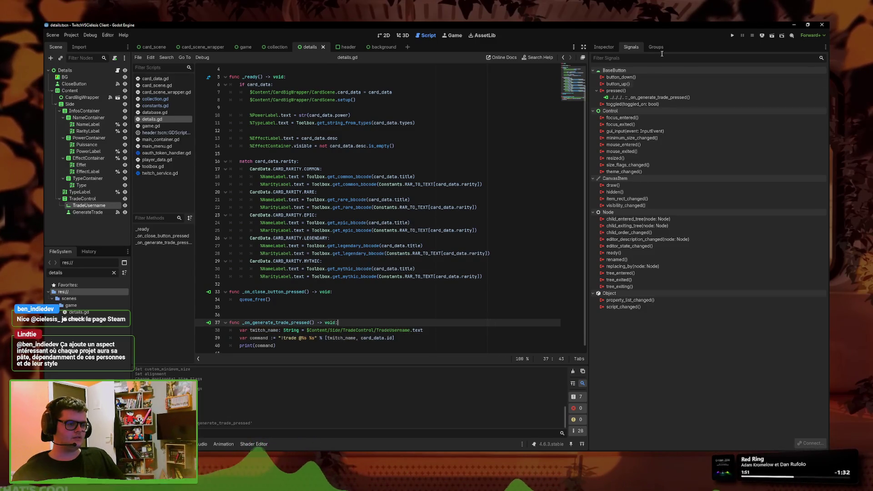
left_click(732, 36)
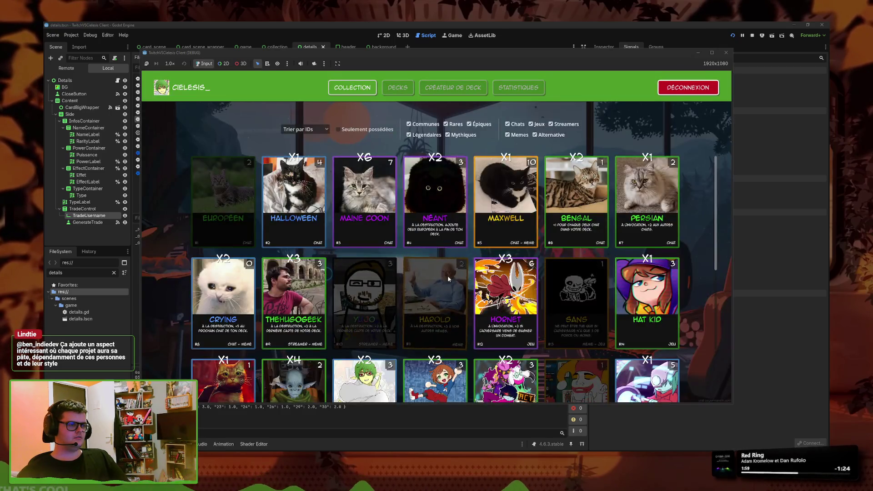
left_click(506, 284)
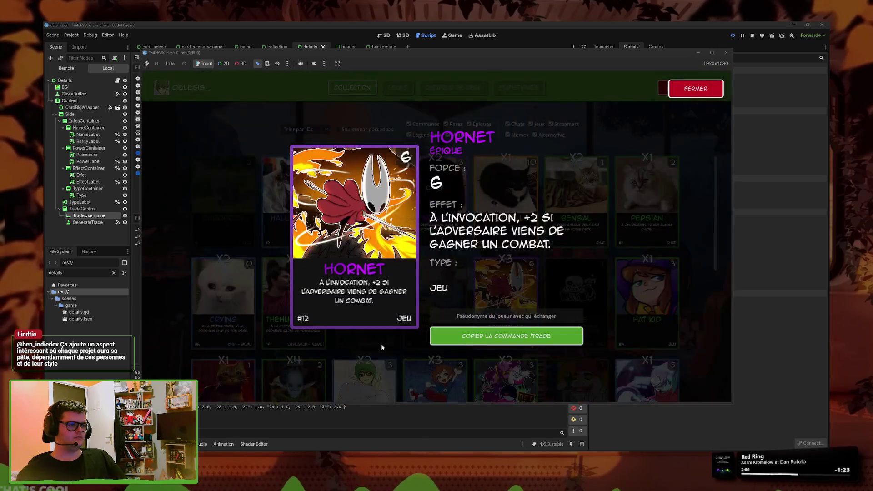
left_click(512, 316)
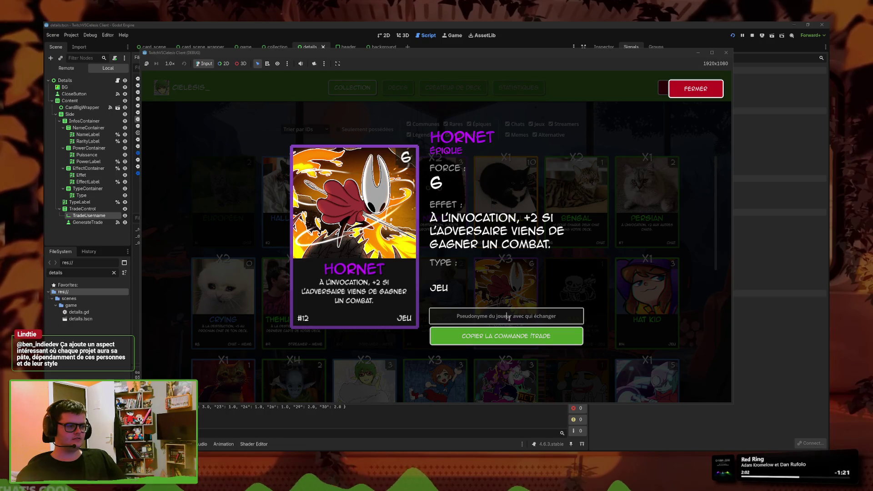
type("cielesis")
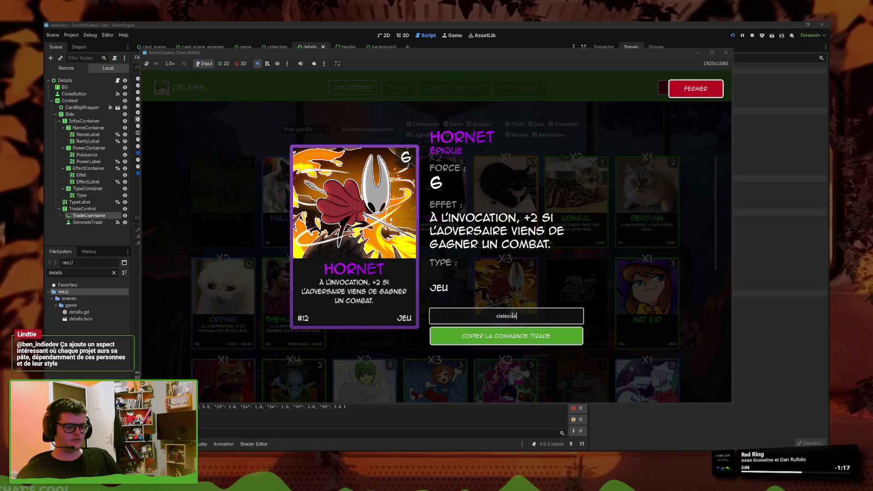
type("_")
left_click(506, 335)
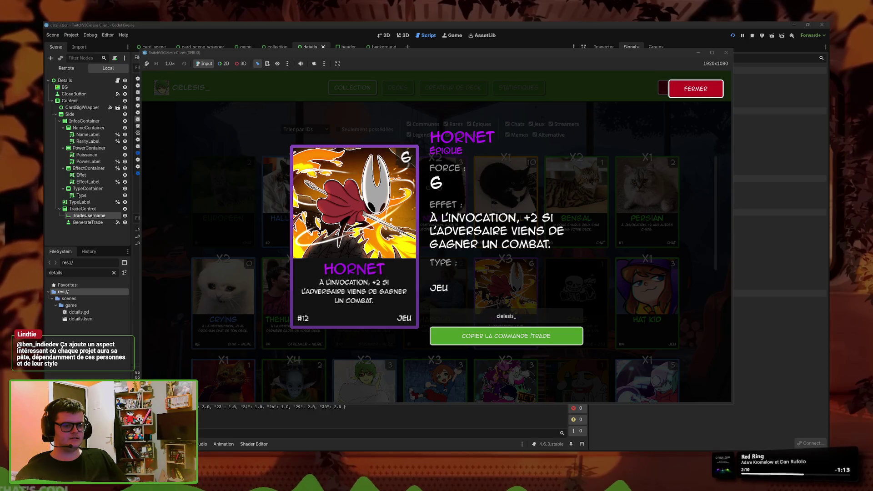
key("F8")
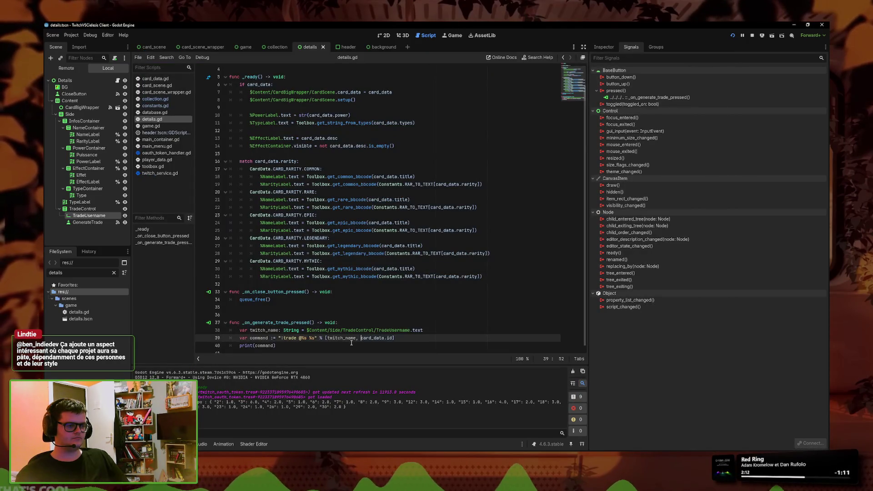
left_click(280, 346)
left_click(306, 338)
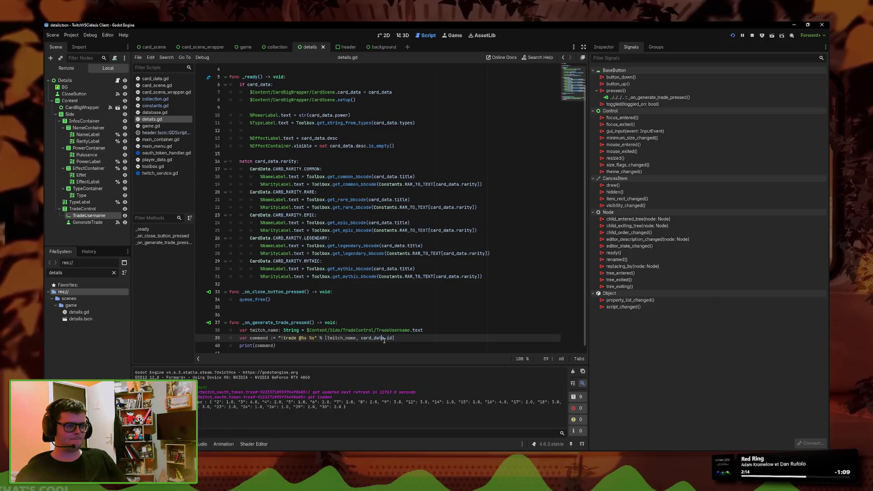
mouse_move(392, 338)
left_mouse_down()
mouse_move(327, 337)
mouse_move(348, 346)
left_mouse_up()
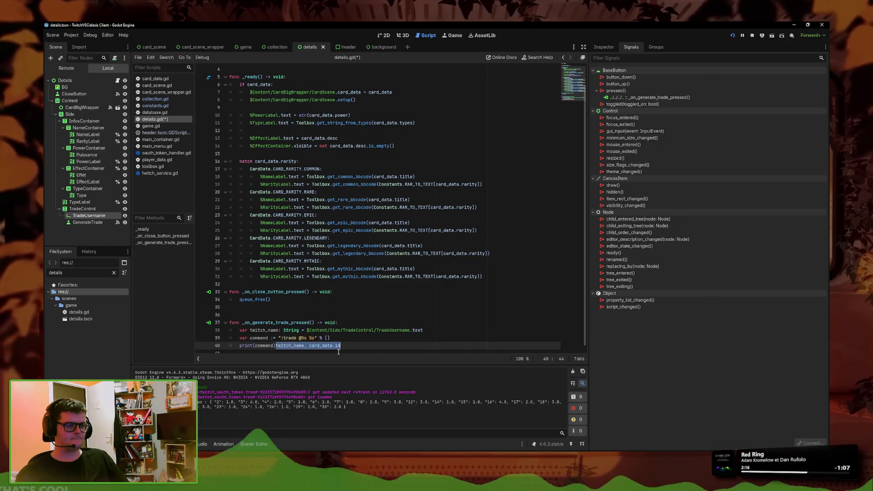
key("ctrl+z")
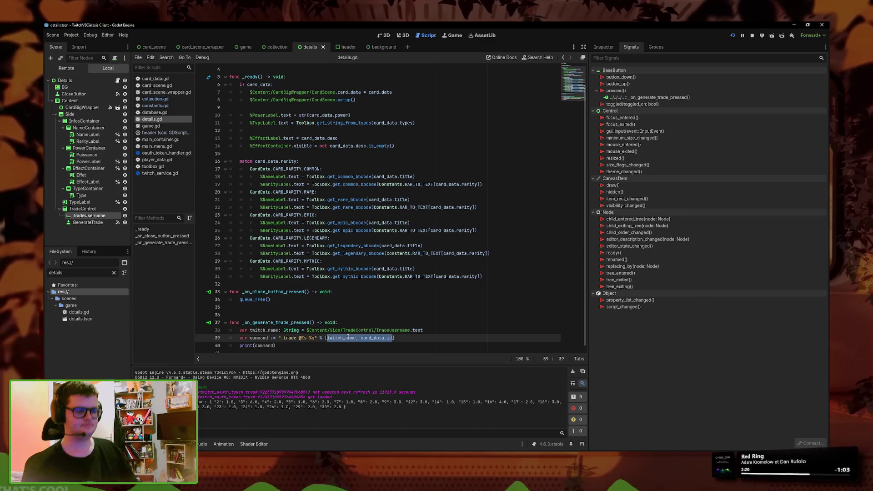
left_click(348, 338)
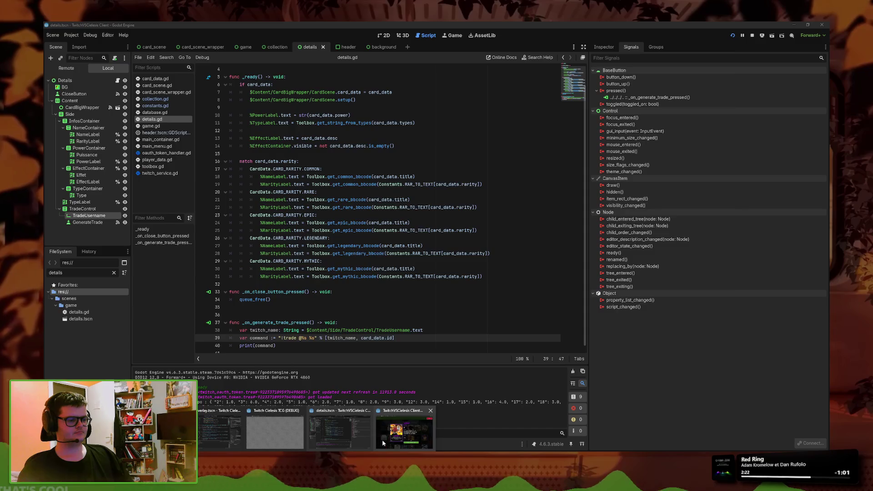
left_click(383, 442)
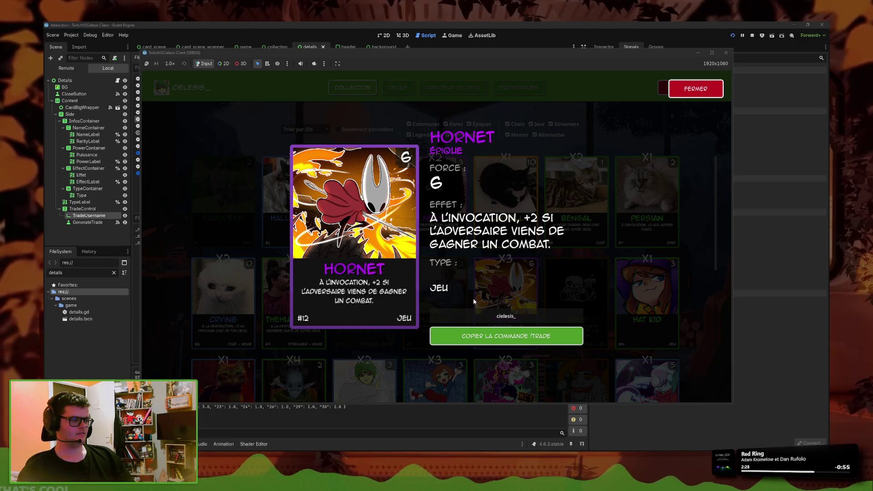
key("alt+Tab")
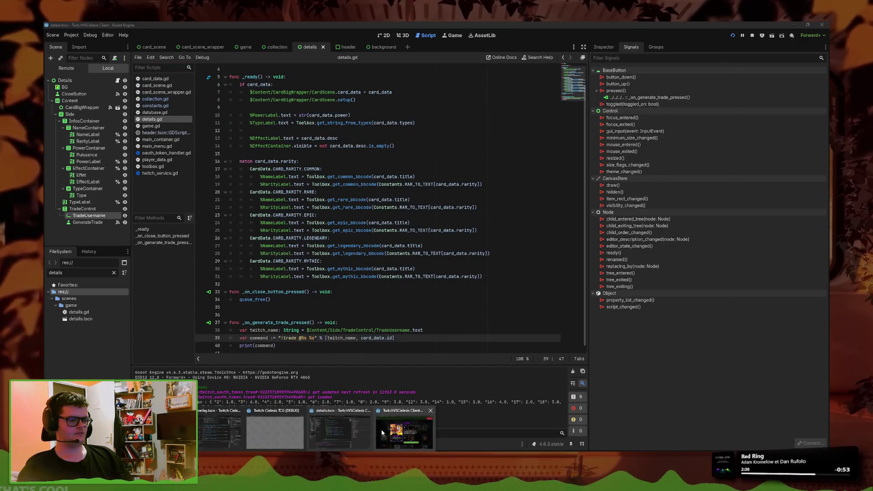
left_click(414, 341)
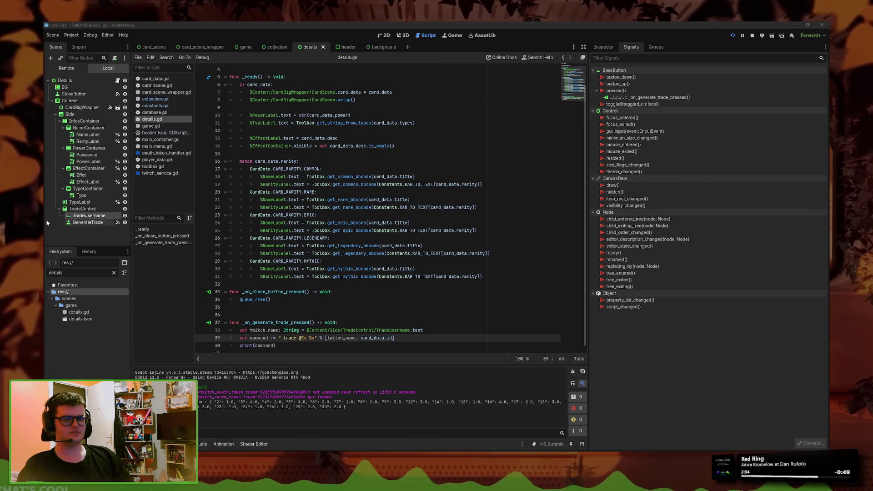
left_click(428, 337)
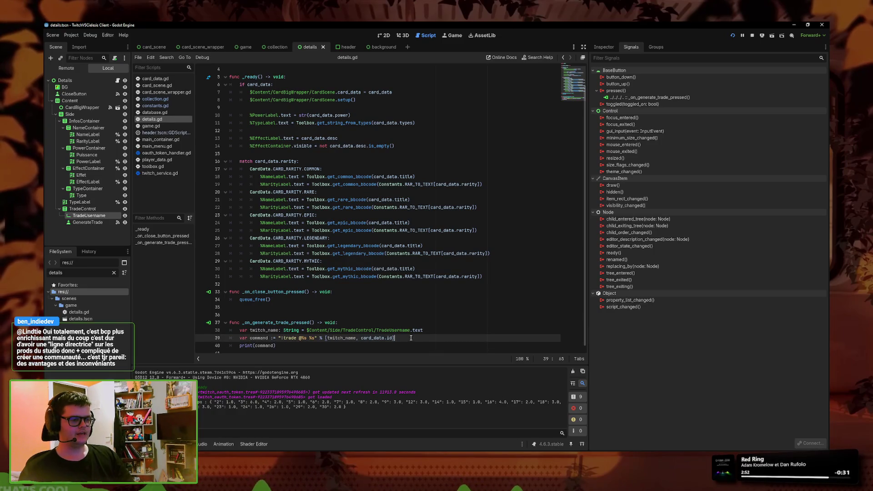
left_click(390, 338)
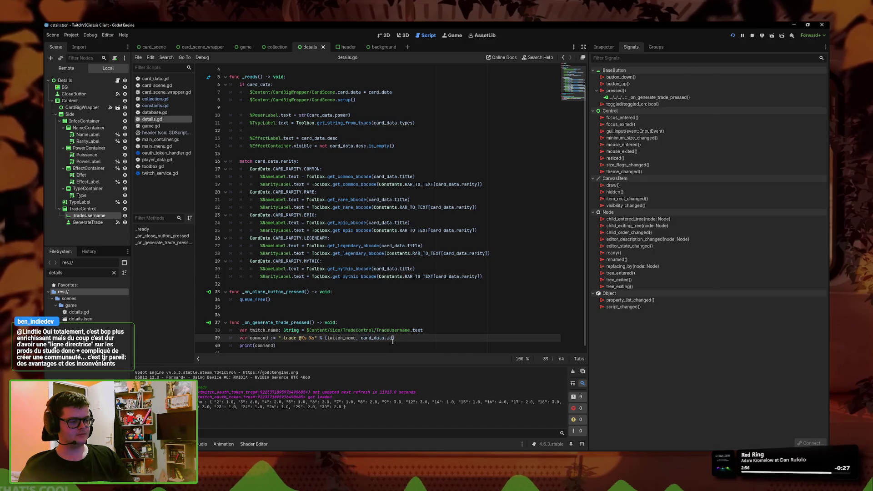
key("Down")
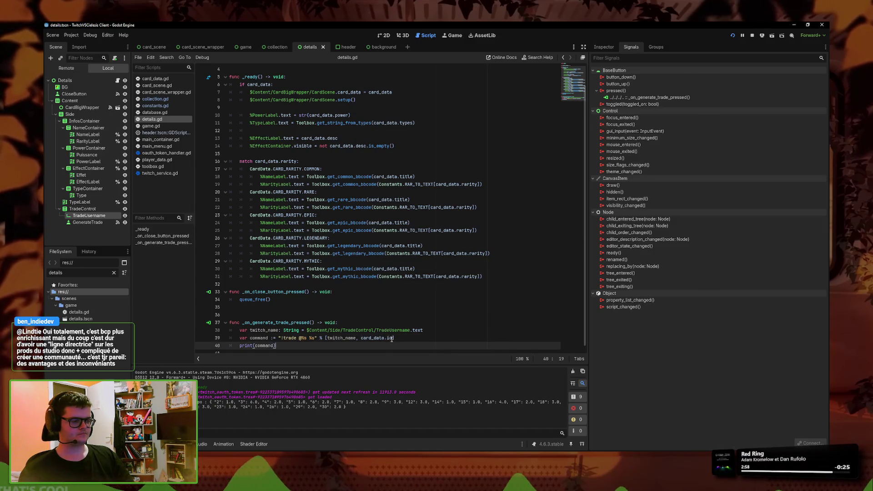
left_click(392, 340)
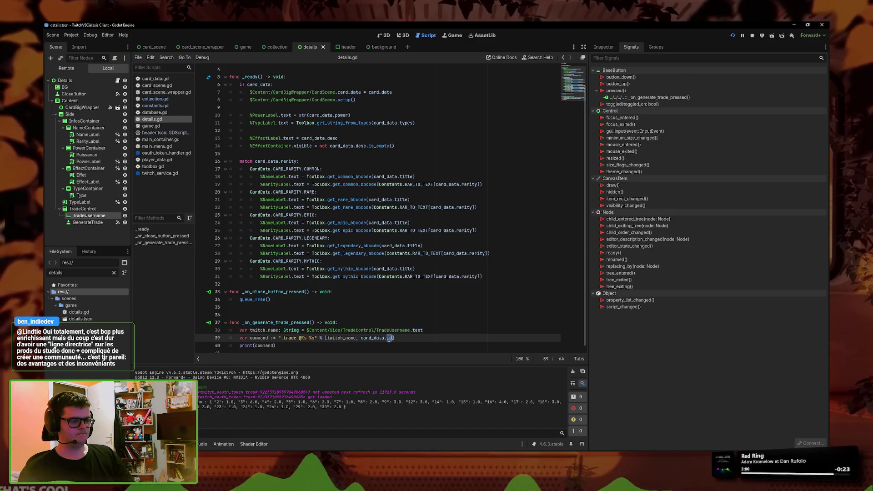
left_click(392, 340)
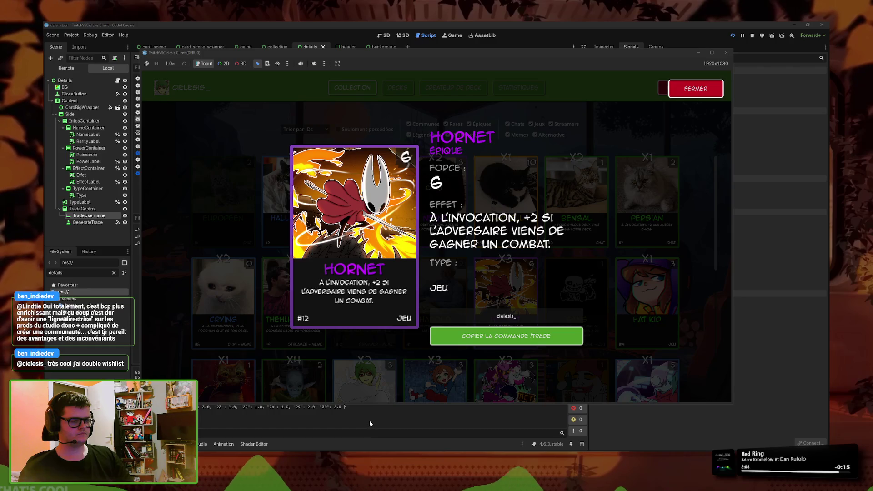
left_click(370, 421)
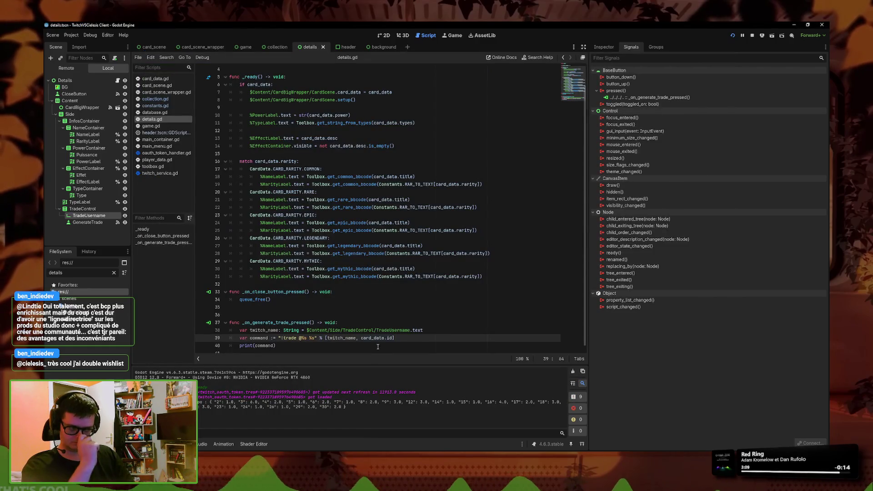
left_click(427, 330)
Step: Add a card_name variable line and use card_name instead of the card id in the command
key("Return")
key("Return")
key("Up")
type("var card_name")
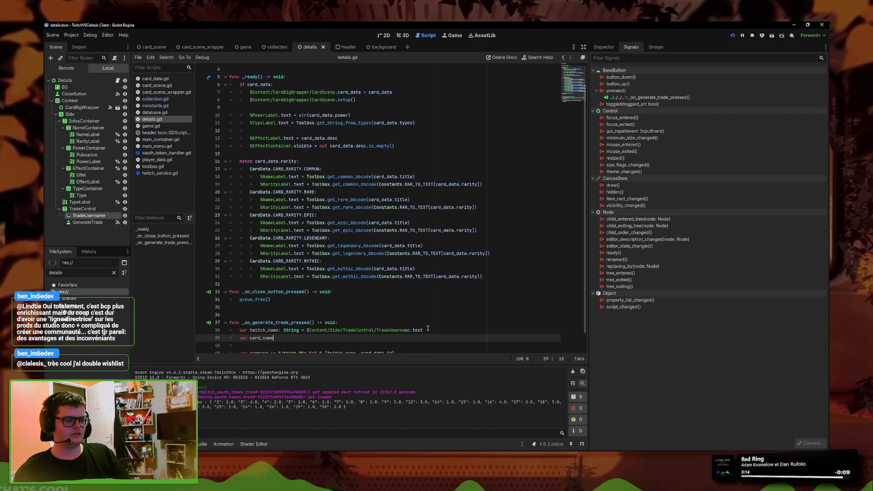
scroll(418, 326, "down", 1)
left_click_drag(394, 338, 364, 338)
key("BackSpace")
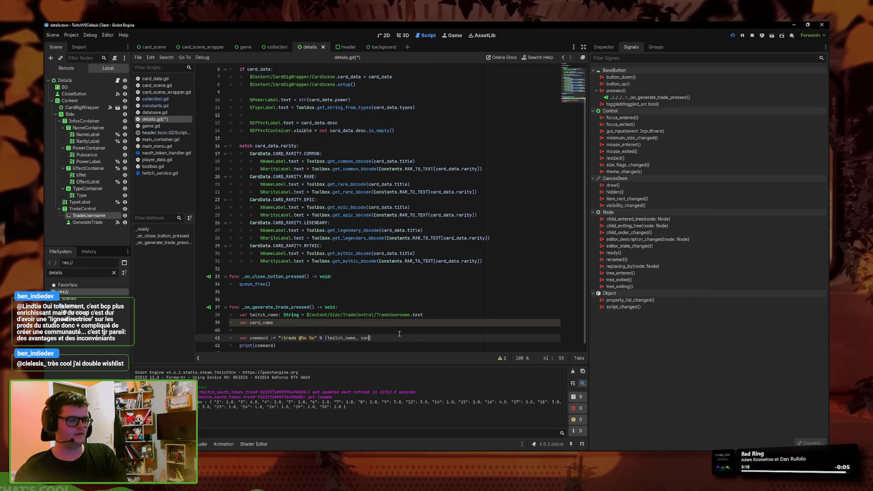
type("ame")
Step: Declare card_name as String = card_data.title
left_click(401, 323)
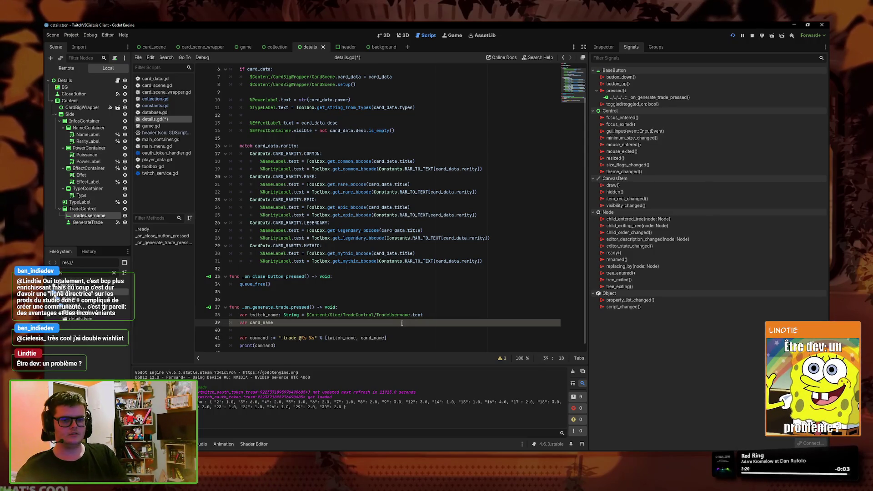
type(":")
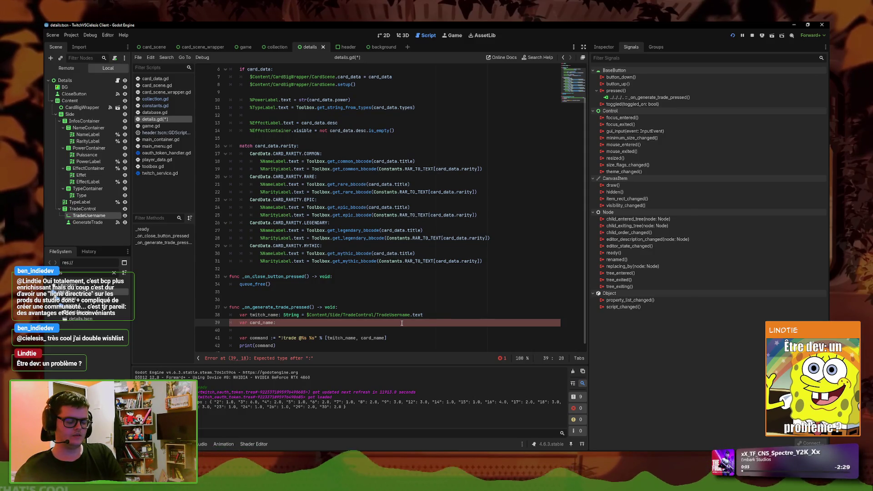
type("CardData")
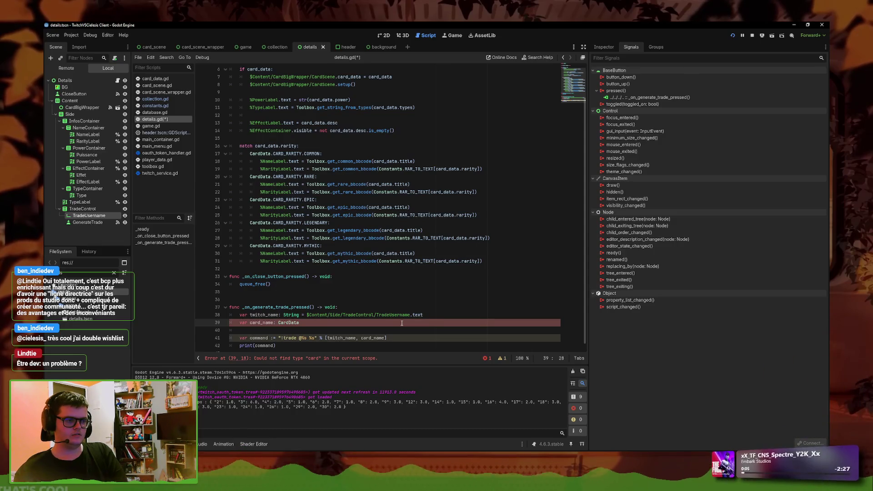
key("ctrl+z")
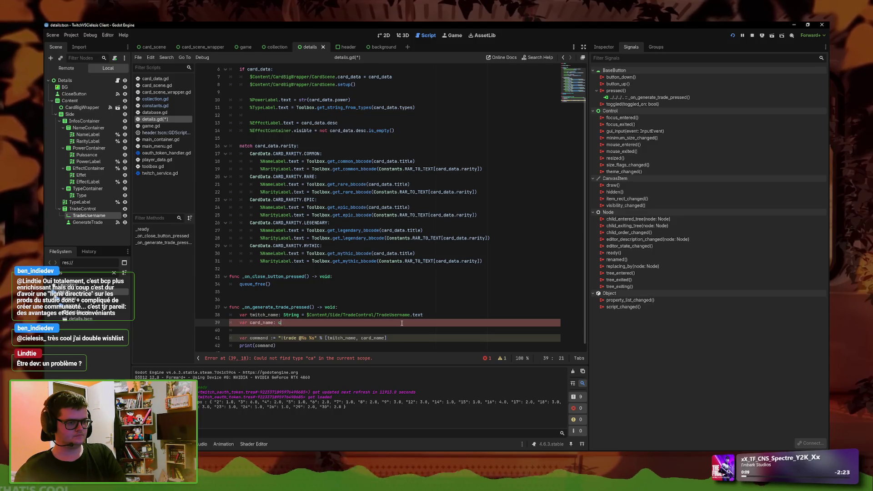
key("BackSpace")
key("BackSpace")
key("BackSpace")
key("BackSpace")
key("BackSpace")
type("String = C")
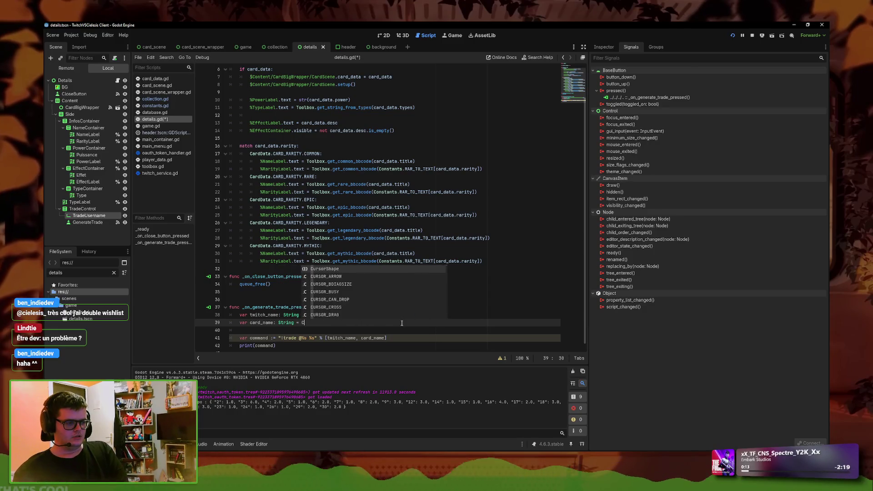
key("BackSpace")
type("card_data.di")
key("BackSpace")
key("BackSpace")
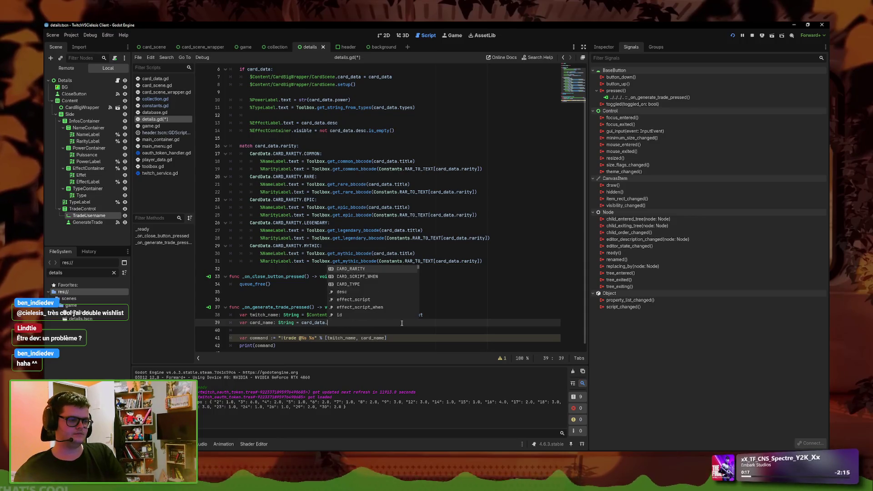
type("title")
Step: Add a line card_name = card_name.replace(" ", "") below the declaration
key("Return")
type("ca")
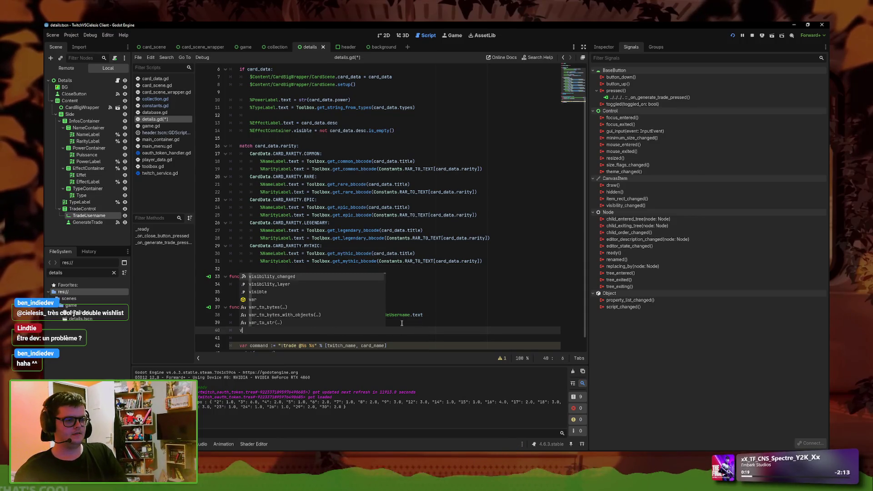
type("_data")
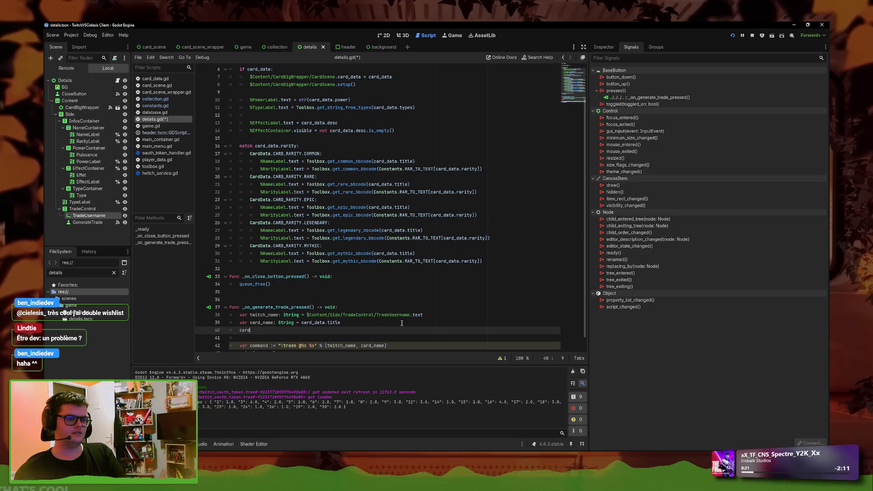
type("n")
key("Return")
type(".")
key("Down")
key("Down")
key("Down")
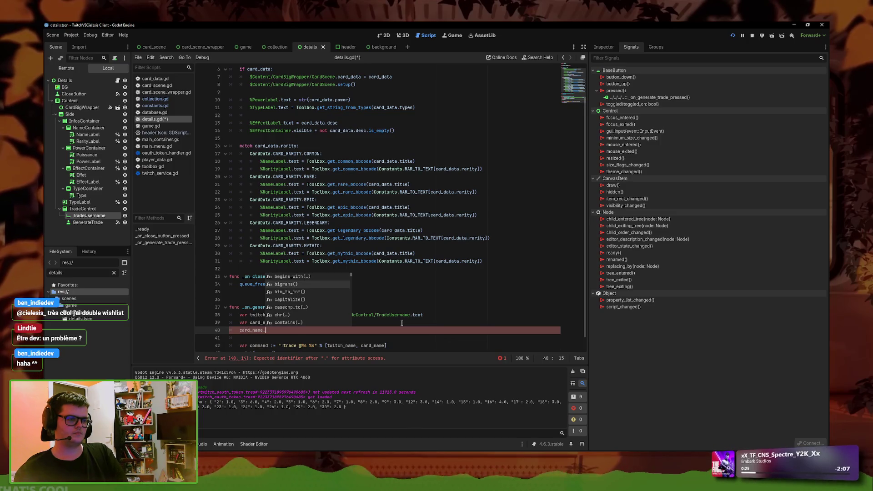
type("repla")
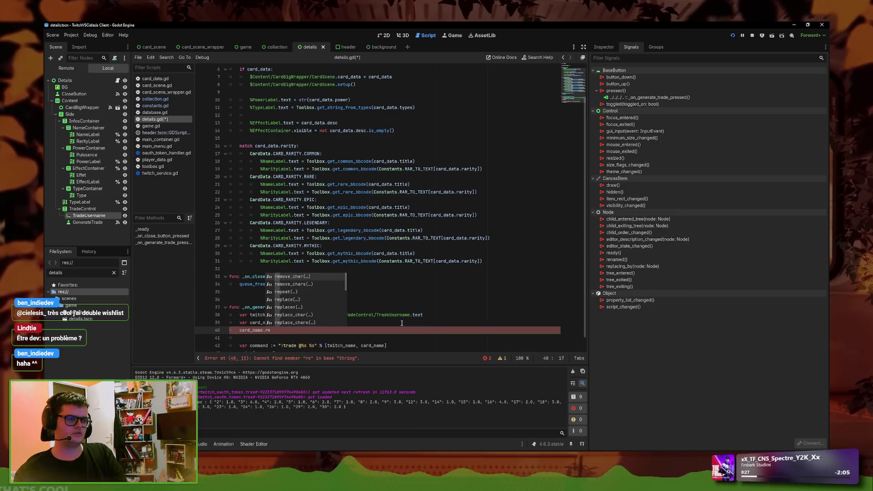
key("Return")
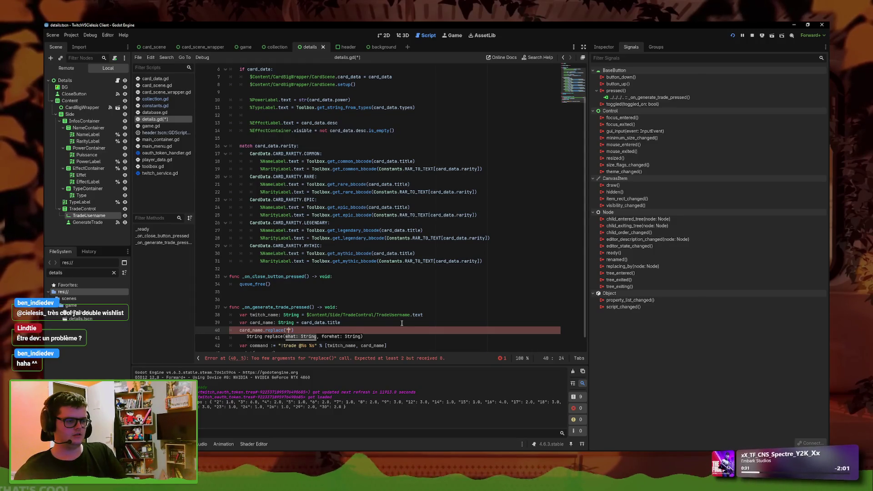
type("\"\"")
left_click(276, 299)
left_click(241, 330)
type("card_")
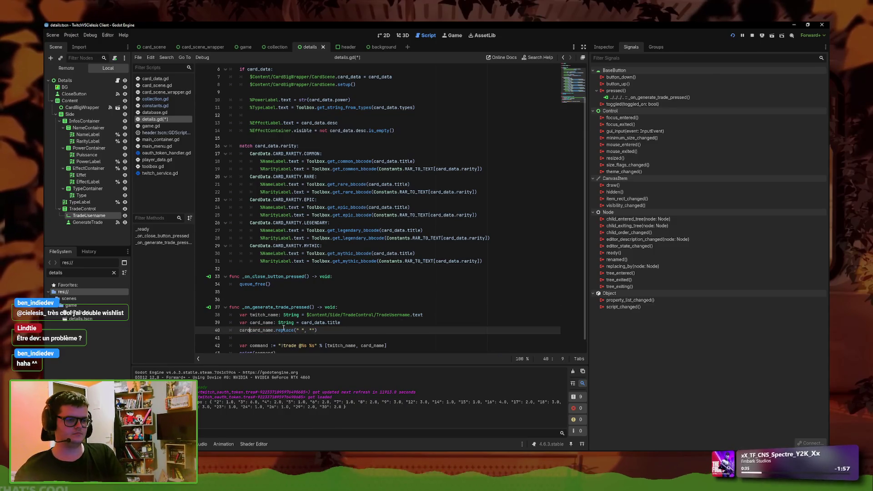
type("name =")
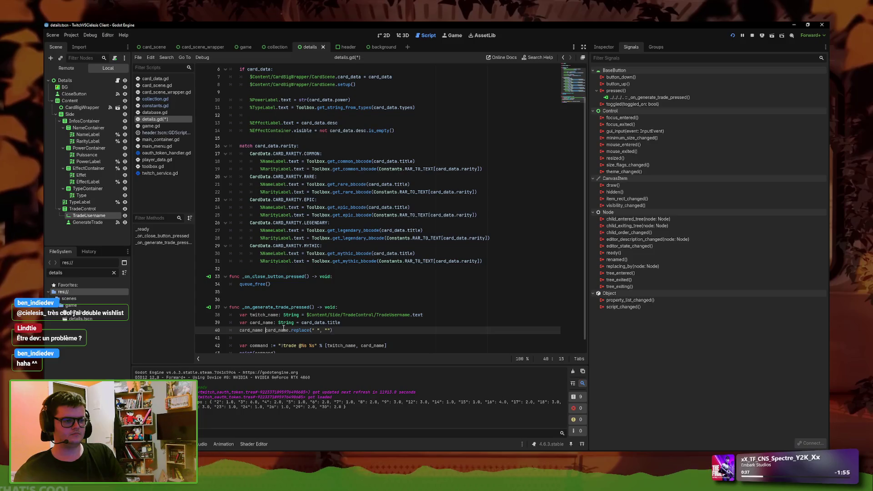
Step: Duplicate the replace line beneath itself
left_click_drag(337, 330, 230, 330)
key("ctrl+c")
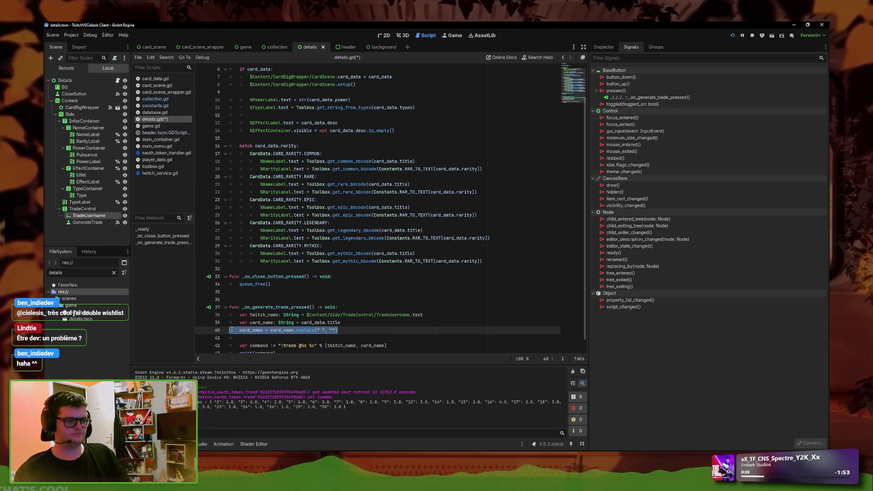
left_click(240, 331)
key("Down")
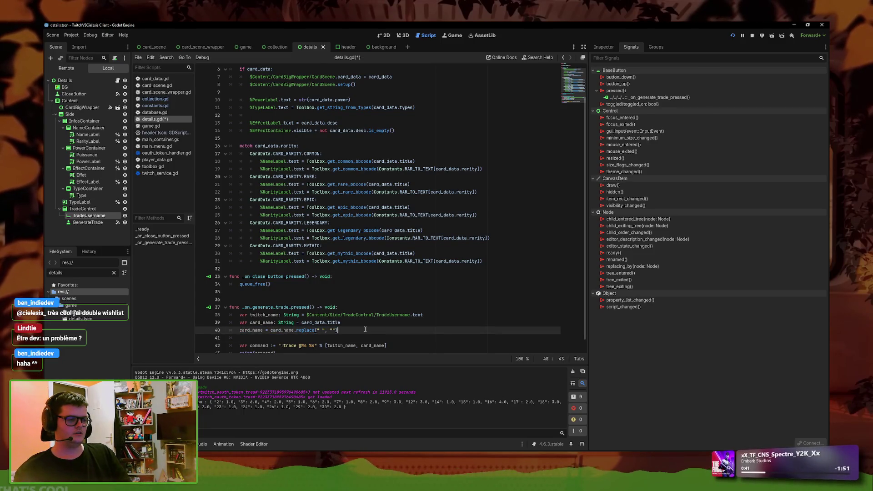
key("Return")
key("Up")
key("ctrl+v")
scroll(336, 323, "down", 1)
Step: Change the duplicated line to twitch_name = twitch_name.replace("@", "") and save
key("Left")
key("Left")
key("Left")
left_click(287, 317)
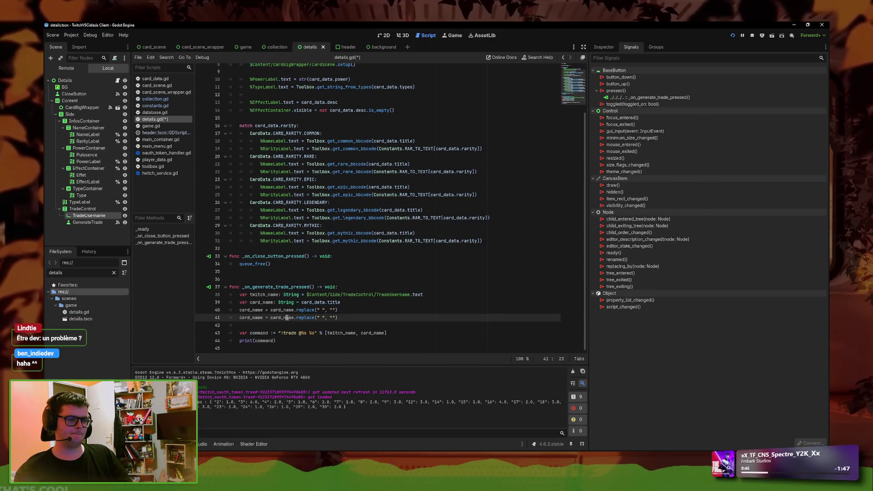
left_click_drag(338, 317, 237, 318)
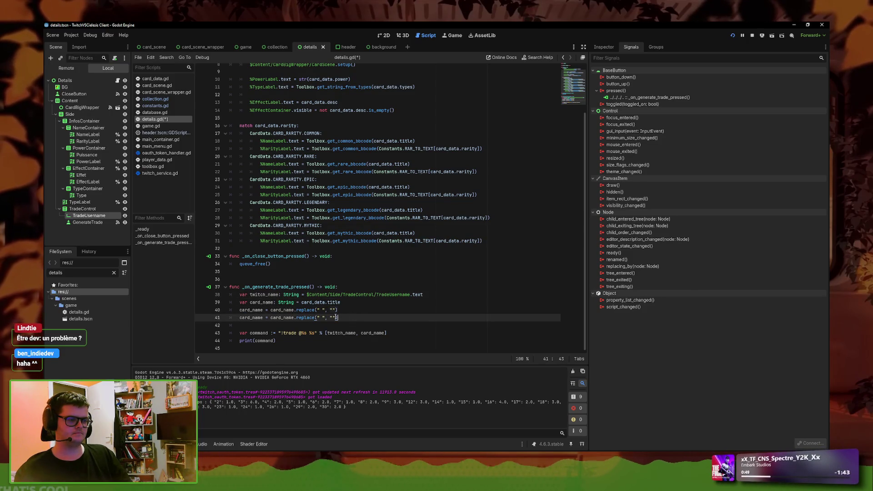
left_click(251, 318)
key("BackSpace")
key("BackSpace")
key("BackSpace")
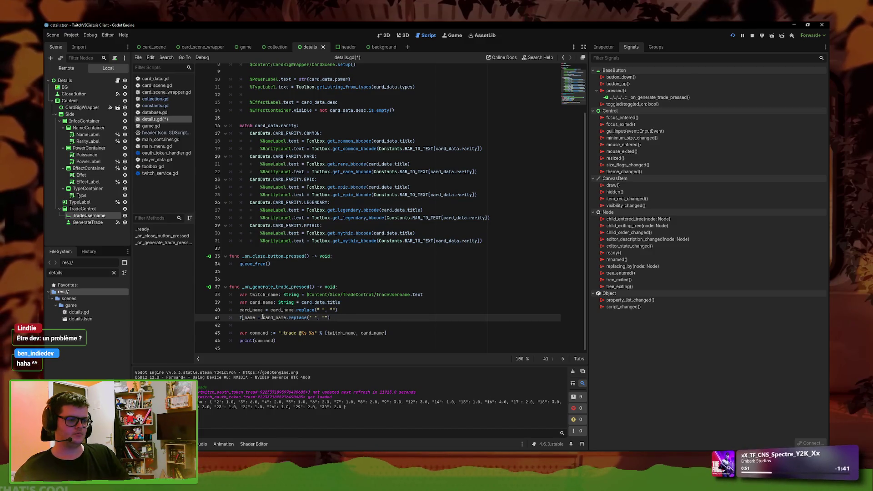
type("twitch_name")
key("Delete")
key("Delete")
key("Delete")
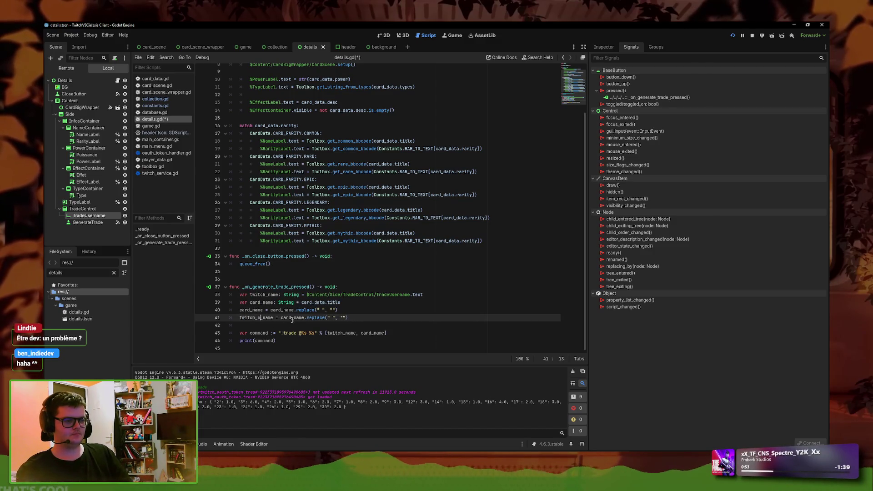
left_click(324, 317)
type("@")
key("ctrl+s")
Step: Add blank lines around the card_name replace line to make room for a new line
left_click_drag(351, 318, 229, 318)
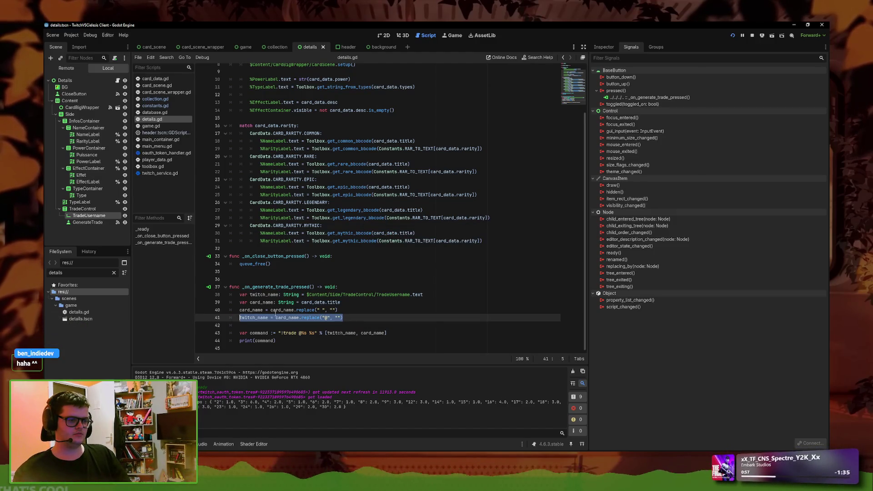
left_click_drag(338, 310, 238, 310)
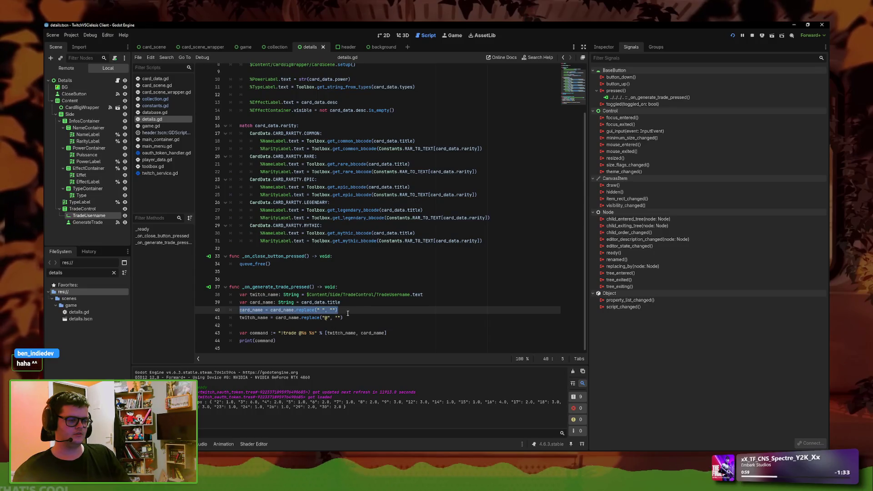
left_click(362, 314)
key("Up")
key("End")
key("Return")
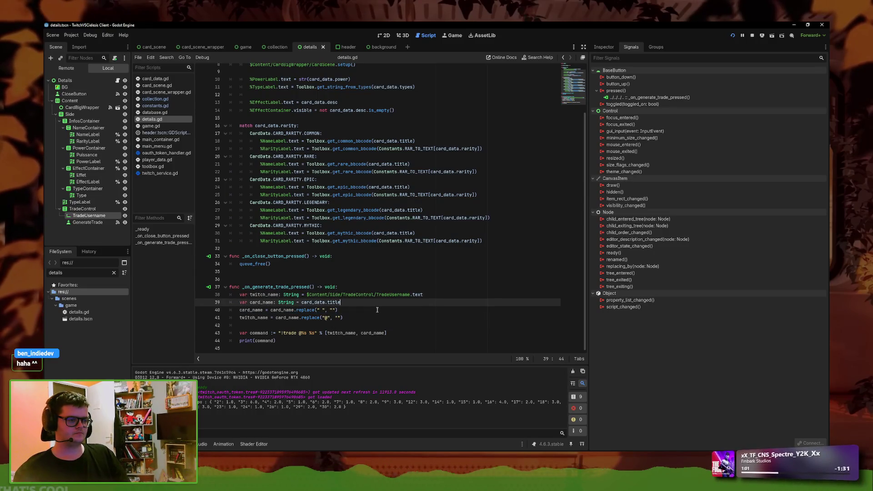
left_click(377, 314)
key("Return")
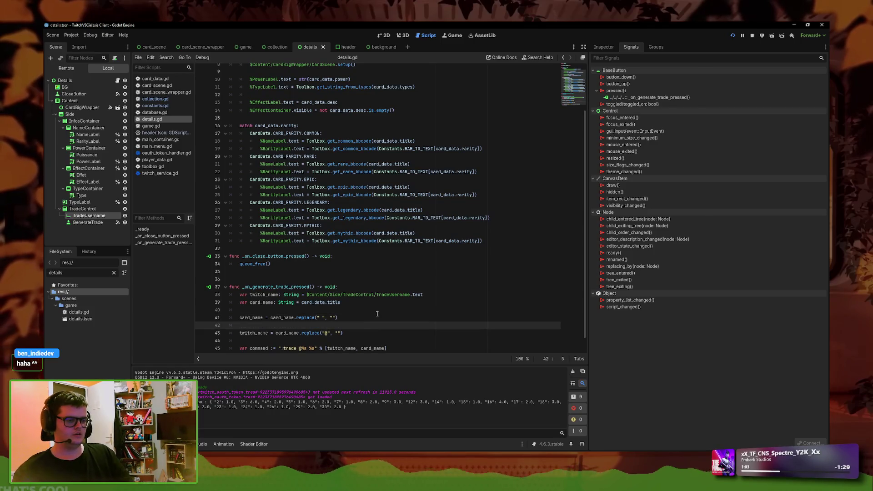
key("Return")
key("Up")
Step: Add card_name = card_name.to_lower() on line 42 and save details.gd
type("card")
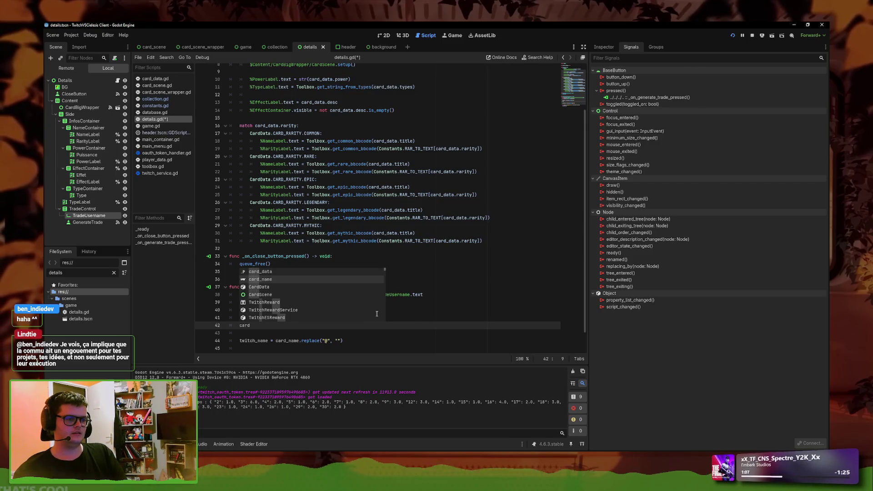
type("_name = card_name")
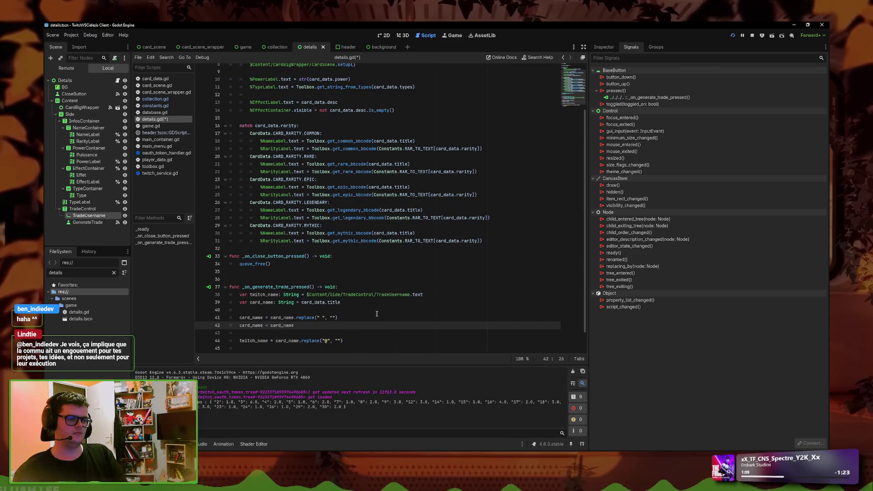
type(".min")
key("BackSpace")
key("BackSpace")
key("BackSpace")
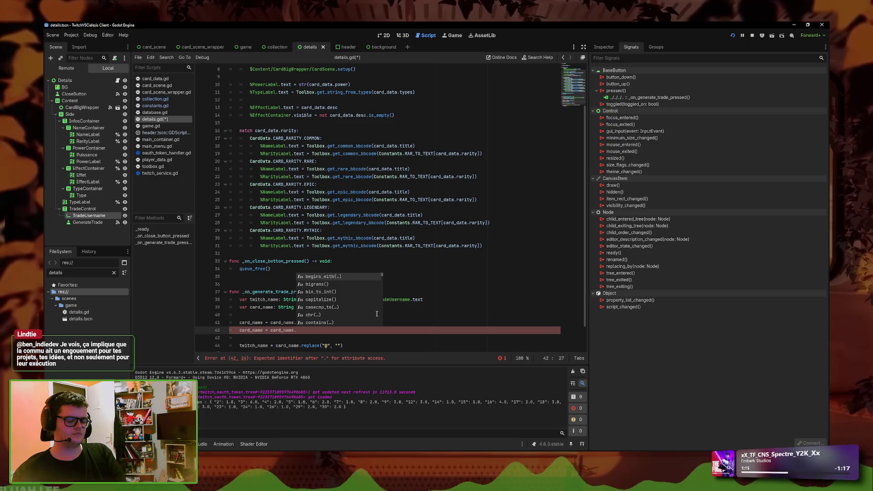
key("Down")
key("Down")
key("Down")
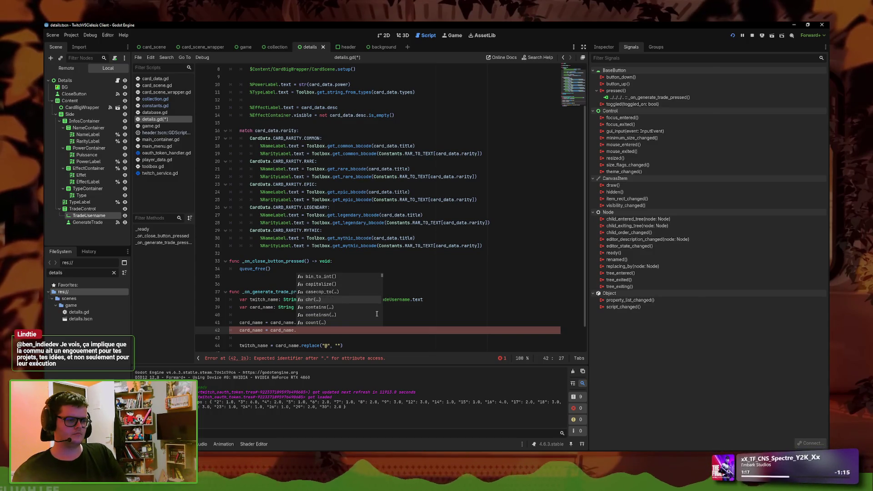
key("Down")
key("Down")
key("Down")
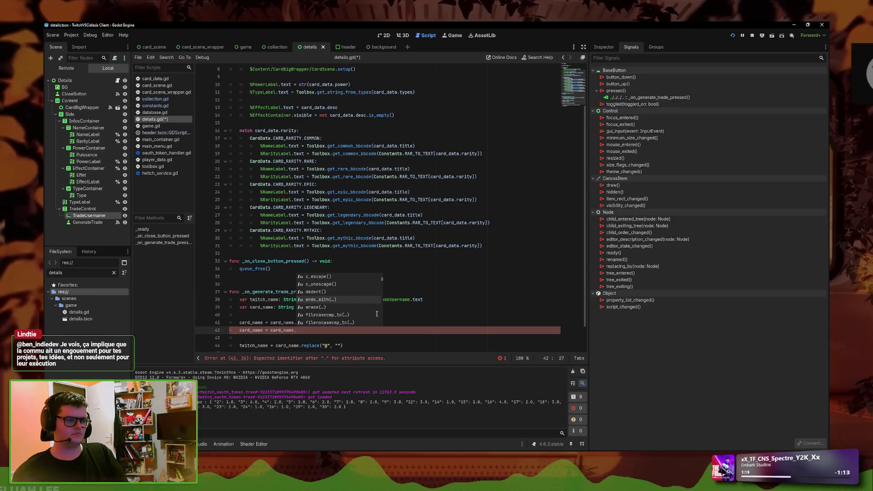
key("Down")
key("Down")
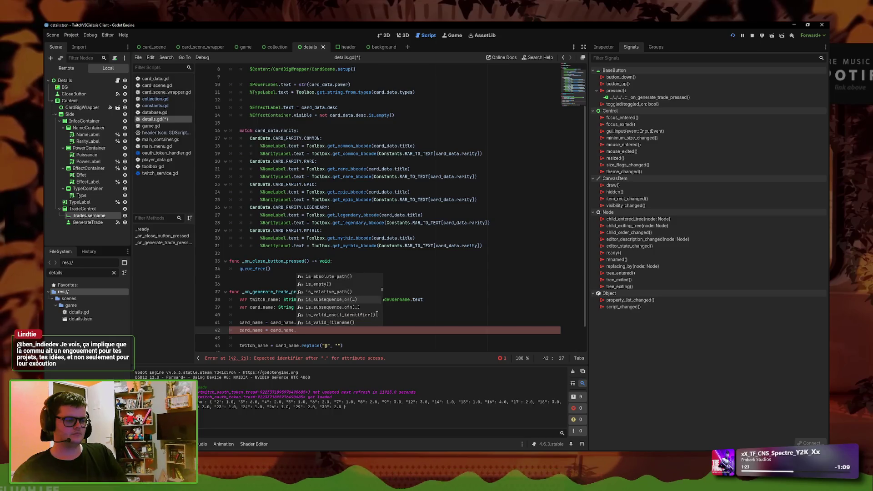
type("to_m")
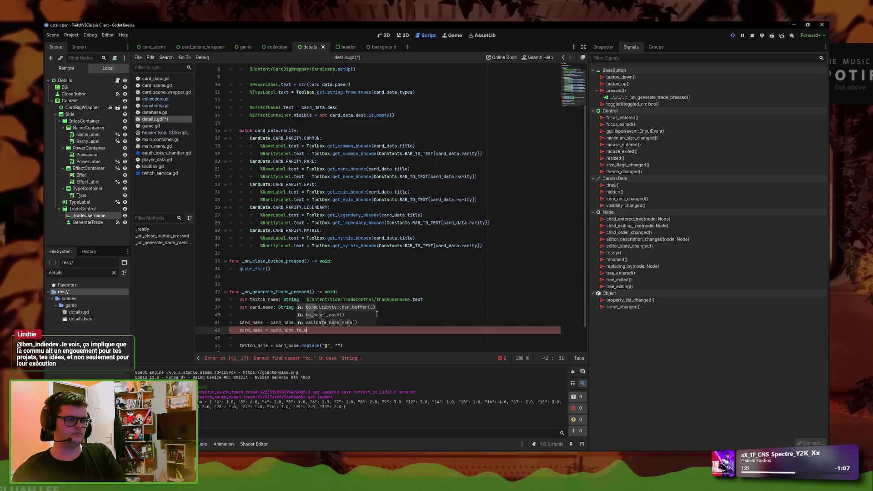
type("l")
key("Return")
key("ctrl+s")
scroll(377, 314, "down", 1)
left_click(377, 317)
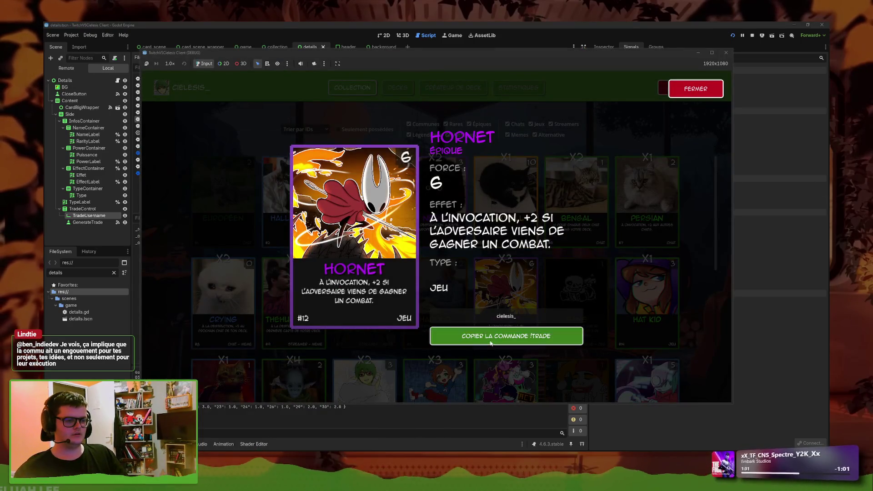
left_click(696, 89)
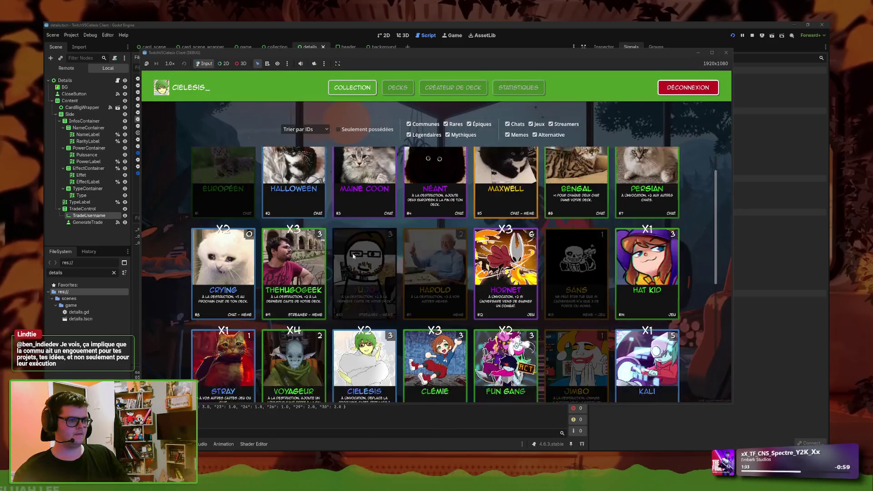
scroll(582, 264, "down", 5)
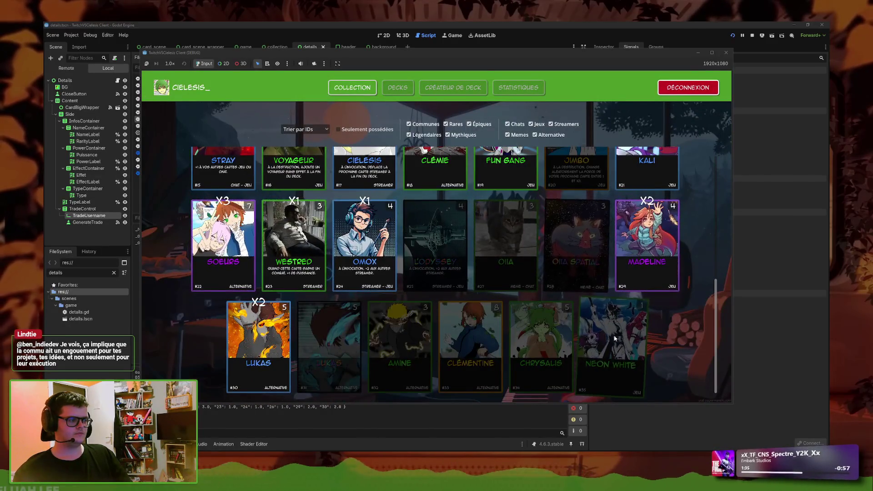
scroll(388, 270, "up", 5)
scroll(387, 269, "down", 5)
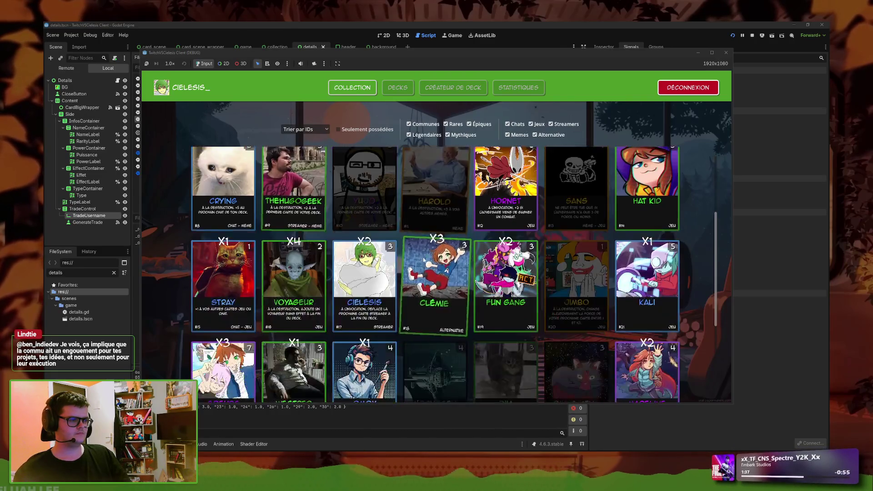
scroll(416, 298, "up", 5)
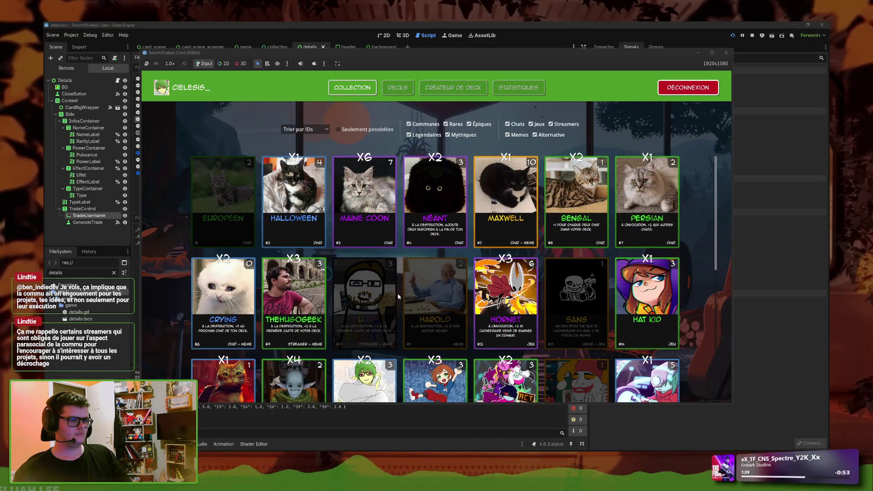
scroll(476, 308, "down", 2)
left_click(477, 308)
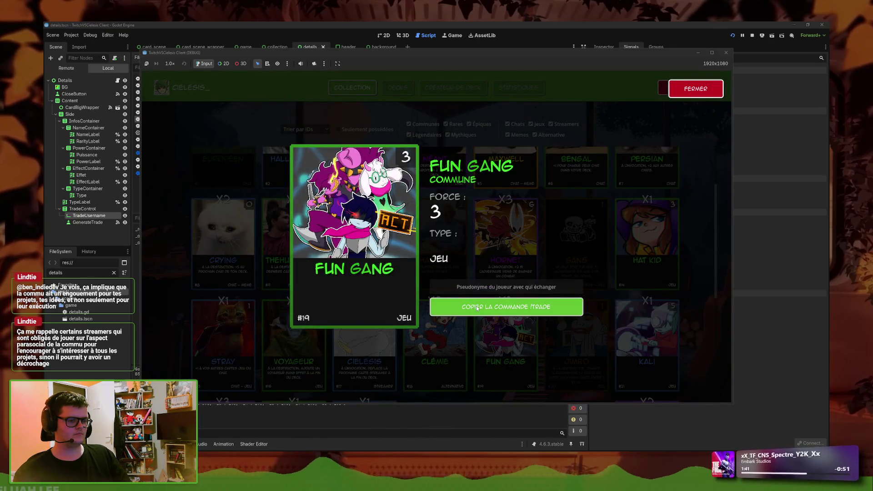
key("F8")
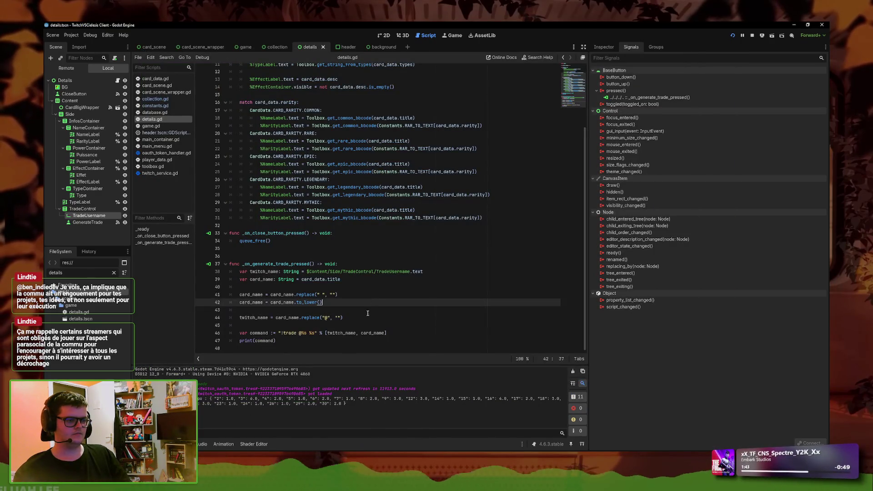
Step: Make line 44 read twitch_name.replace("@", "") using the twitch_name completion
left_click(288, 317)
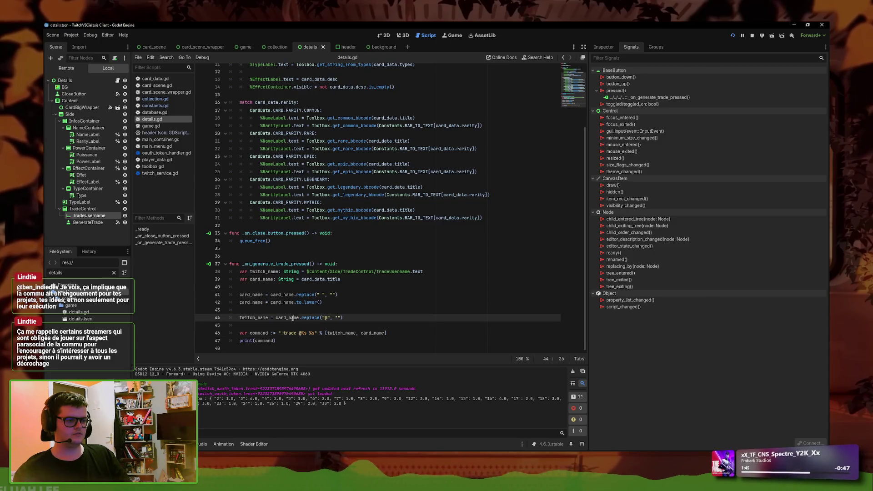
type("t")
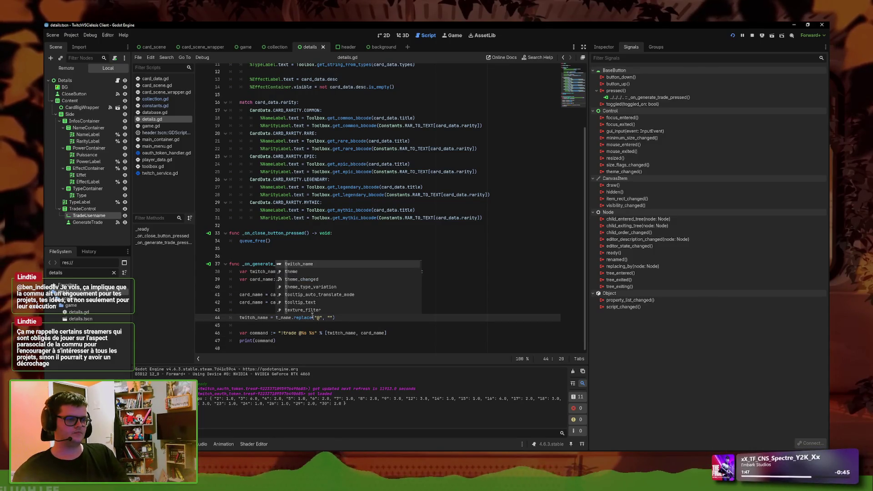
key("Return")
key("BackSpace")
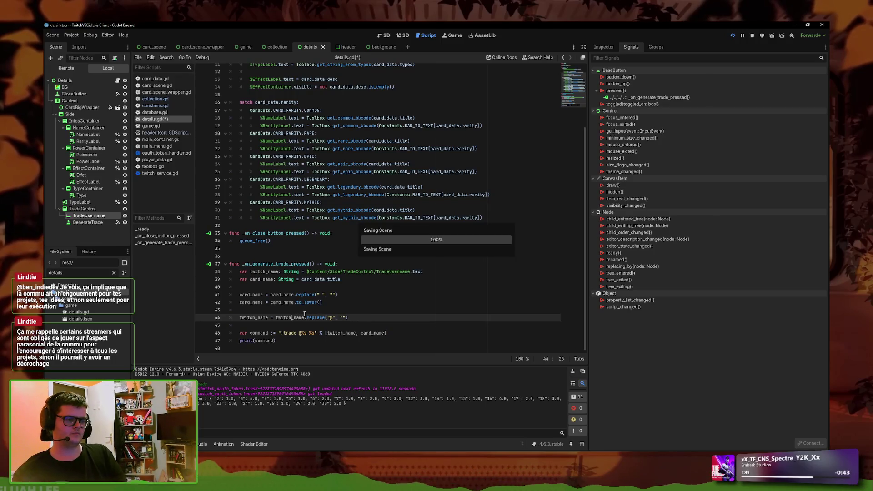
key("alt+Tab")
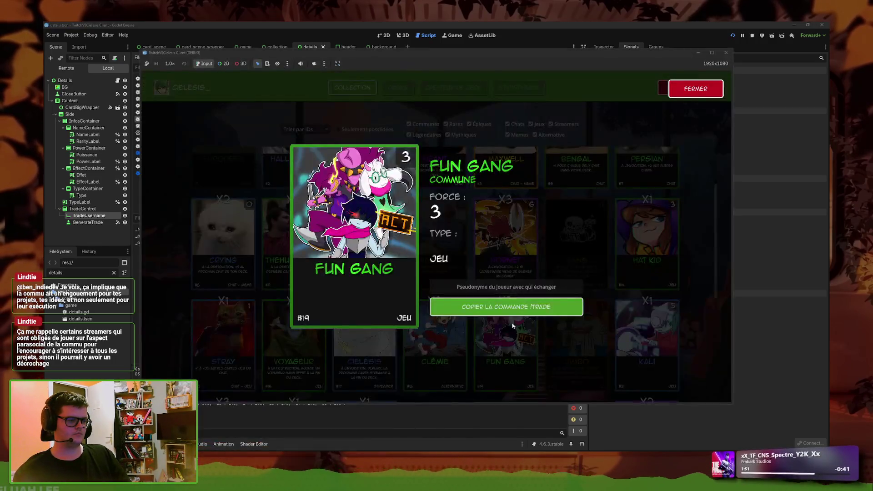
key("alt+Tab")
Step: Add 'if twitch_name.is_empty(): return' below the twitch_name line, then bring up the running game
key("Up")
key("Up")
key("Up")
left_click(445, 271)
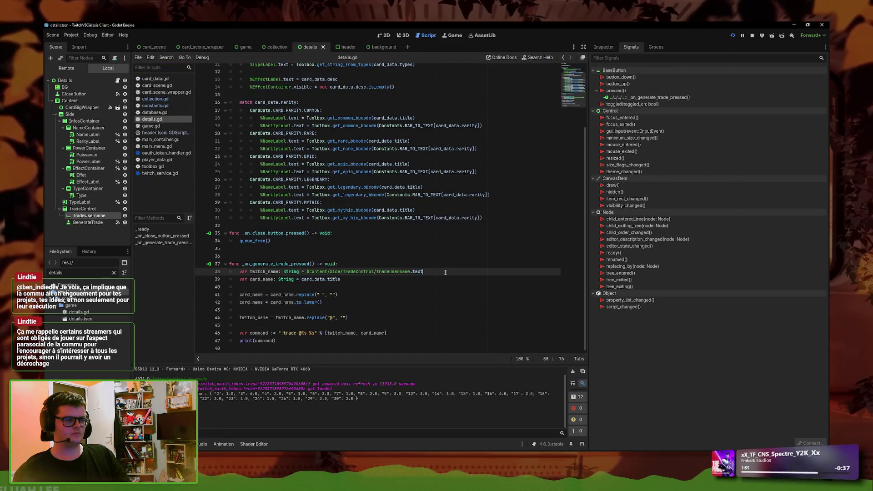
key("Return")
type("witch_name.")
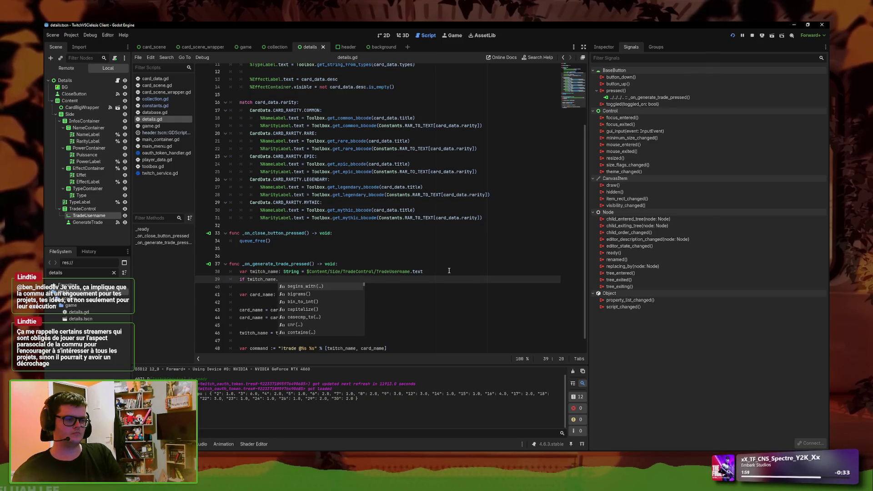
type("is")
key("Down")
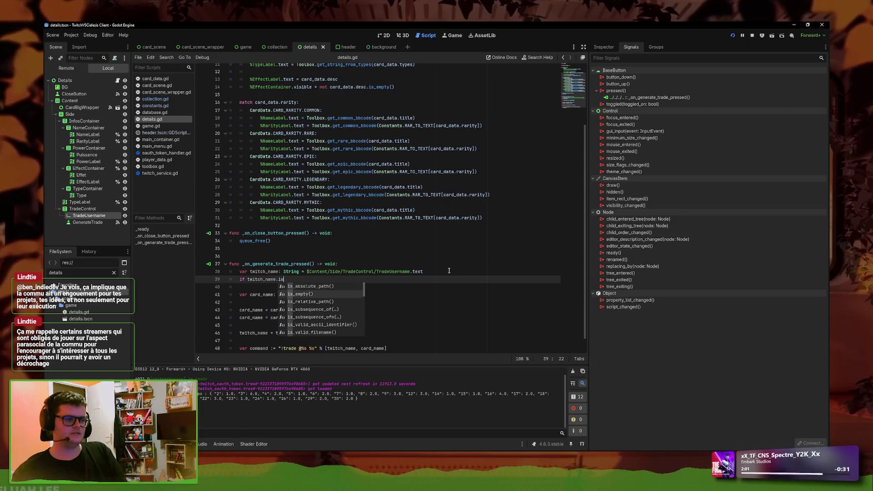
key("Return")
type(": return")
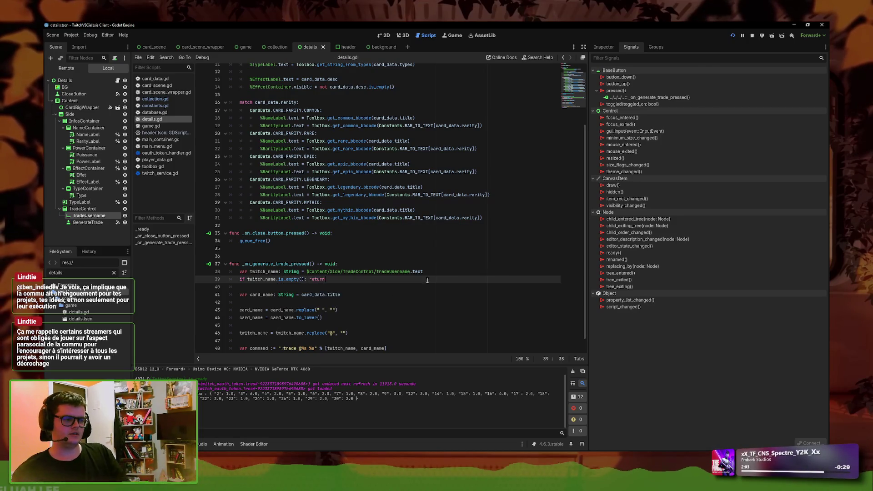
mouse_move(352, 449)
left_click(402, 434)
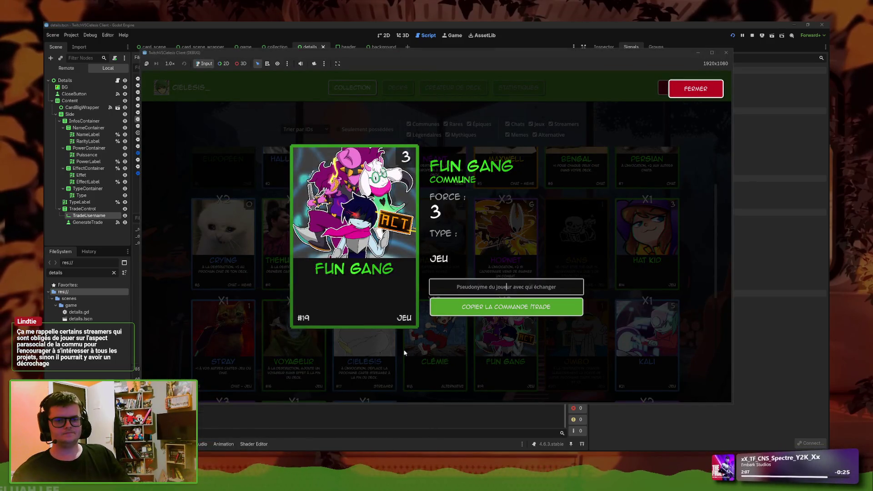
Step: Enter a player's username in the trade field, copy the !trade command, then close the game
left_click(519, 282)
type("@")
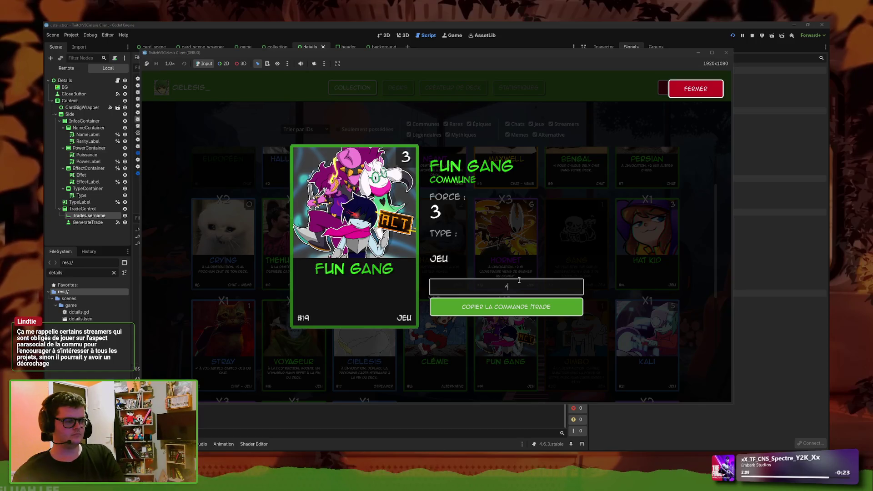
key("BackSpace")
type("cielesis_")
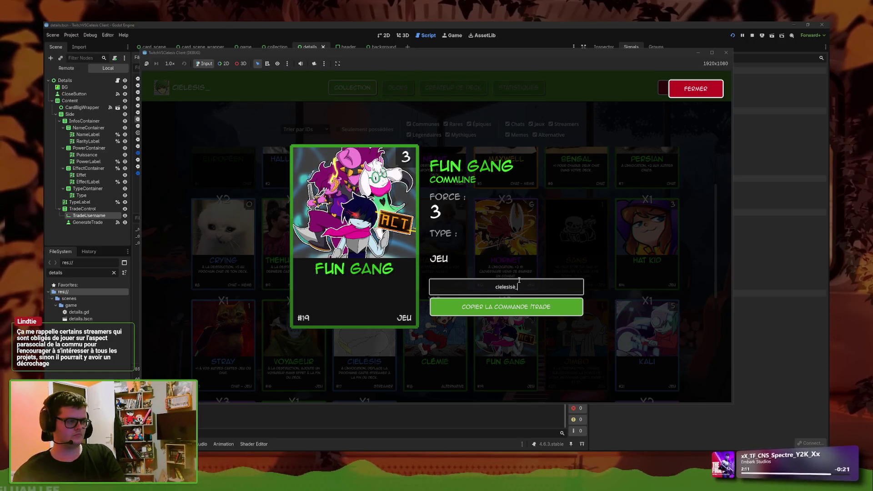
key("BackSpace")
left_click(508, 306)
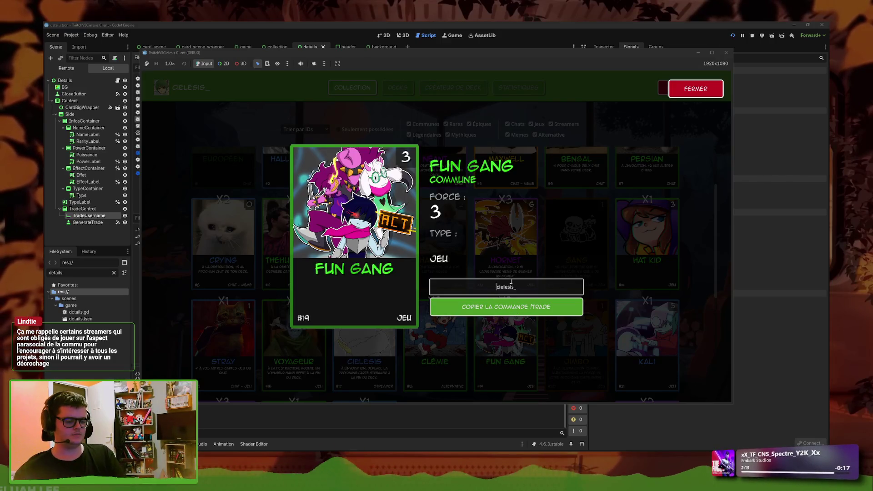
type("@")
left_click(513, 295)
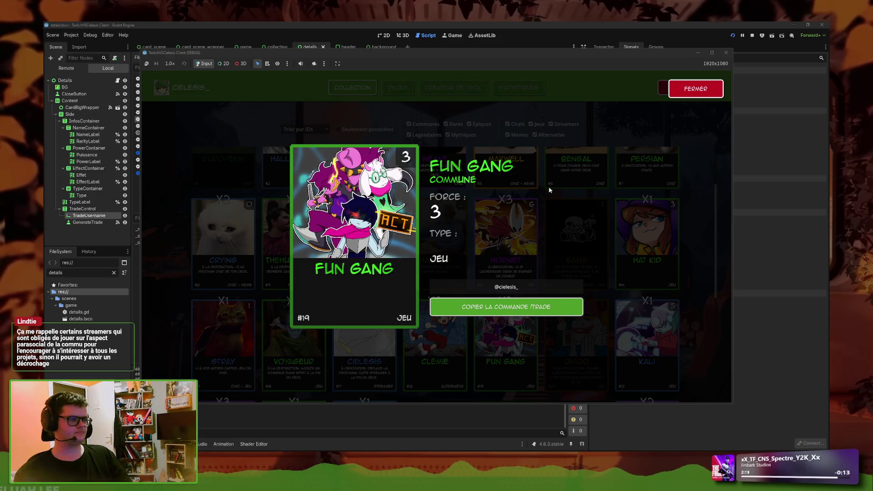
left_click(682, 91)
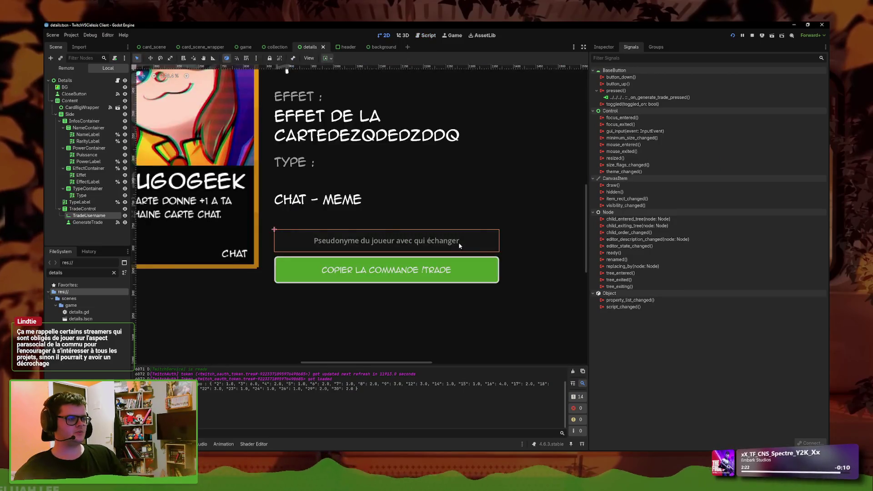
scroll(459, 245, "down", 5)
Step: Give both TradeUsername and GenerateTrade a 250 px minimum width
left_click(439, 301)
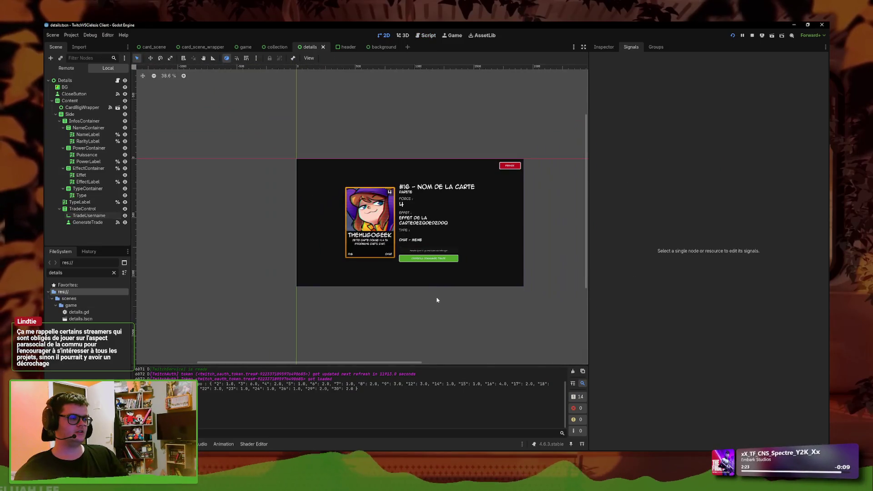
scroll(440, 273, "up", 3)
left_click(425, 263)
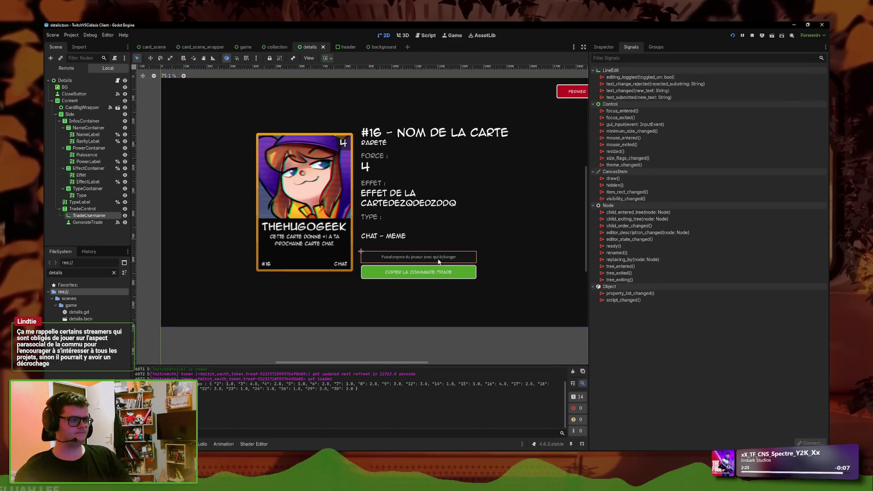
scroll(427, 259, "up", 5)
scroll(455, 254, "down", 4)
scroll(505, 256, "up", 3)
left_click(374, 285, "shift")
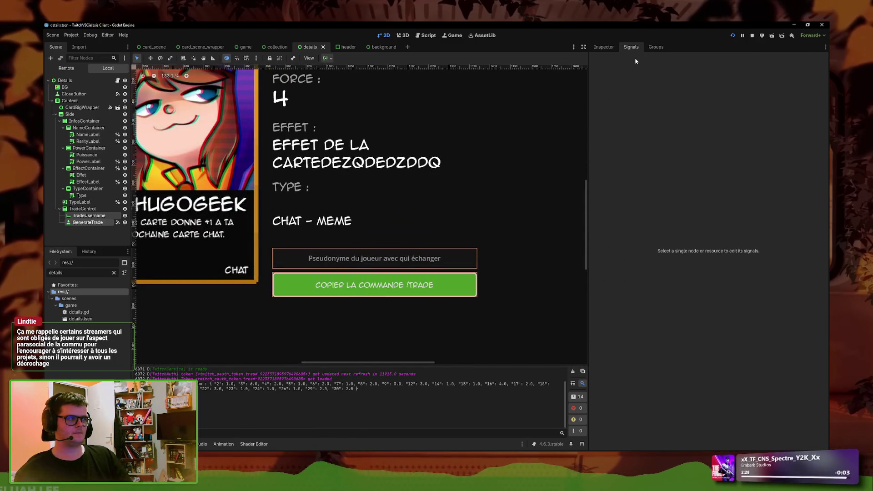
left_click(604, 46)
left_click(603, 117)
left_click(749, 134)
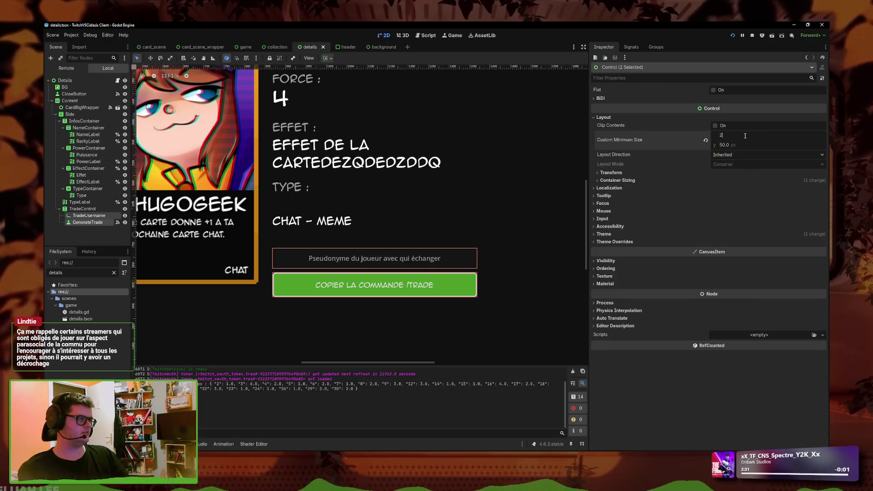
type("50")
key("Return")
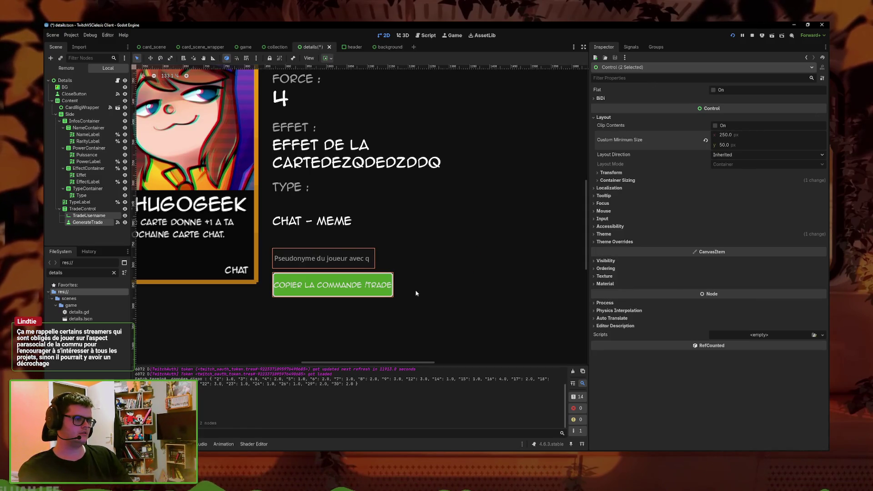
Step: Raise the GenerateTrade button's minimum width to 300 px
left_click(388, 290)
left_click(612, 306)
left_click(612, 305)
left_click(612, 313)
left_click(612, 313)
left_click(612, 305)
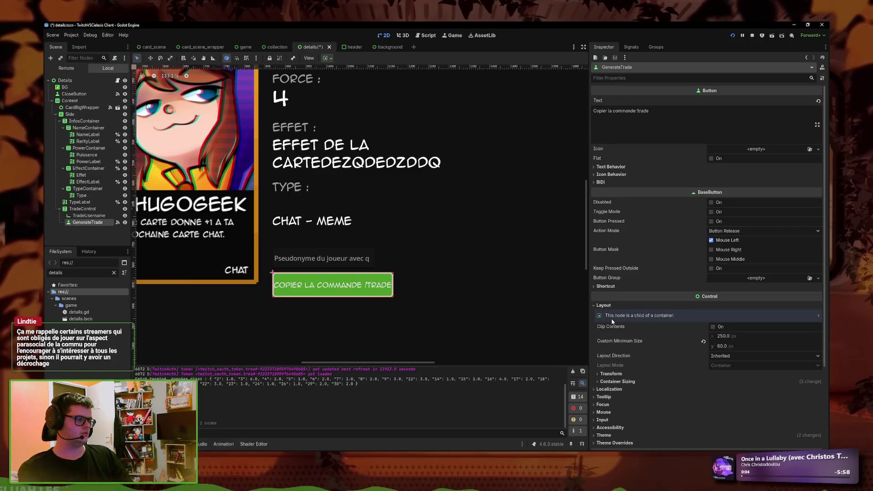
left_click(747, 337)
type("300")
key("Return")
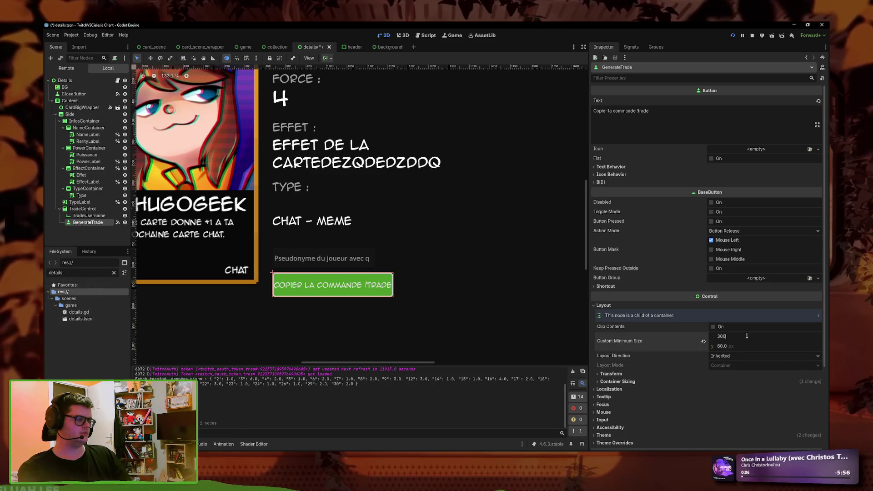
Step: Widen the green GenerateTrade button to a 320 px minimum width
left_click(362, 265)
left_click(380, 289)
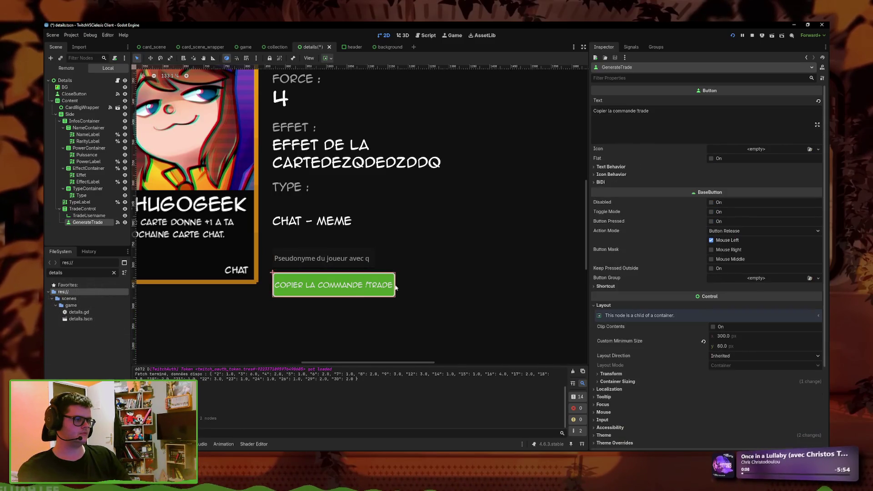
left_click(739, 336)
type("320")
key("Return")
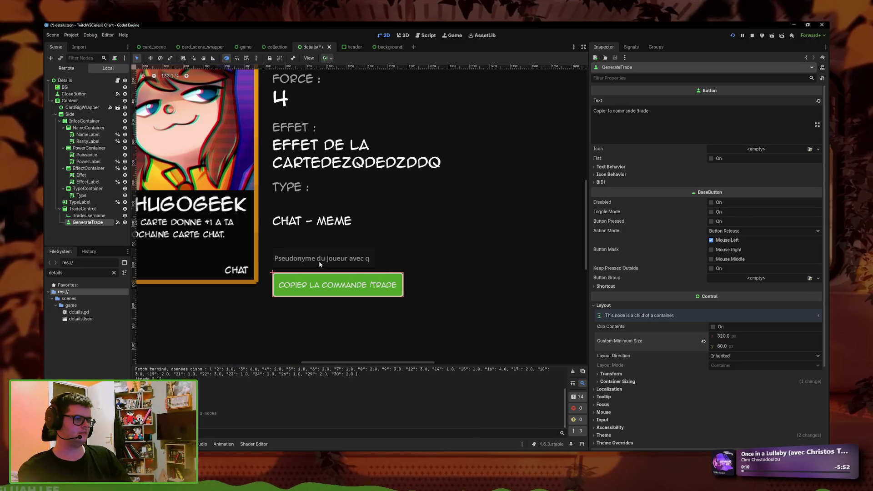
Step: Set the TradeUsername field's minimum width to 320 px as well
left_click(319, 263)
left_click(724, 361)
type("320")
key("Return")
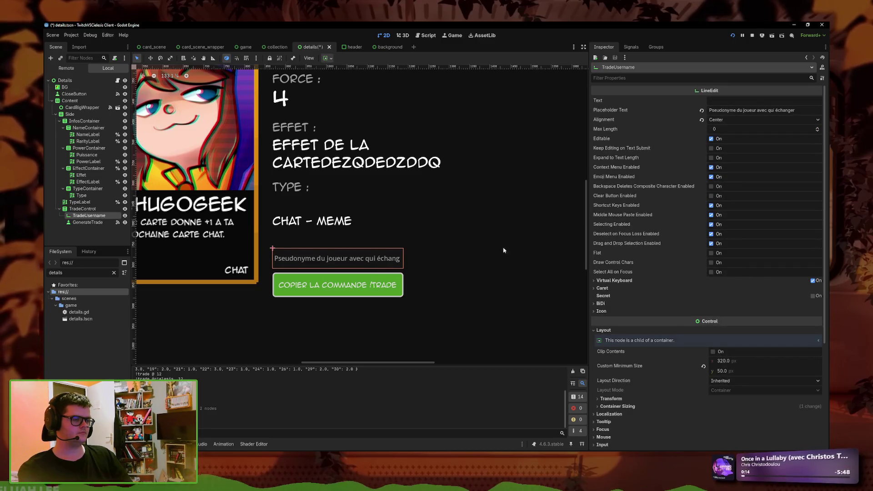
Step: Trim the end of the placeholder text, then undo the deletion
left_click(666, 111)
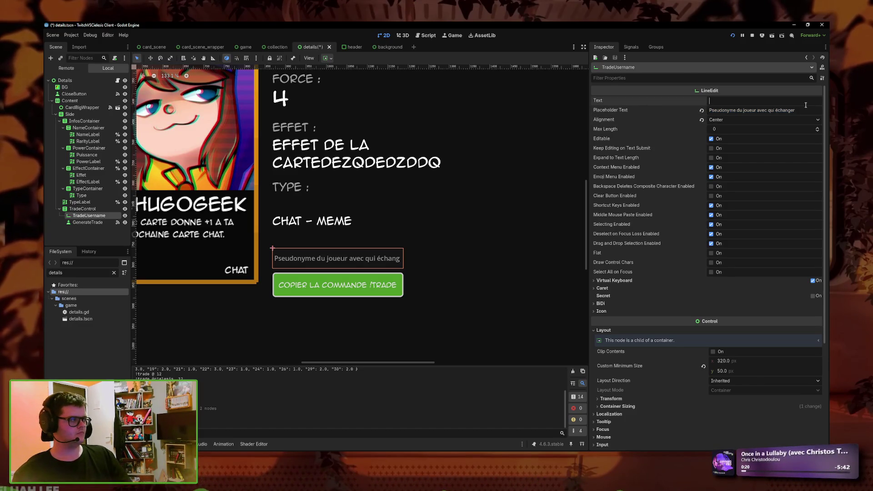
left_click_drag(795, 110, 734, 110)
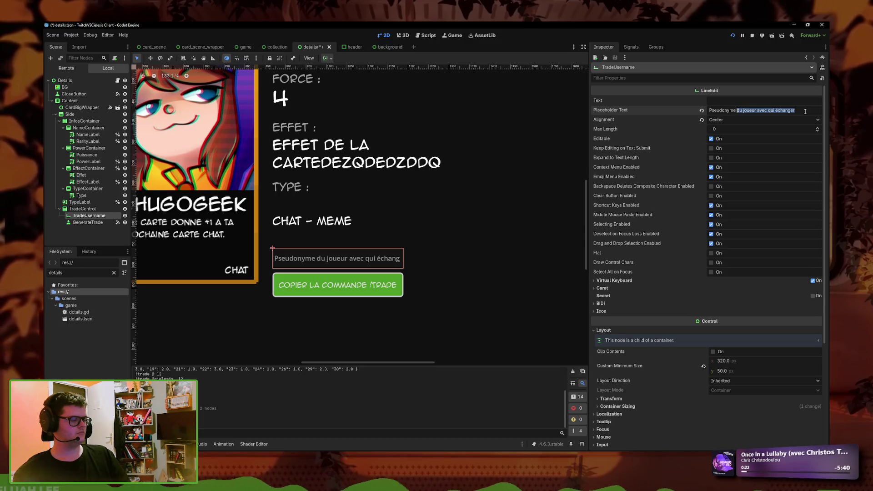
key("BackSpace")
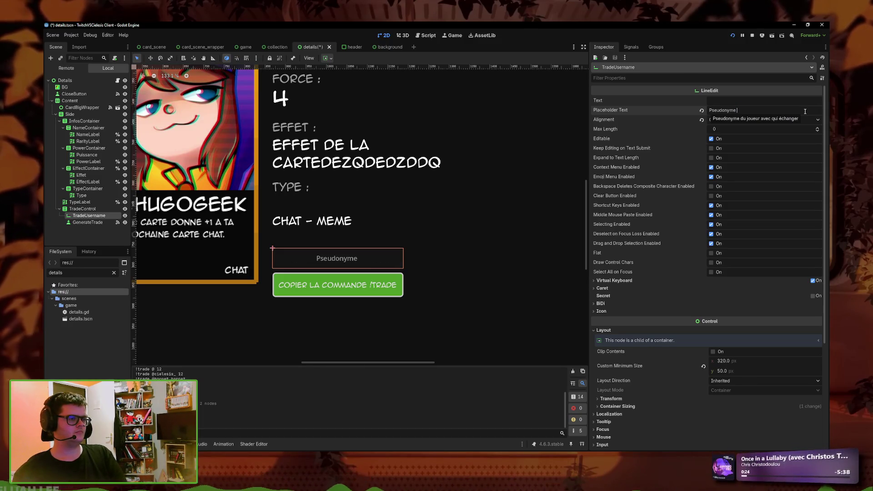
key("ctrl+z")
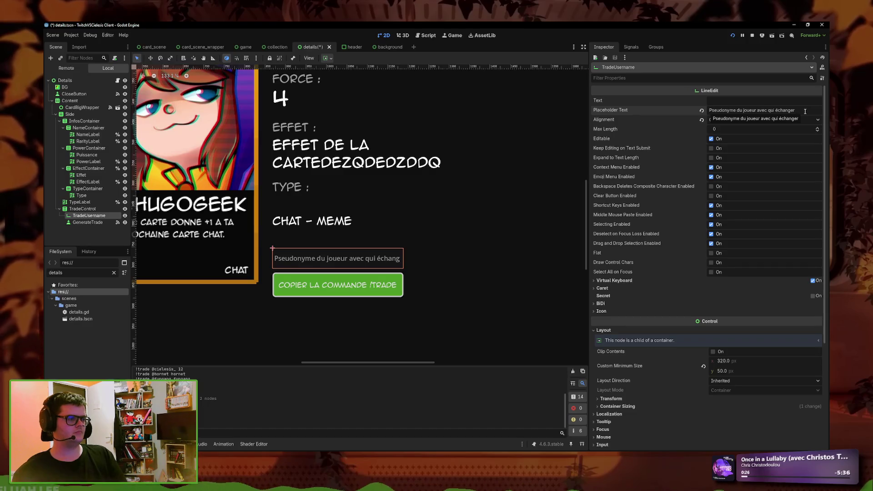
Step: Give the username field and trade button a shared 370 px minimum width
left_click(388, 282, "shift")
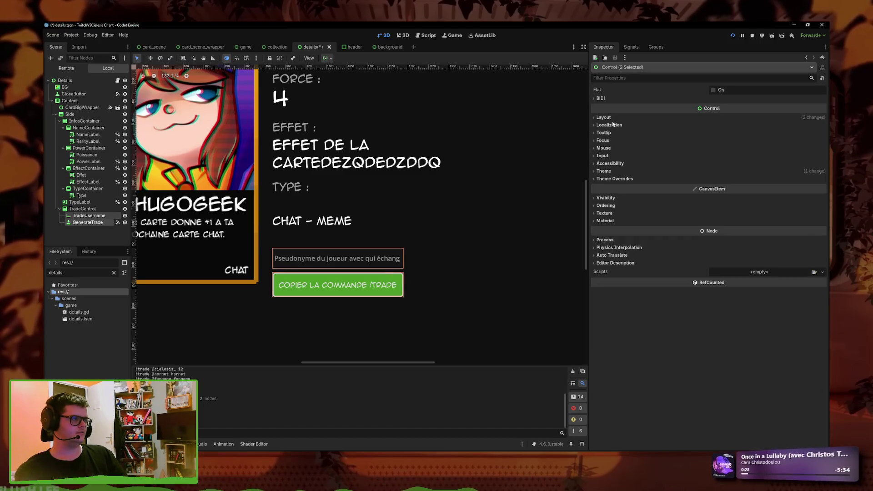
scroll(713, 272, "down", 5)
left_click_drag(719, 139, 720, 140)
left_click(723, 135)
type("3")
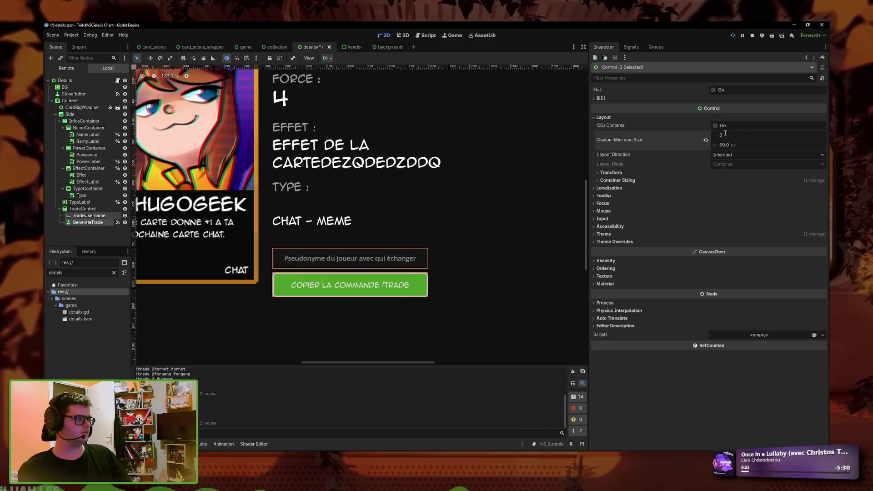
type("70")
key("Return")
Step: Reselect the username field and clear the FileSystem filter to list all files
left_click(475, 299)
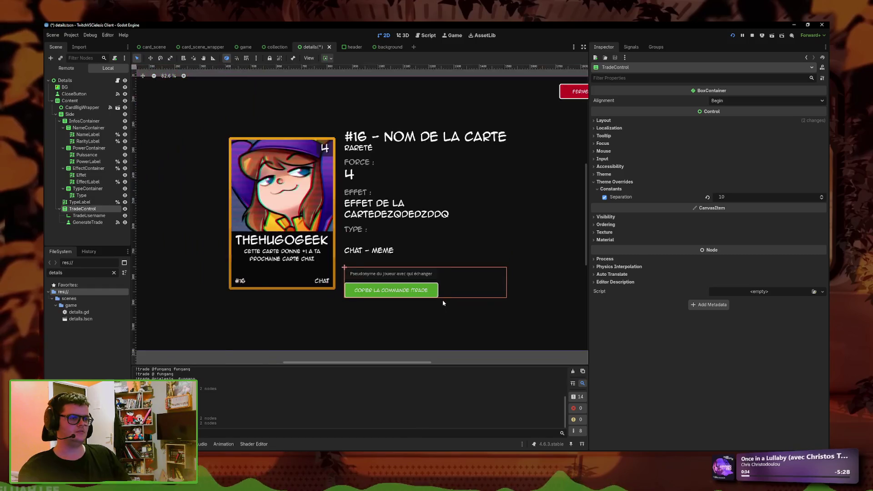
scroll(469, 304, "down", 3)
scroll(445, 324, "up", 3)
scroll(460, 320, "right", 2)
left_click(365, 337)
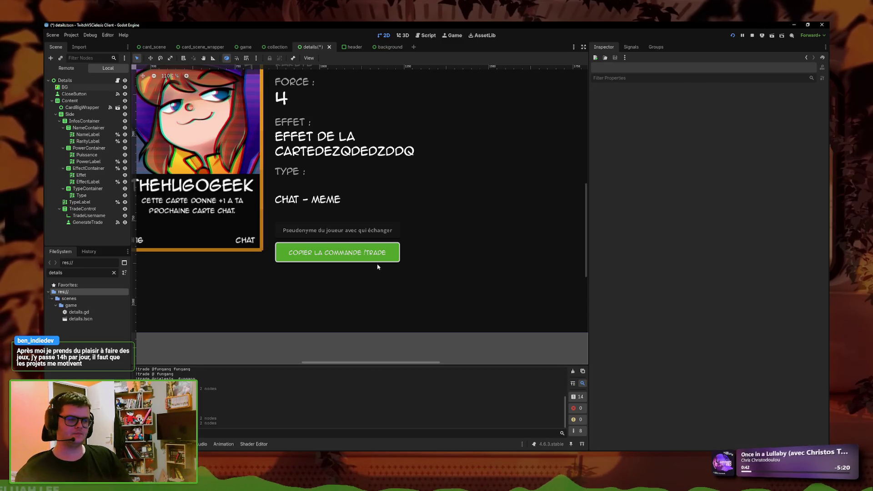
scroll(403, 266, "left", 2)
scroll(403, 267, "up", 1)
scroll(403, 269, "up", 2)
left_click(400, 241)
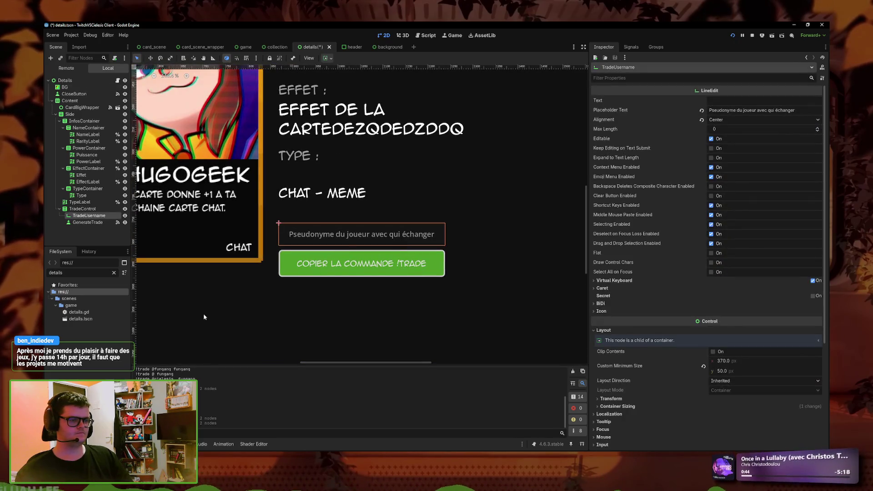
left_click(114, 273)
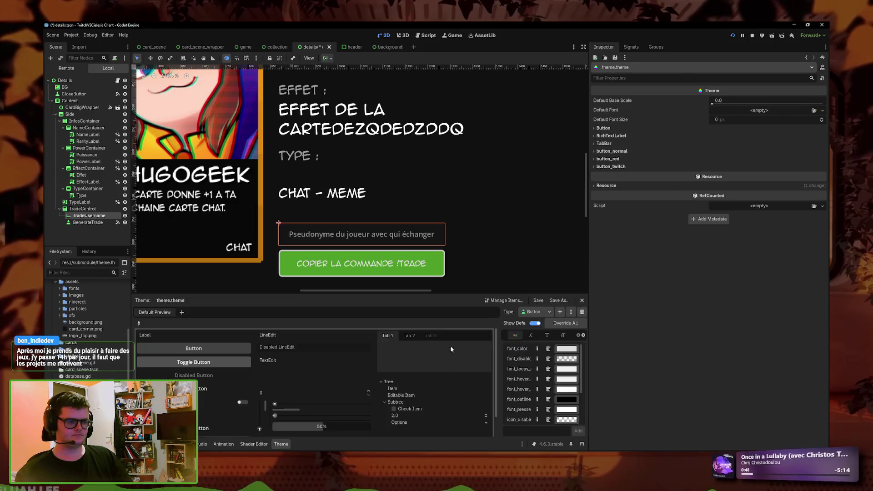
Step: Add the LineEdit type to theme.theme in the Theme editor
left_click(534, 311)
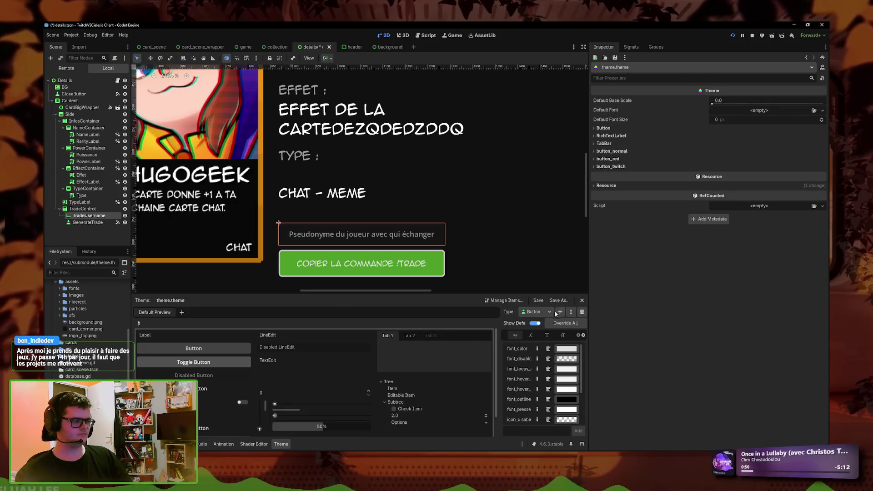
left_click(559, 312)
type("linee")
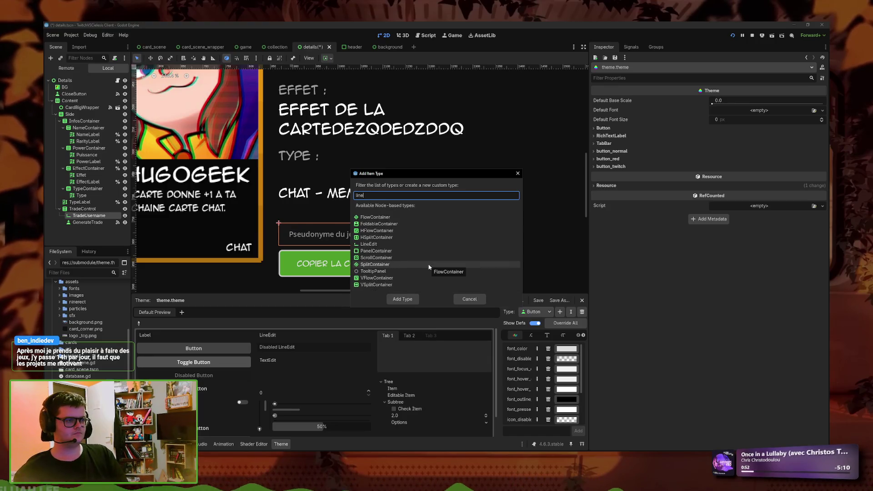
key("Return")
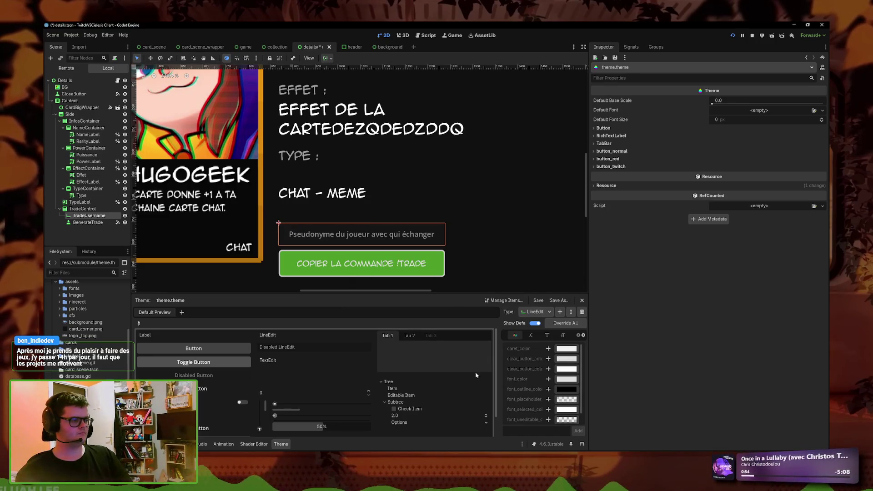
left_click_drag(497, 377, 399, 374)
Step: Override the LineEdit font with animeace2_bld.ttf
left_click(478, 335)
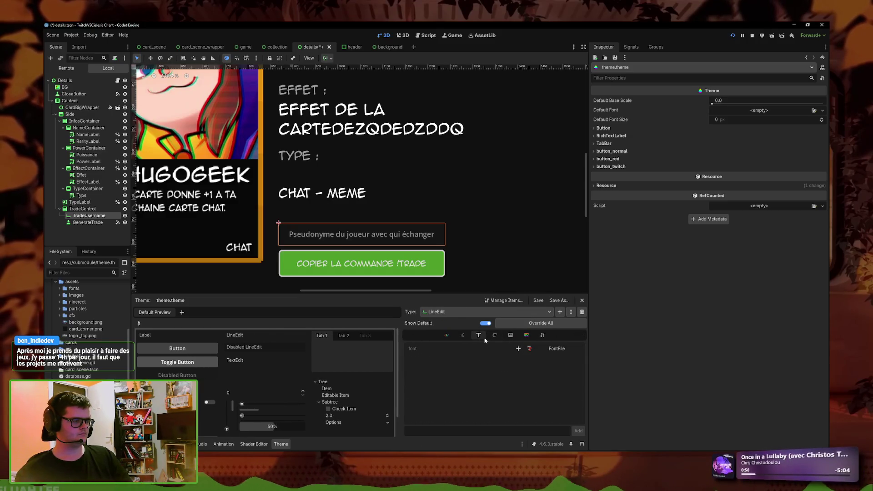
left_click(518, 348)
left_click(579, 348)
left_click(557, 392)
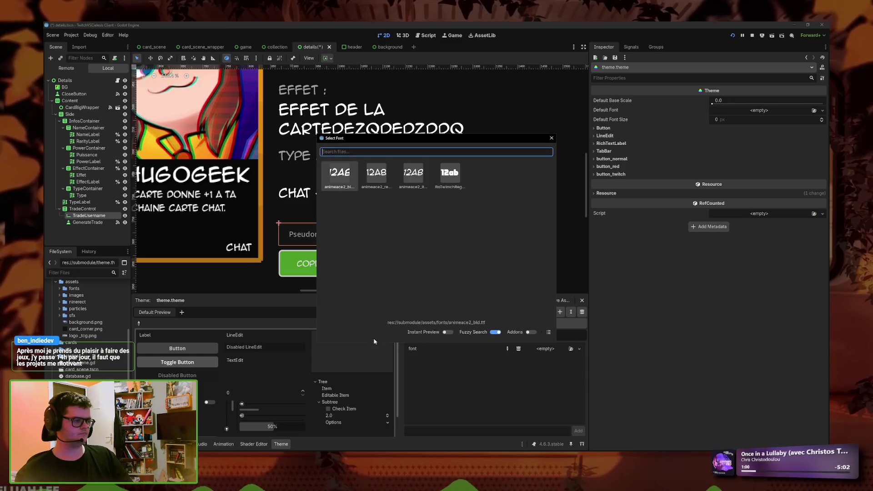
key("Return")
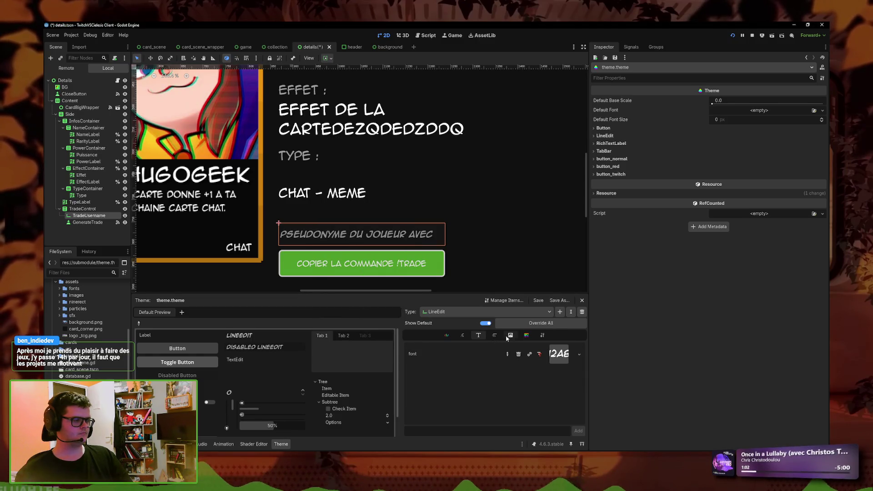
Step: Override the LineEdit font size and set it to 11
left_click(494, 335)
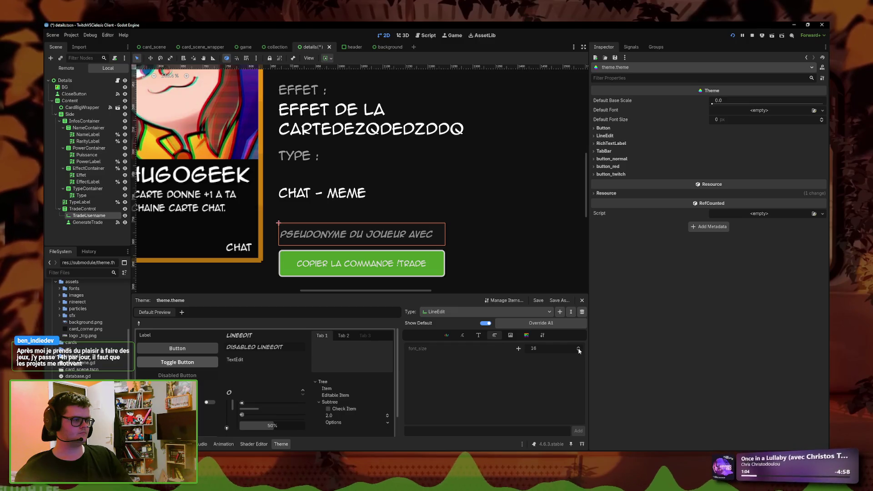
left_click(519, 348)
scroll(578, 354, "down", 6)
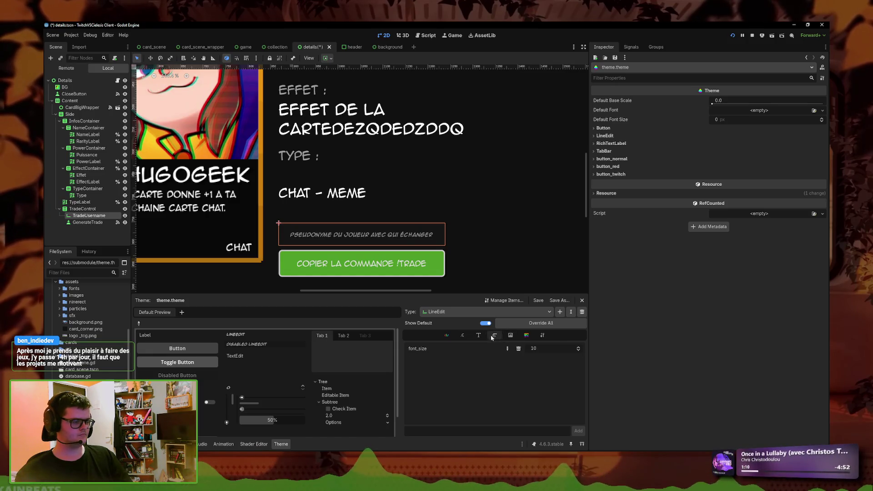
scroll(422, 243, "down", 4)
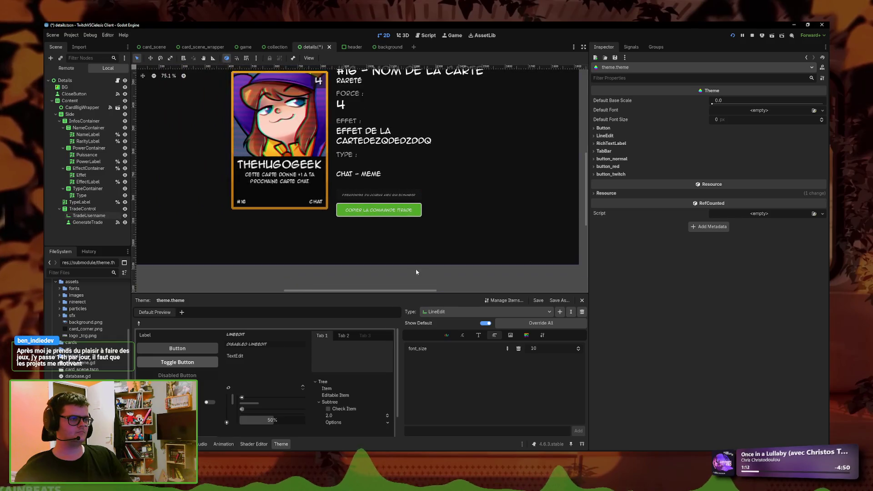
scroll(388, 210, "up", 2)
left_click(372, 185)
Step: Reword the username placeholder to 'Pseudo Twitch du joueur avec qui échanger'
left_click(578, 347)
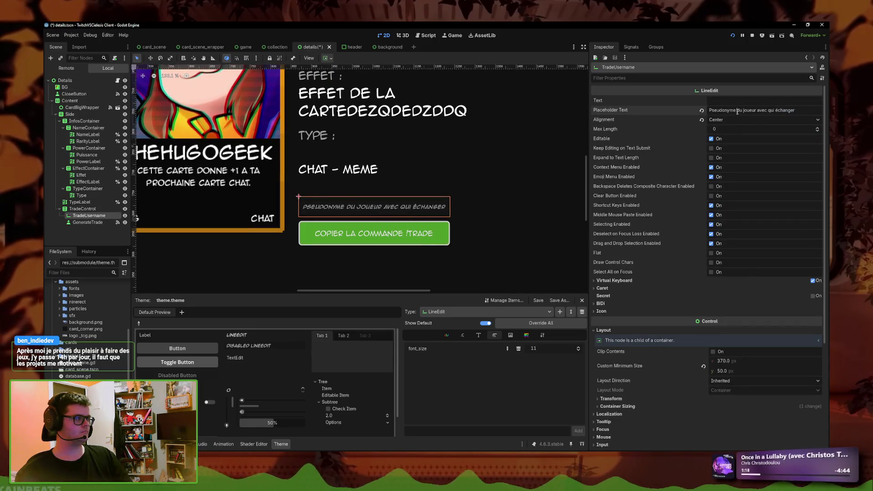
type("do Twitch")
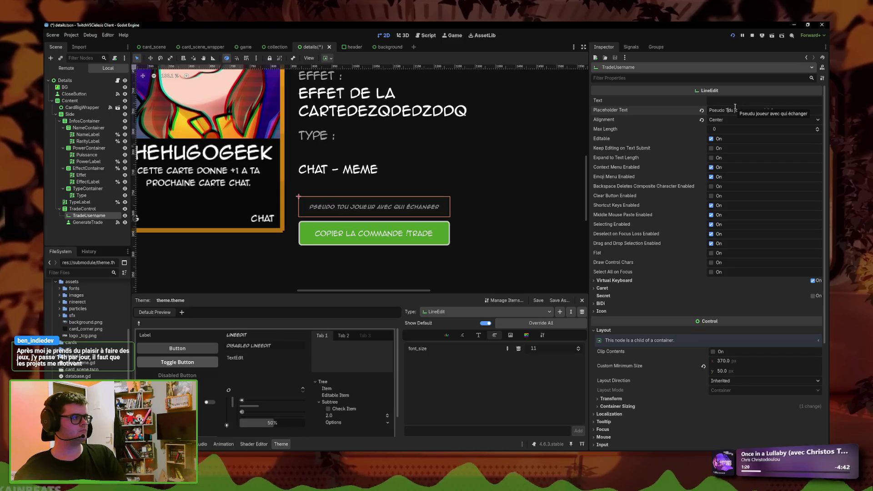
type("h du joueur avec qui échanger")
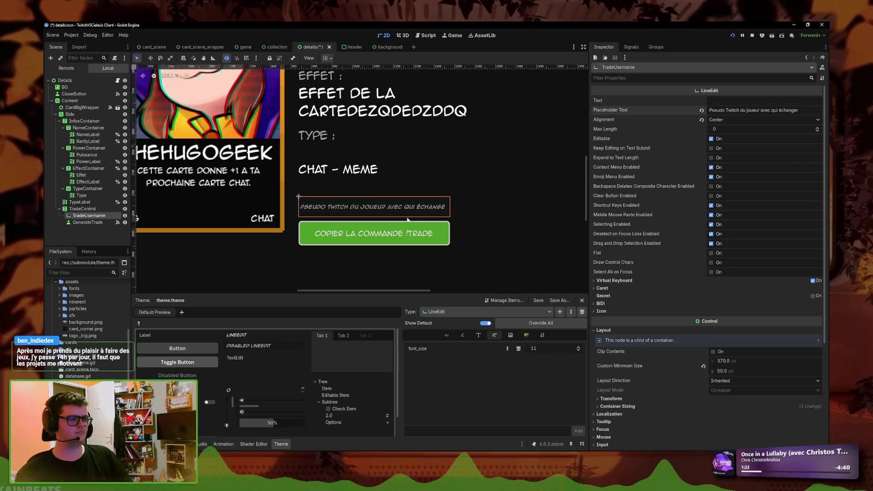
left_click(477, 228)
left_click(436, 212)
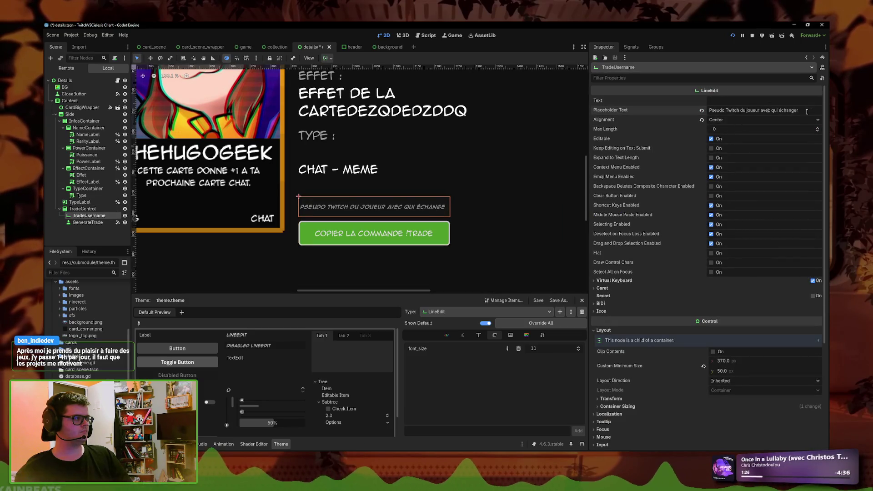
left_click_drag(799, 111, 735, 112)
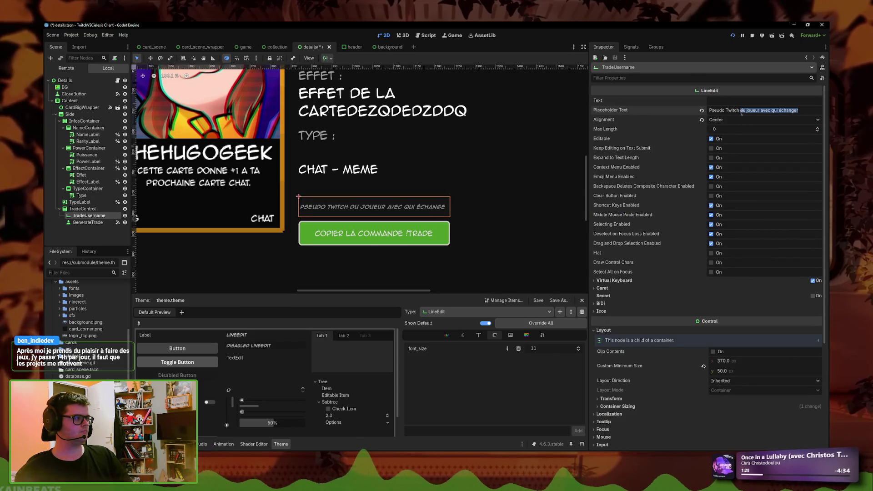
left_click(437, 236, "shift")
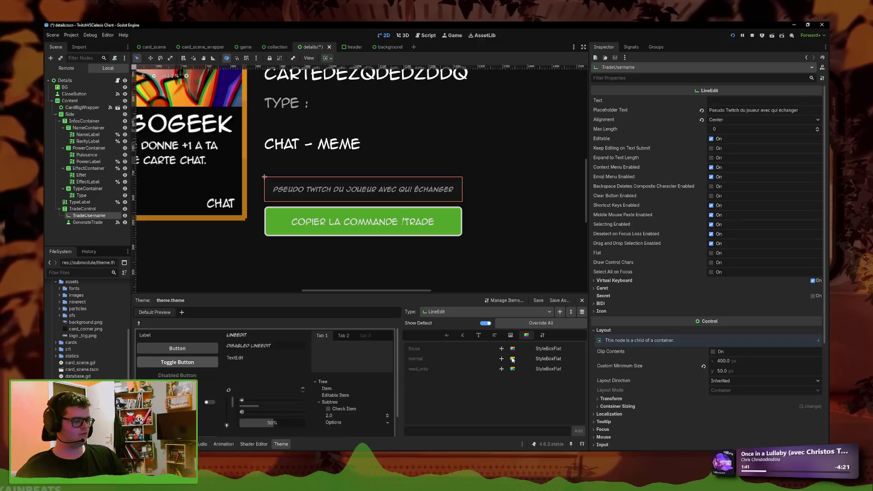
Step: Give the LineEdit normal state a new StyleBoxFlat
left_click(577, 359)
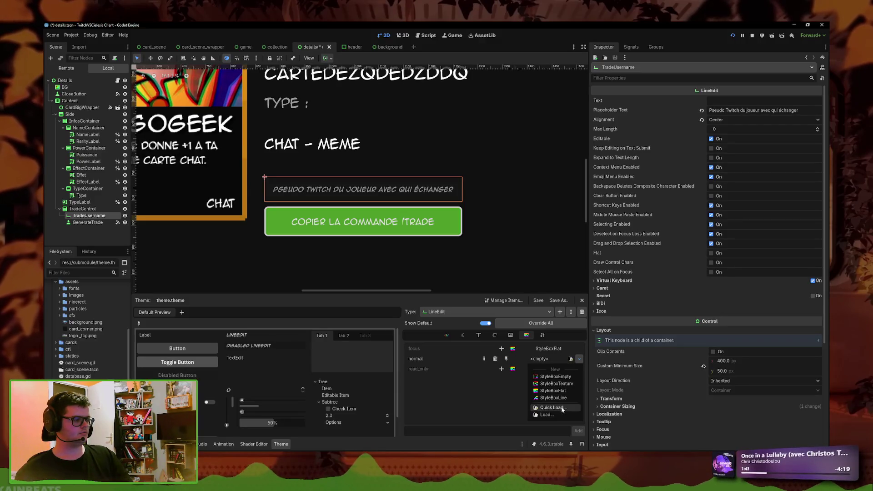
left_click(568, 391)
key("f")
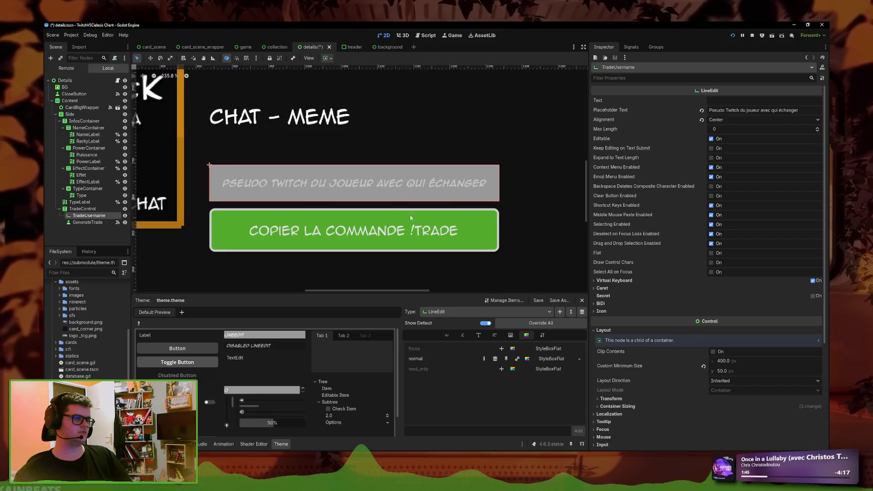
left_click(560, 360)
Step: Set the StyleBoxFlat background colour to black with alpha 0
left_click(768, 147)
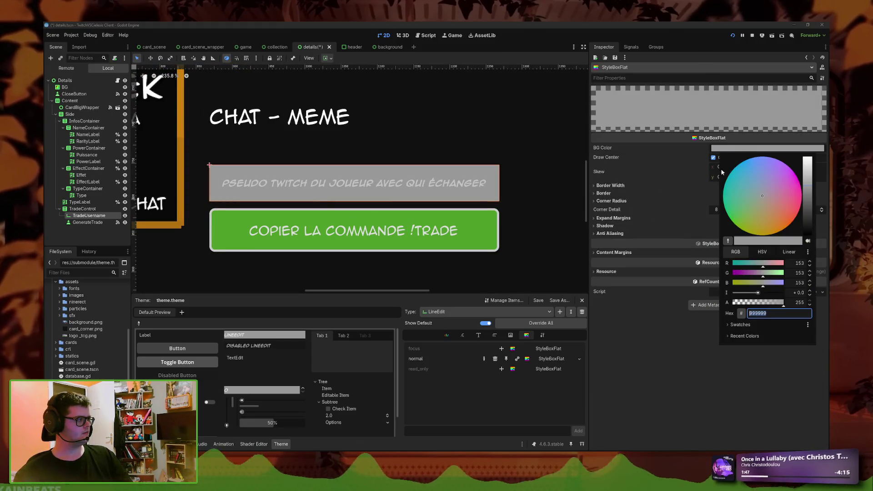
left_click_drag(808, 164, 808, 271)
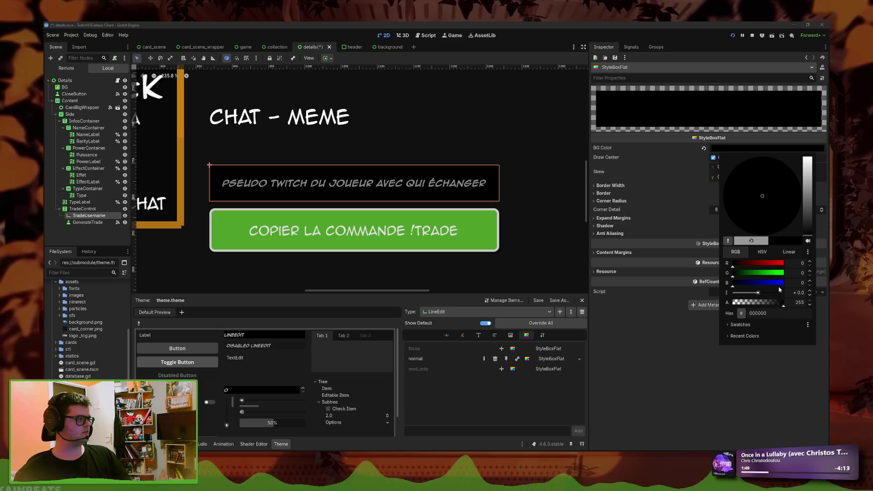
double_click(799, 302)
type("0")
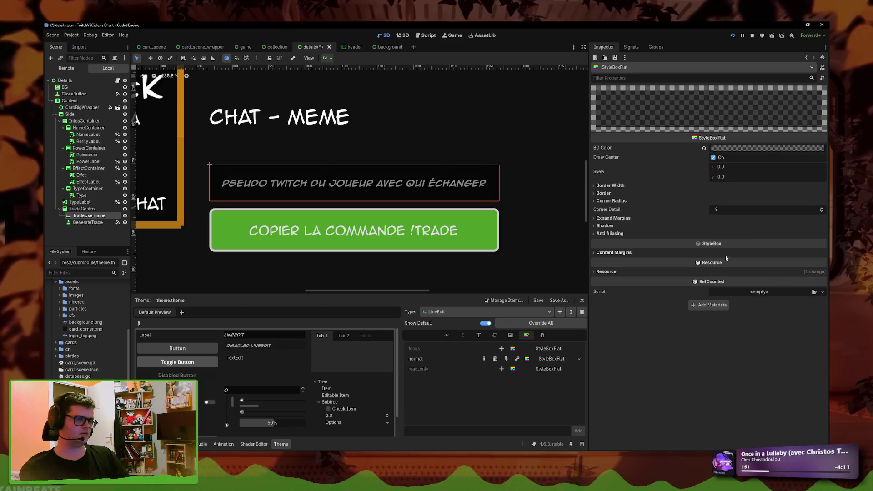
left_click(722, 168)
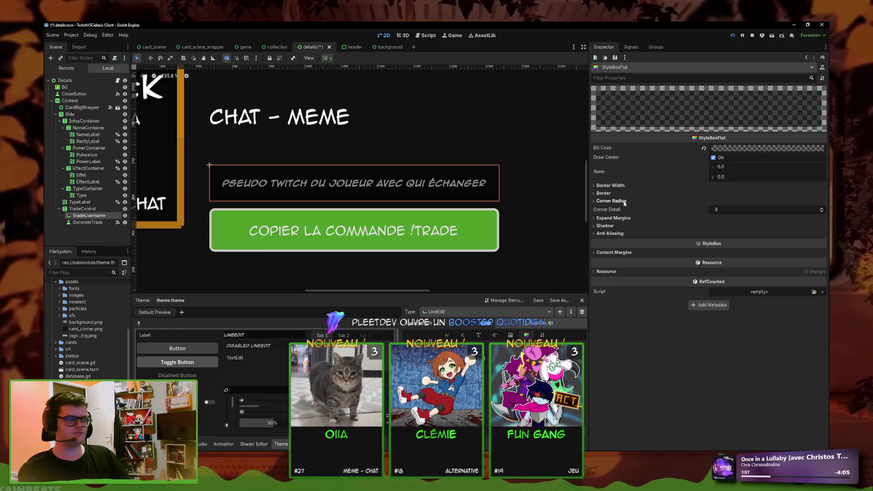
left_click(609, 194)
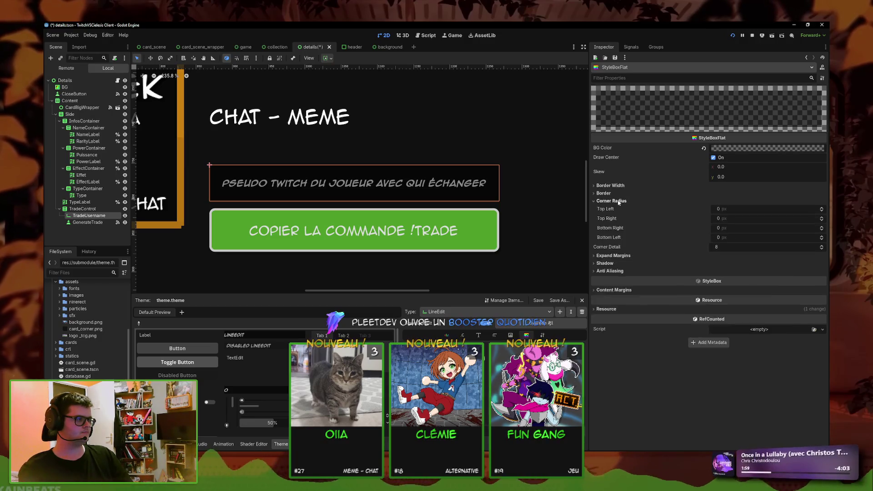
left_click(610, 185)
Step: Set the border width to 3 px on every side
left_click(718, 193)
type("3")
key("Tab")
type("3")
key("Tab")
type("3")
key("Tab")
type("3")
key("Return")
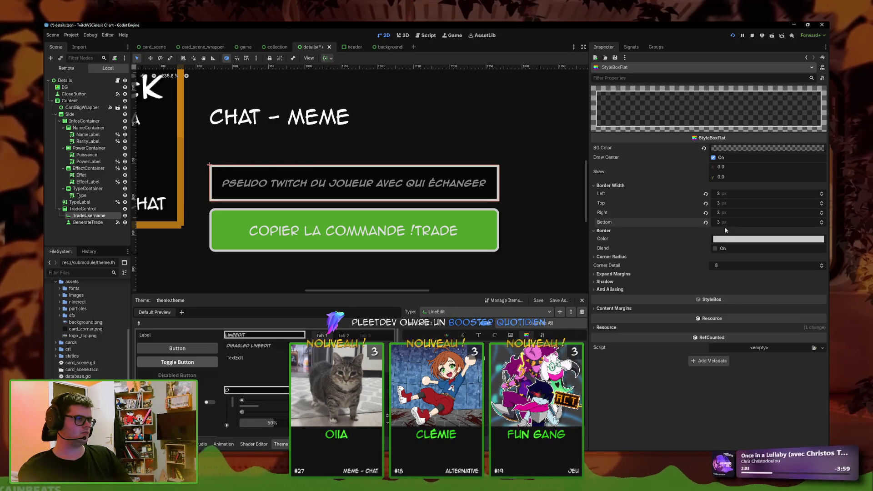
Step: Round all four corners with a 7 px corner radius
left_click(612, 256)
left_click(730, 266)
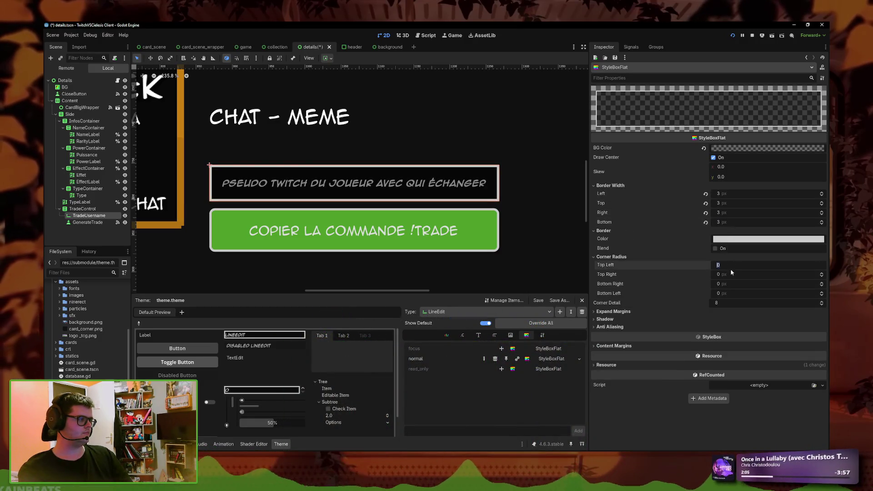
type("7")
key("Tab")
type("7")
key("Tab")
type("7")
key("Tab")
type("7")
key("Return")
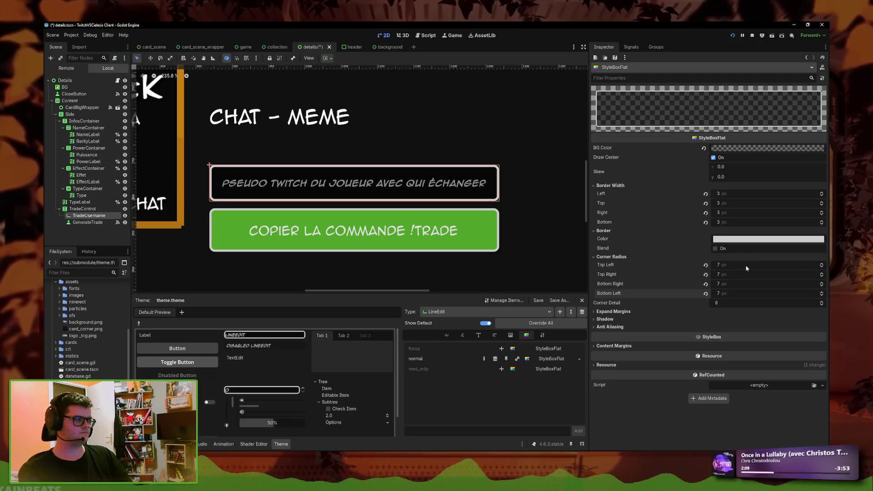
Step: Darken the border colour to dark grey #4c4c4c
left_click(737, 241)
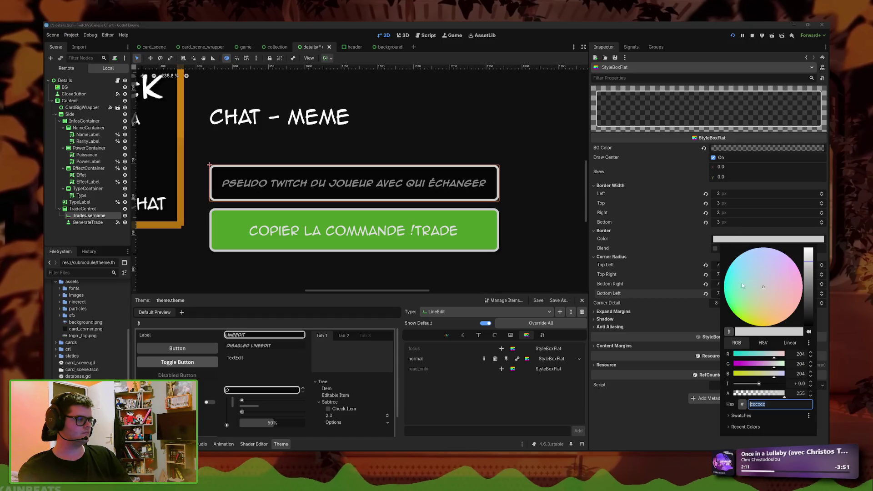
left_click_drag(808, 263, 808, 303)
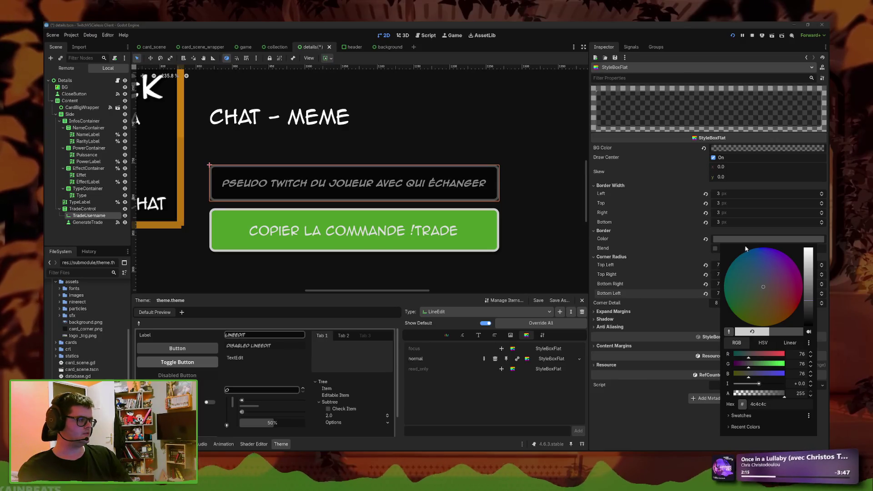
left_click(708, 246)
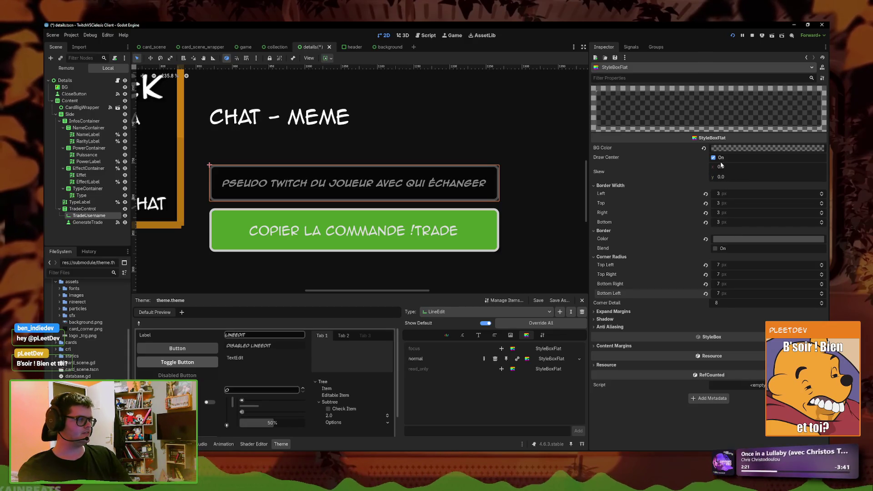
Step: Make the background a faint semi-transparent black (0000002e)
left_click(727, 149)
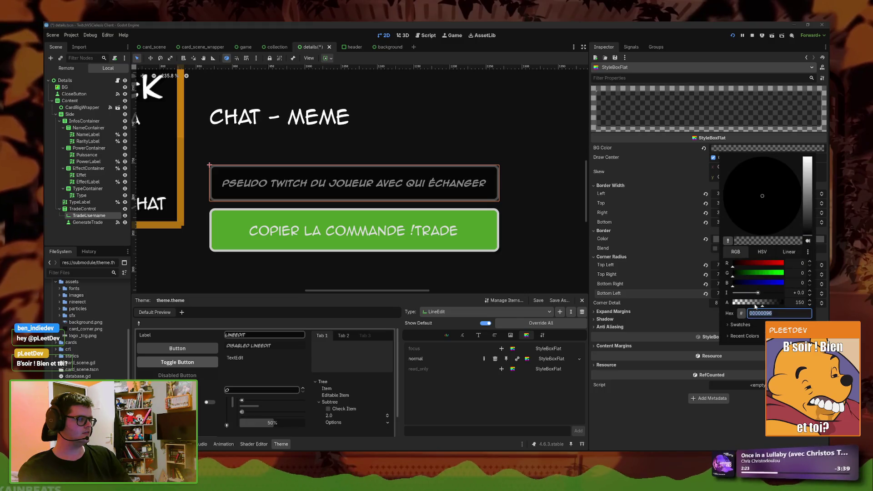
left_click_drag(754, 302, 742, 304)
left_click(795, 303)
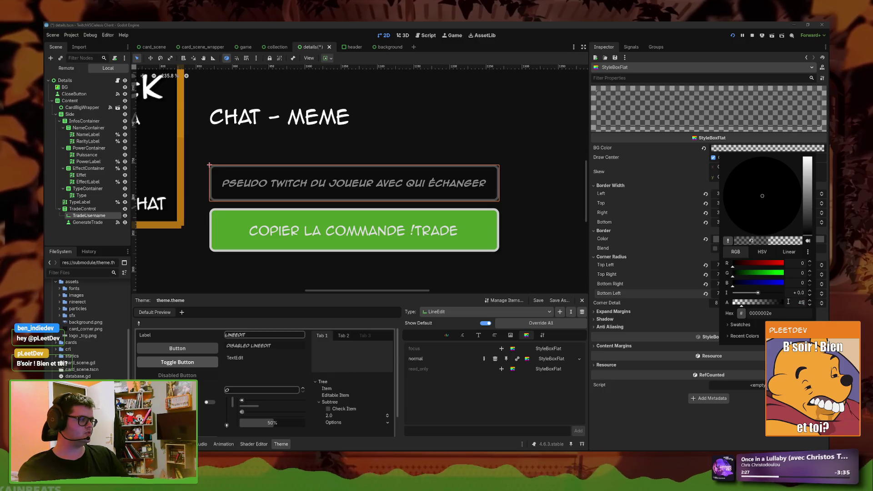
left_click(698, 247)
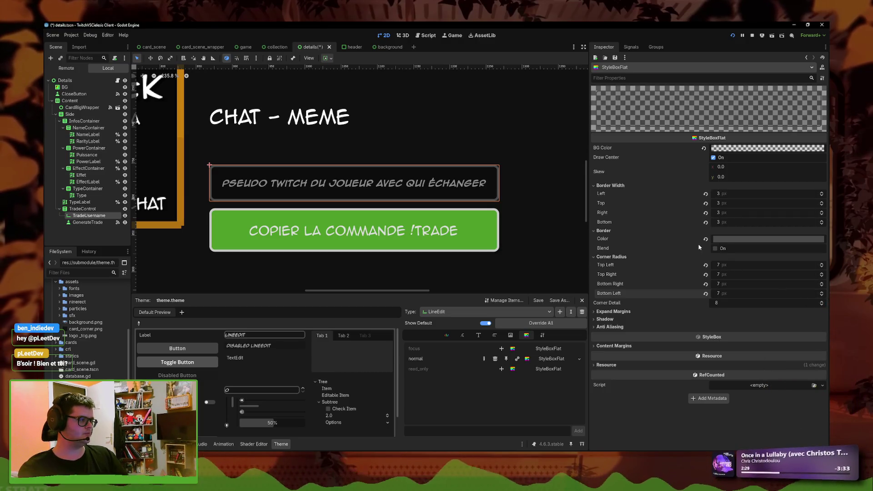
left_click(725, 240)
left_click(647, 253)
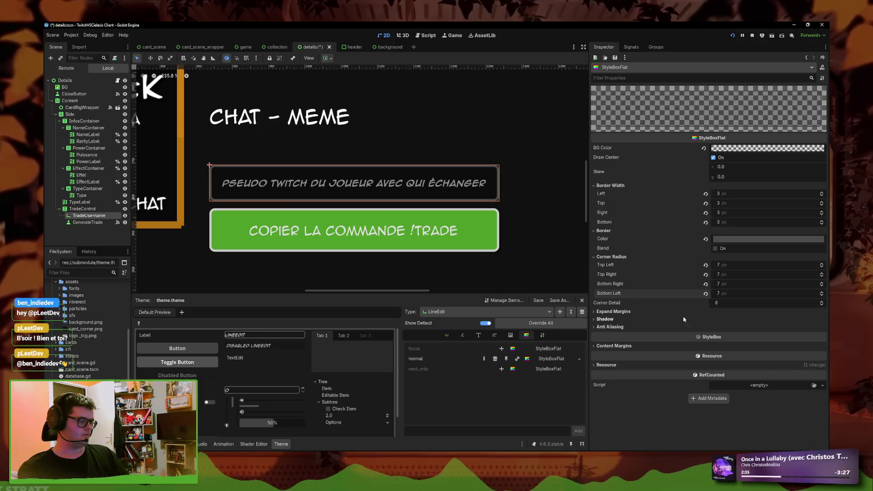
left_click(605, 319)
left_click(605, 320)
Step: Set the shadow offset to 2, 2
left_click(605, 320)
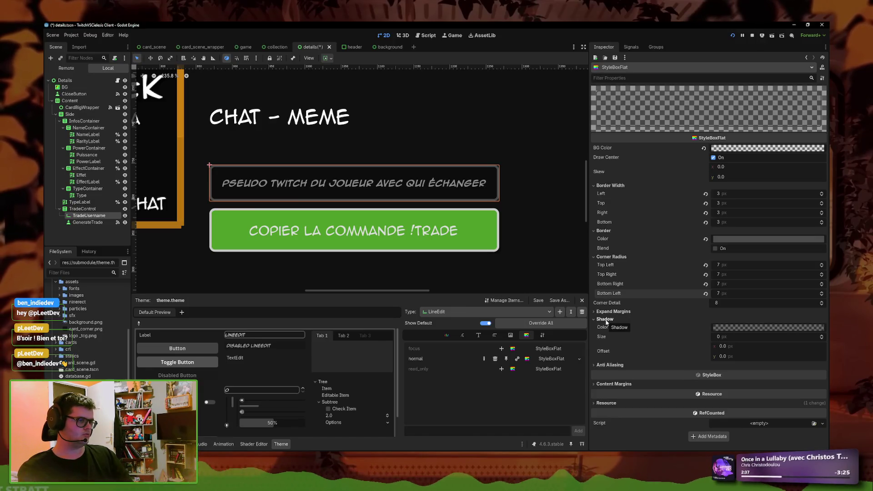
left_click(769, 327)
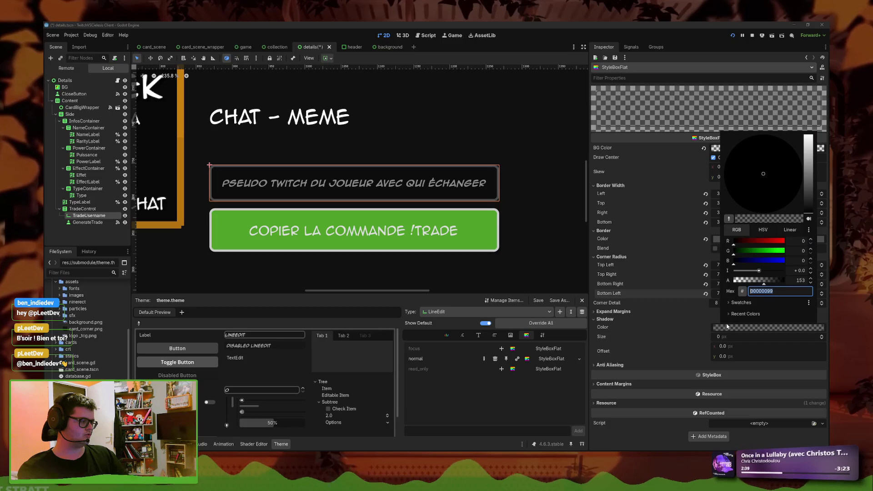
left_click(723, 347)
left_click(723, 346)
type("5")
key("BackSpace")
type("2")
key("Tab")
type("2")
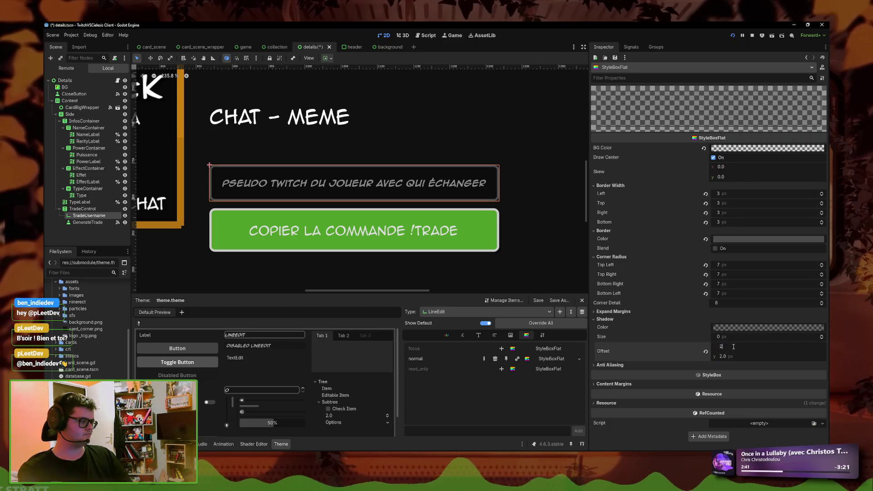
Step: Set the shadow size to 1 and adjust the shadow colour's opacity
left_click(731, 334)
type("1")
left_click(734, 327)
left_click(812, 287)
left_click(677, 266)
Step: Return to the username field and save the details scene
left_click(806, 57)
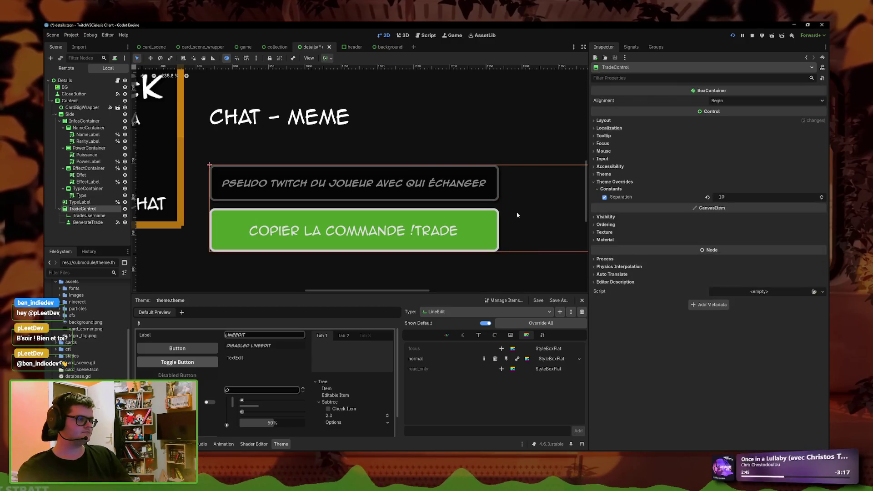
left_click(806, 57)
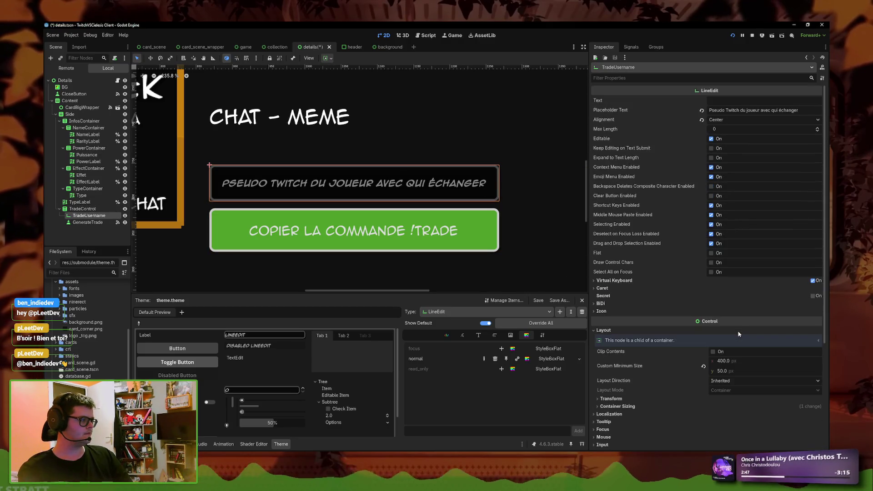
scroll(626, 289, "down", 5)
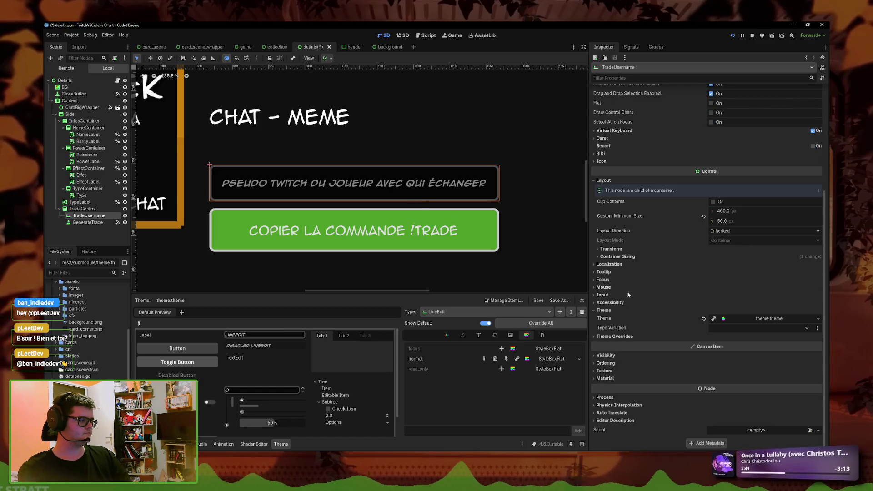
left_click(549, 273)
scroll(523, 242, "down", 3)
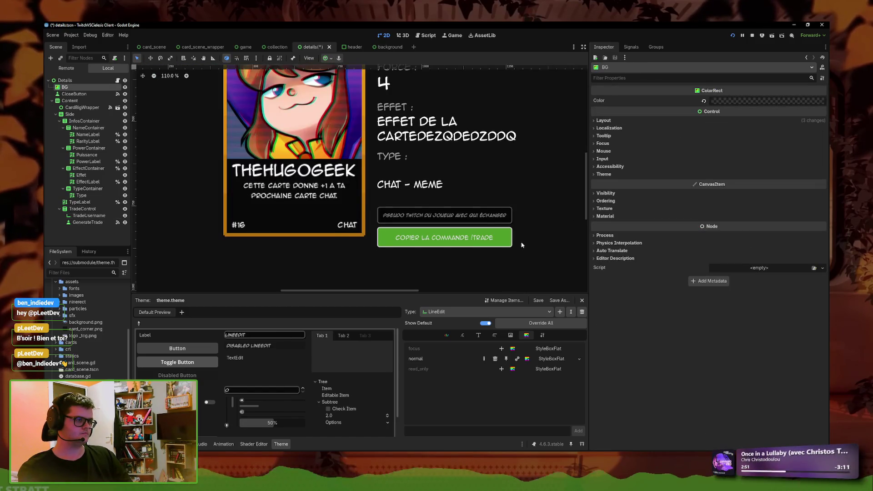
scroll(522, 245, "up", 3)
left_click(498, 203)
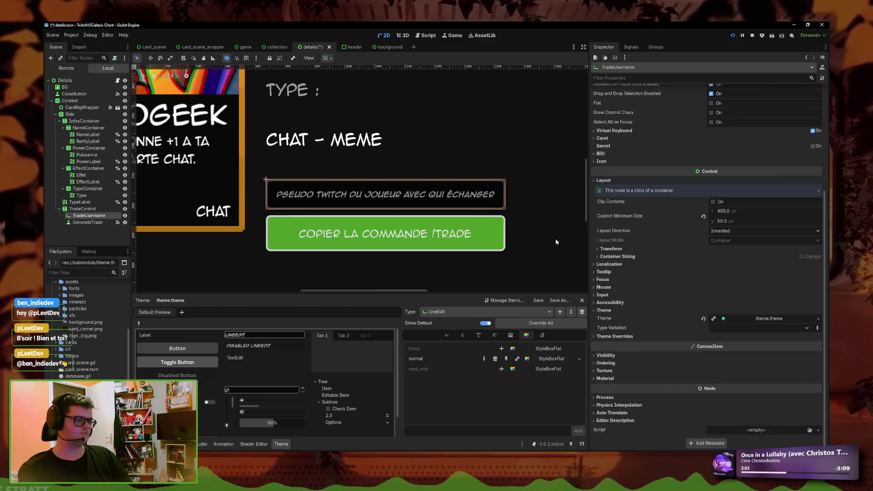
left_click(551, 185)
scroll(545, 218, "down", 6)
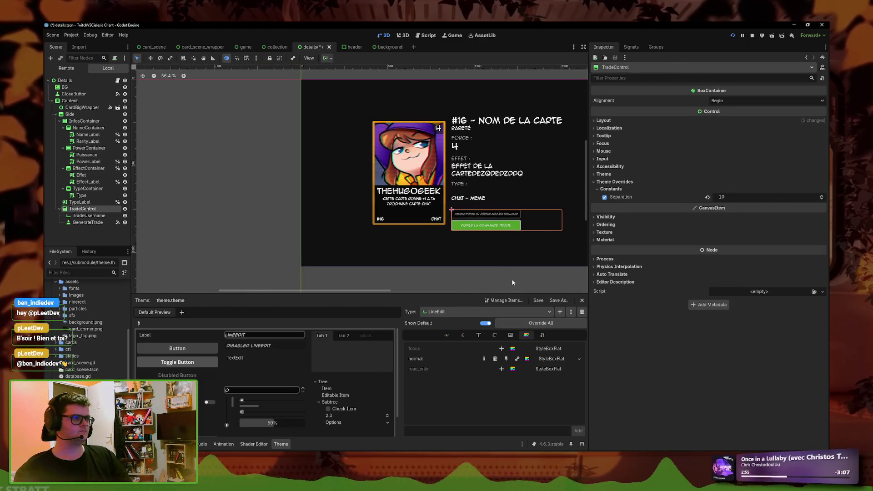
key("ctrl+s")
Step: Turn off Border Blend and lighten the shadow colour to 0000006d
scroll(541, 231, "up", 3)
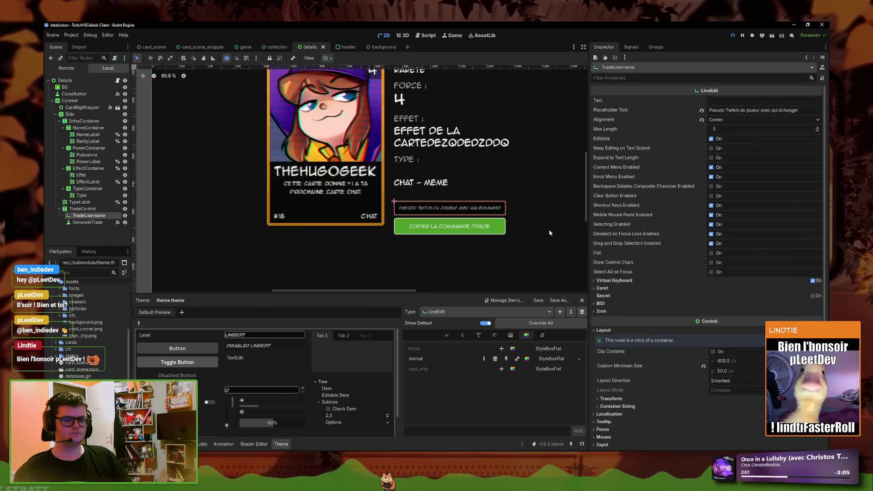
left_click(558, 361)
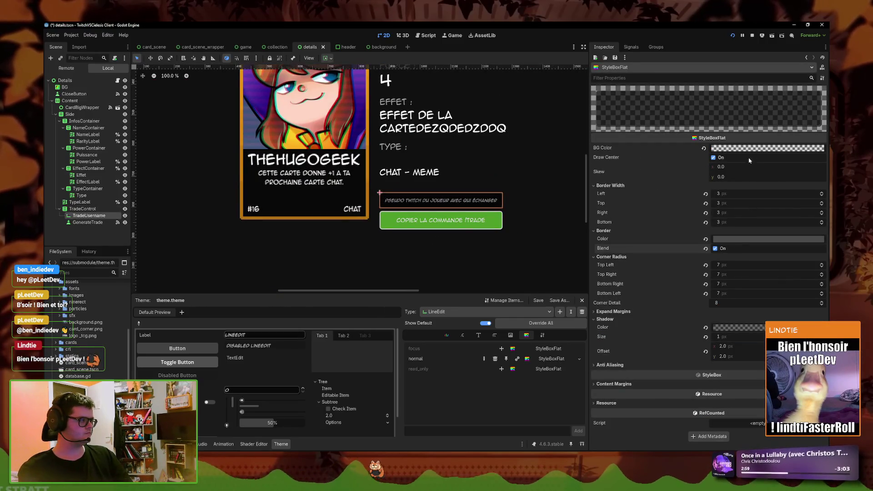
left_click(715, 248)
left_click(769, 239)
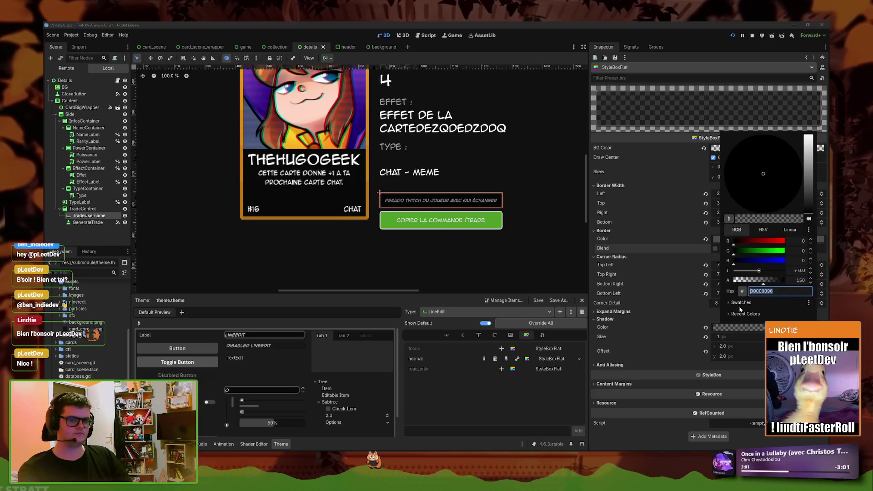
left_click(754, 280)
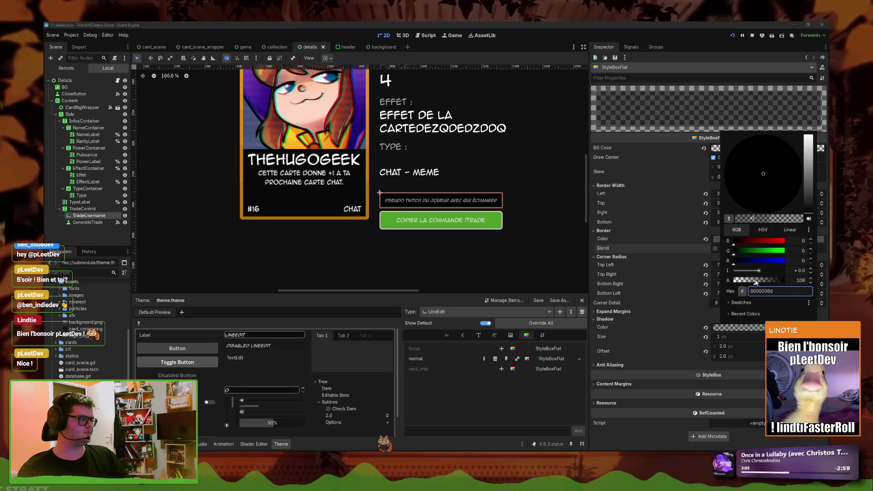
key("Escape")
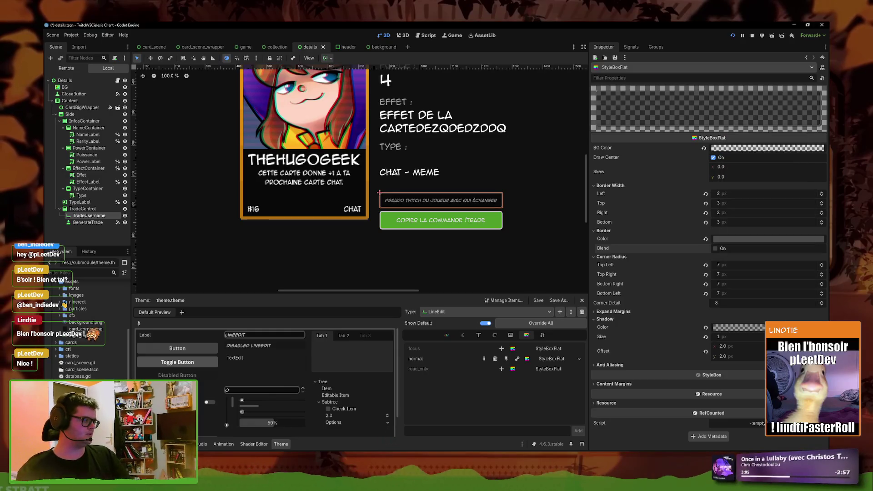
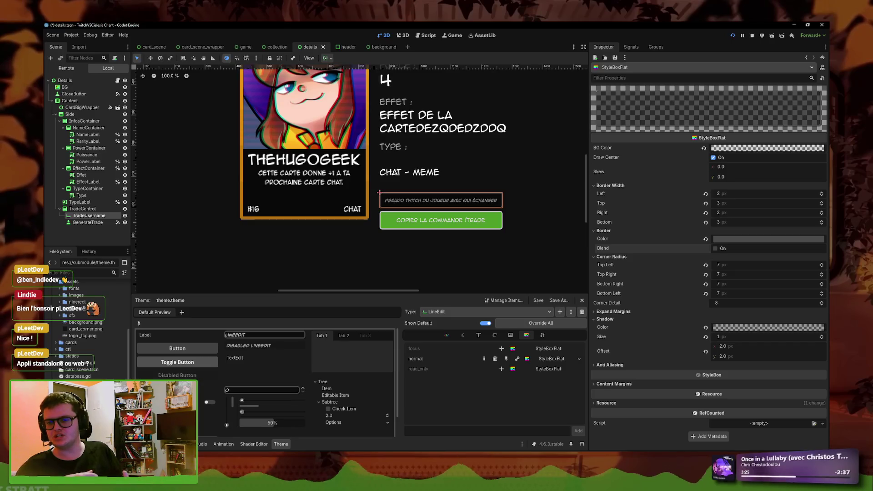
Step: Run the game with F5, browse the card grid, and open the Hornet card's details
scroll(255, 208, "down", 5)
key("F5")
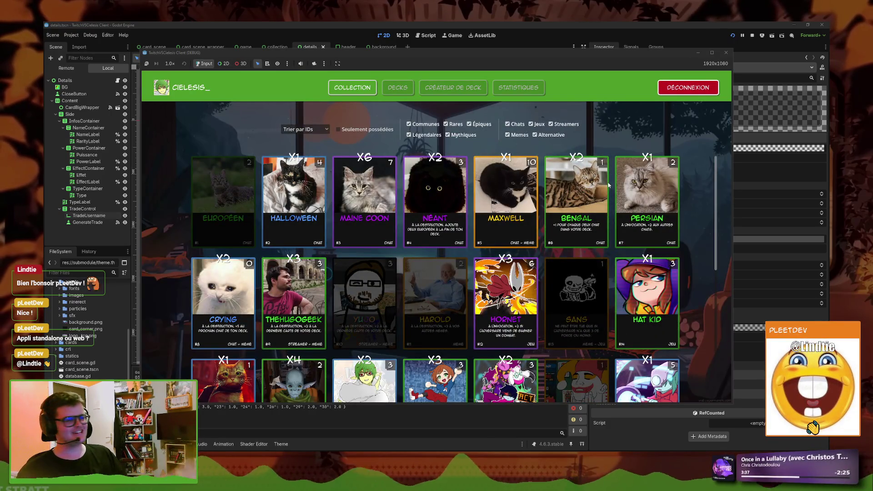
scroll(673, 360, "down", 5)
scroll(673, 360, "up", 5)
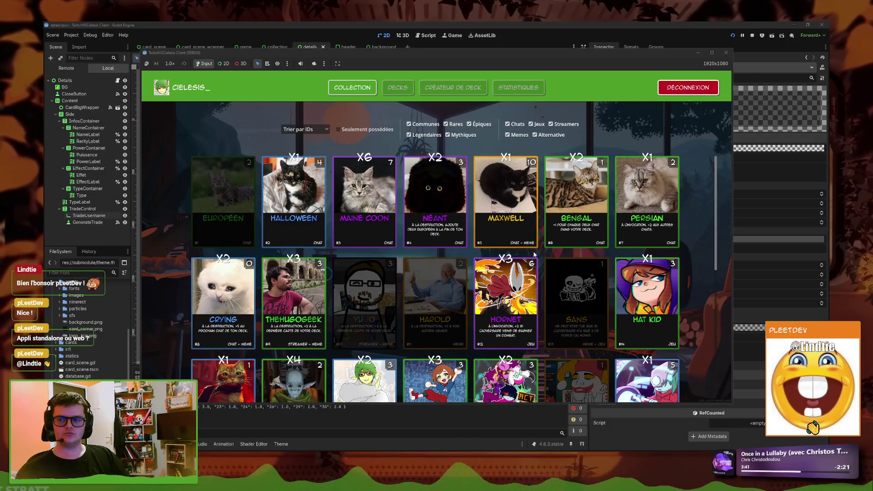
scroll(695, 239, "down", 3)
scroll(695, 236, "down", 2)
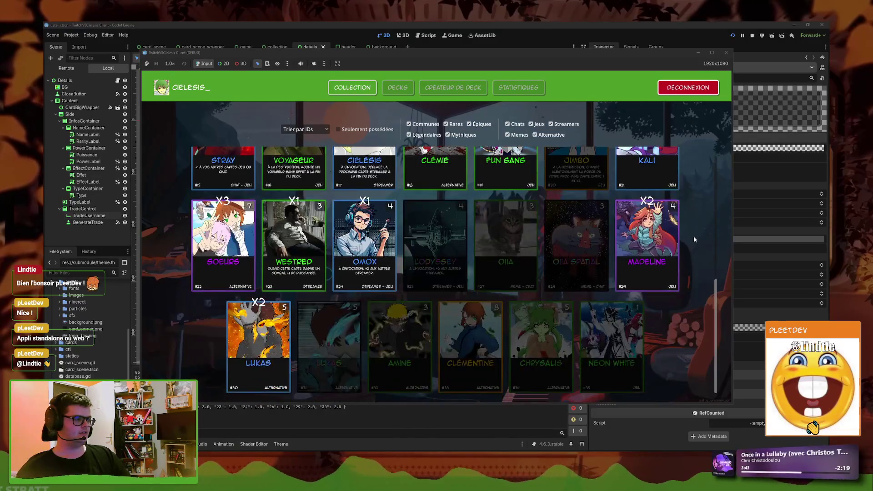
scroll(695, 264, "up", 4)
scroll(697, 290, "down", 4)
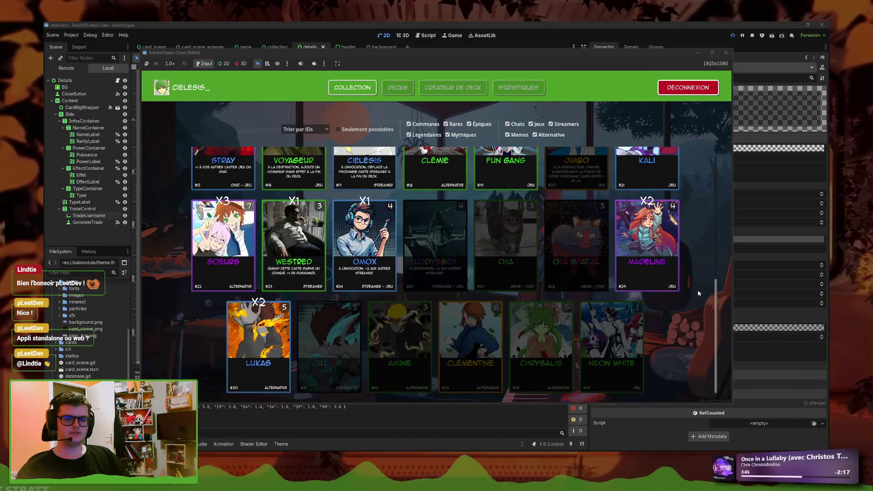
scroll(697, 293, "up", 4)
scroll(700, 292, "down", 2)
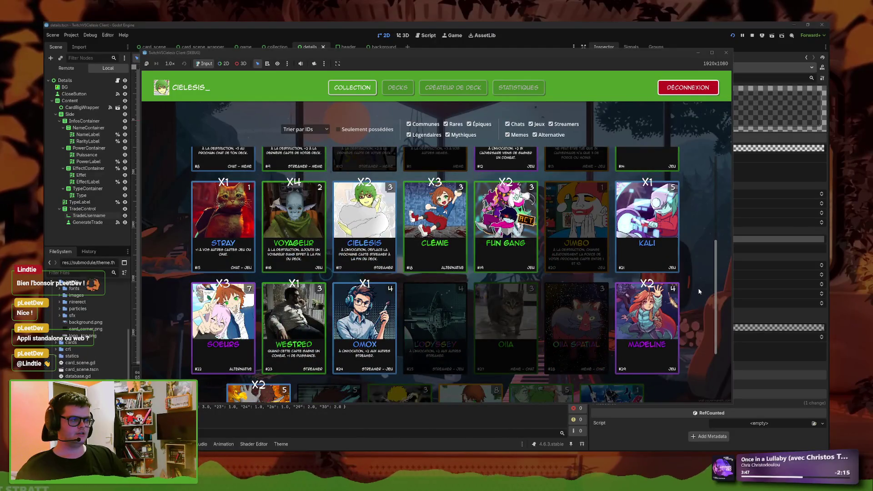
scroll(699, 291, "up", 3)
left_click(505, 300)
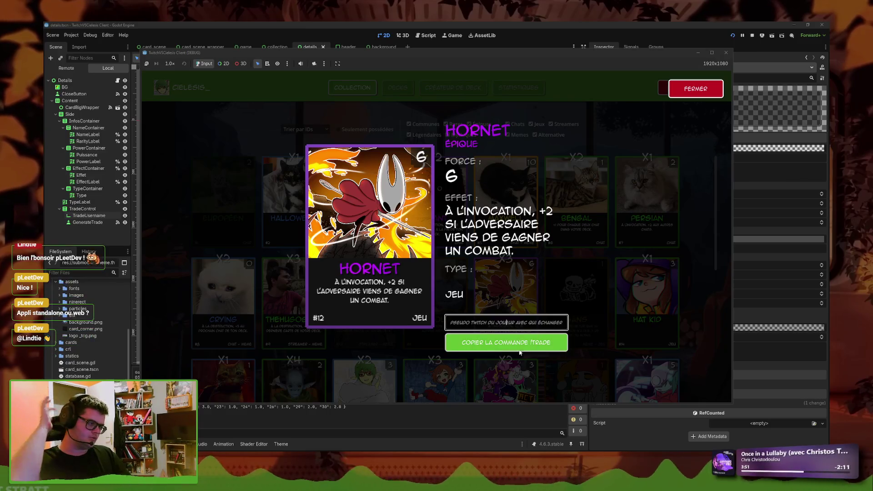
Step: Close the Hornet popup, then open and close the details of card #31
left_click(695, 87)
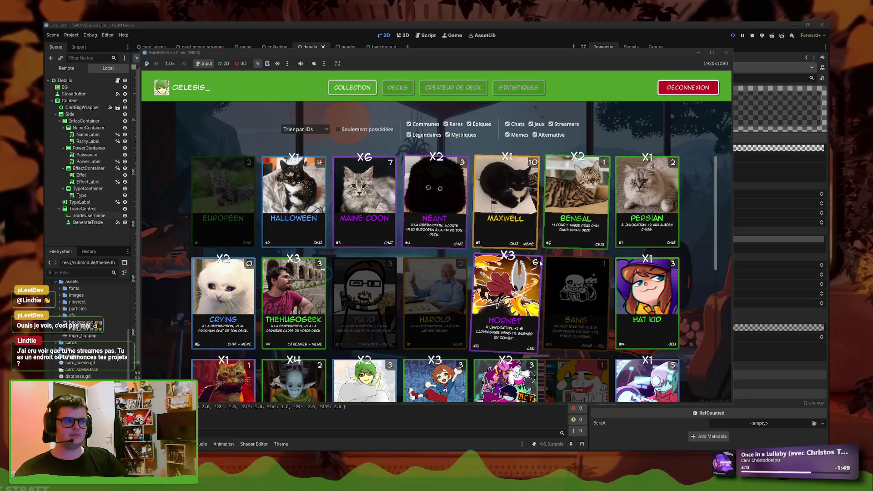
scroll(484, 355, "down", 2)
scroll(483, 355, "down", 3)
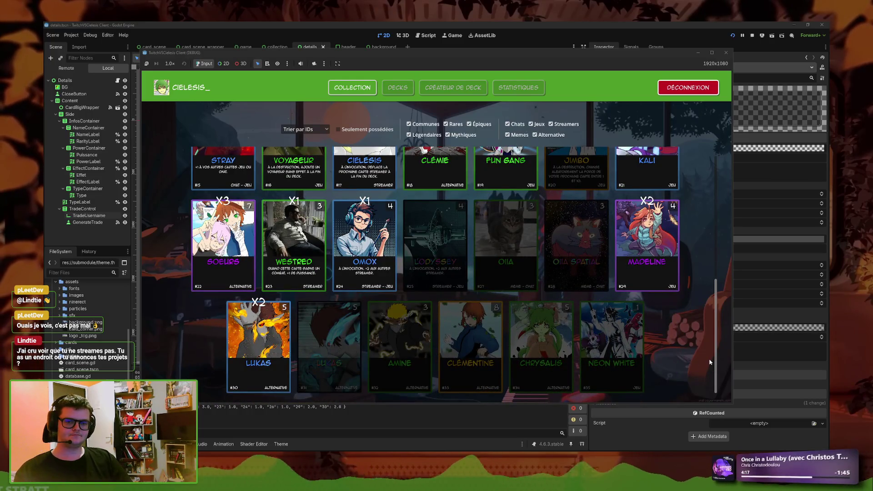
left_click(330, 347)
left_click(699, 94)
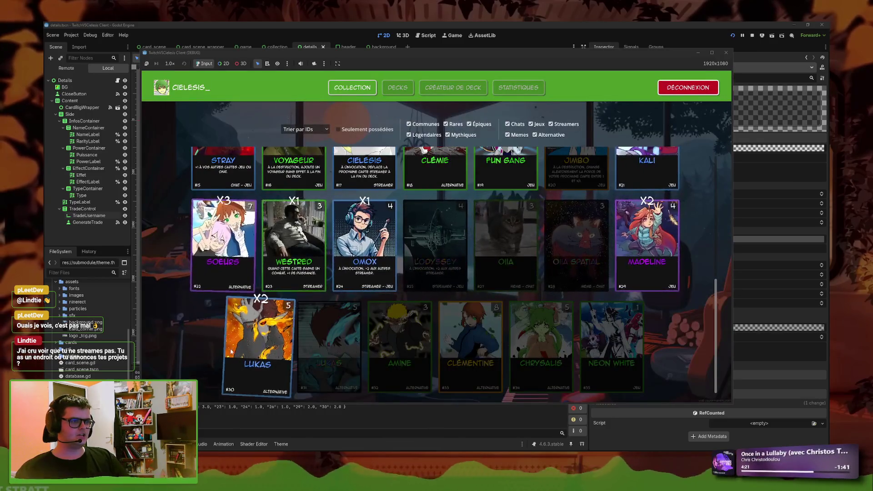
scroll(500, 291, "up", 2)
scroll(591, 309, "down", 2)
Step: Open and close the OIIA, OIIA SPATIAL, MADELINE, NEON WHITE, CLÉMENTINE and L'ODYSSEY card popups
left_click(506, 246)
left_click(696, 89)
left_click(571, 254)
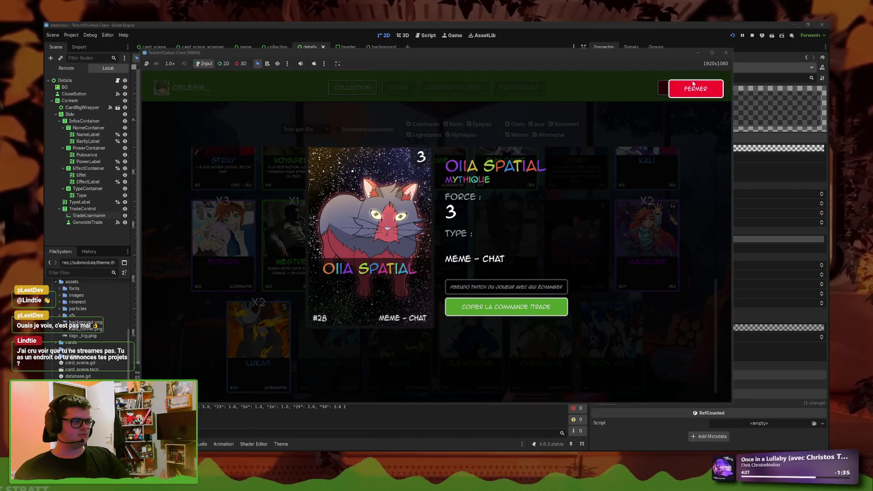
left_click(682, 91)
left_click(650, 246)
left_click(680, 90)
left_click(611, 341)
left_click(687, 87)
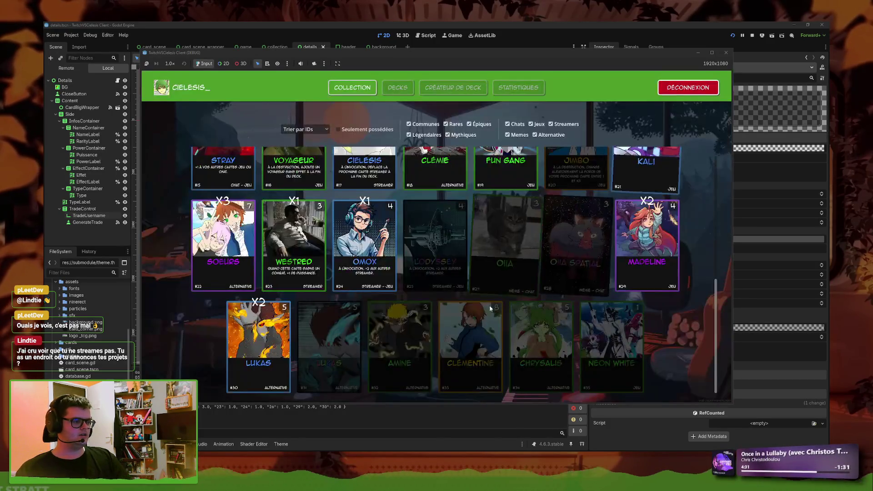
left_click(447, 361)
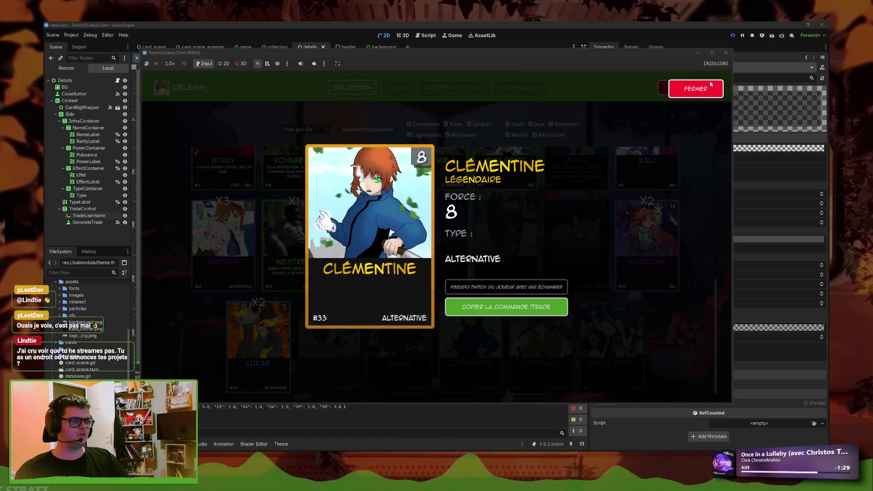
left_click(711, 85)
left_click(463, 247)
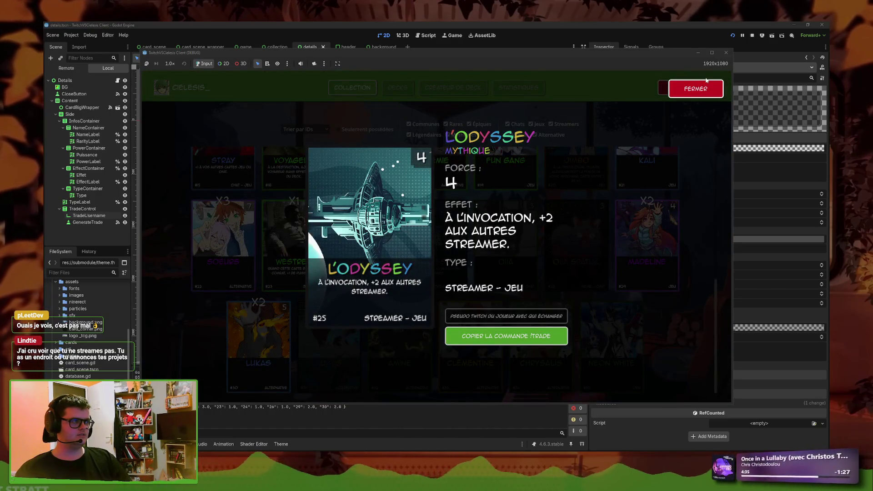
left_click(695, 89)
Step: On the OIIA card's details, try copying the trade command, then close the popup
scroll(591, 269, "up", 2)
scroll(591, 269, "down", 2)
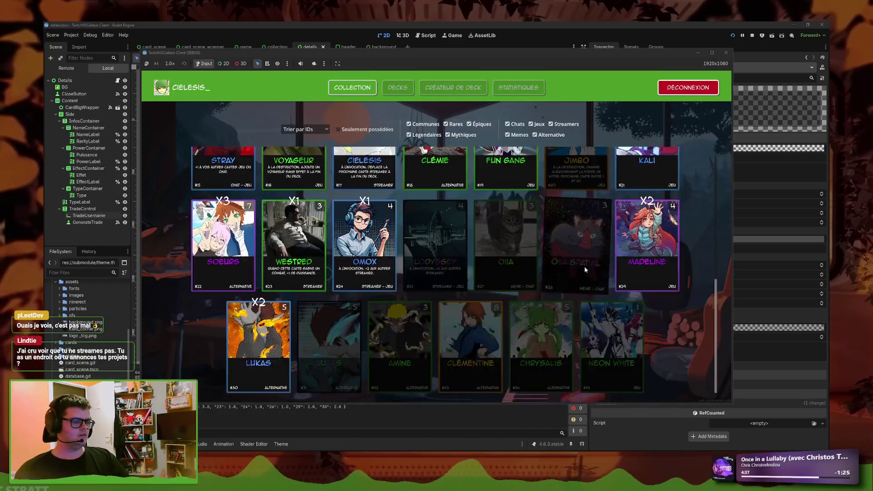
scroll(591, 269, "up", 4)
scroll(590, 271, "down", 5)
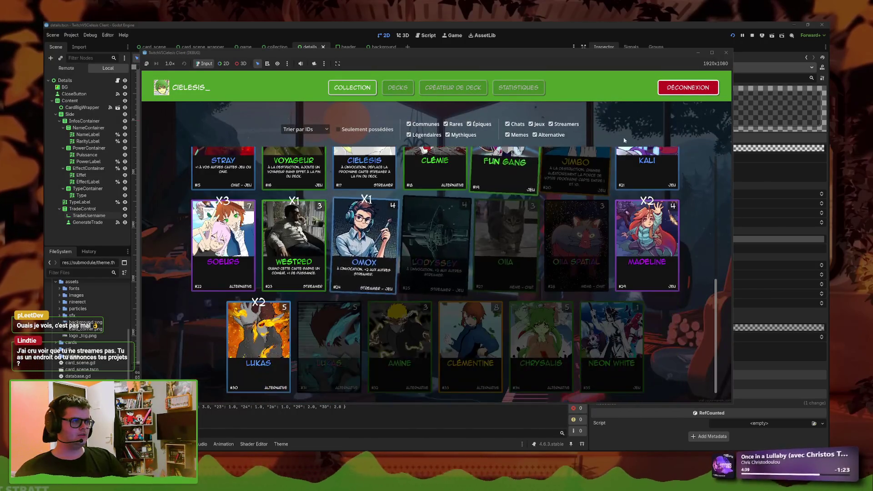
left_click(505, 255)
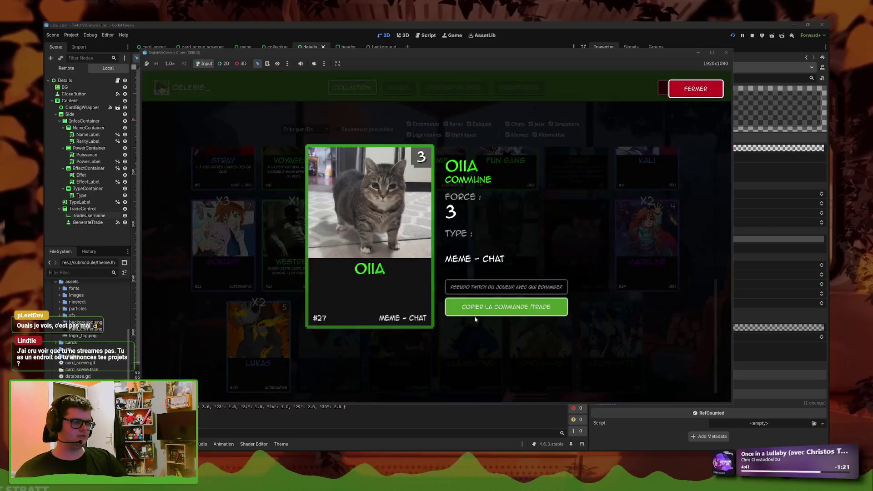
left_click(518, 312)
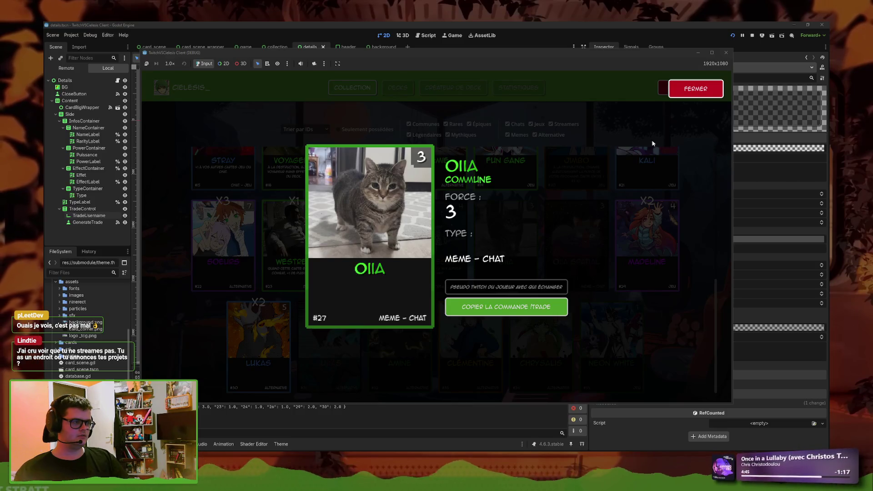
left_click(695, 88)
Step: On the Chrysalis card, copy the trade command without, then with, a Twitch username, and stop the game
left_click(541, 345)
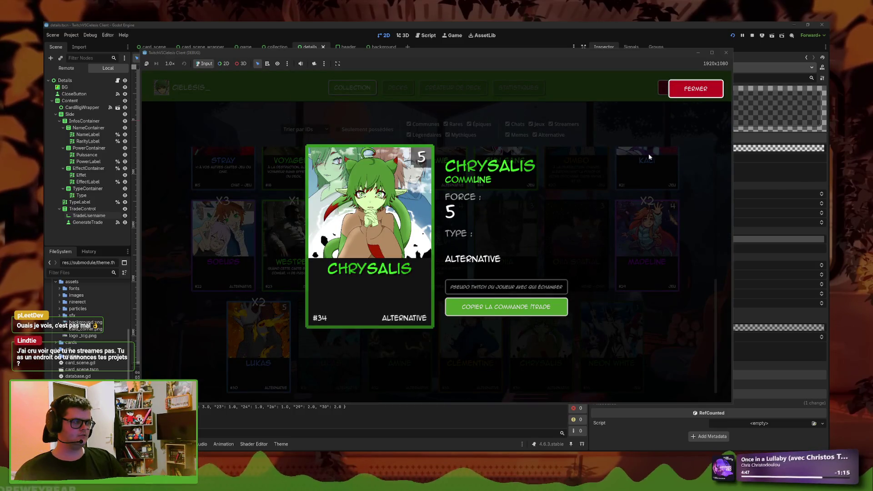
left_click(476, 304)
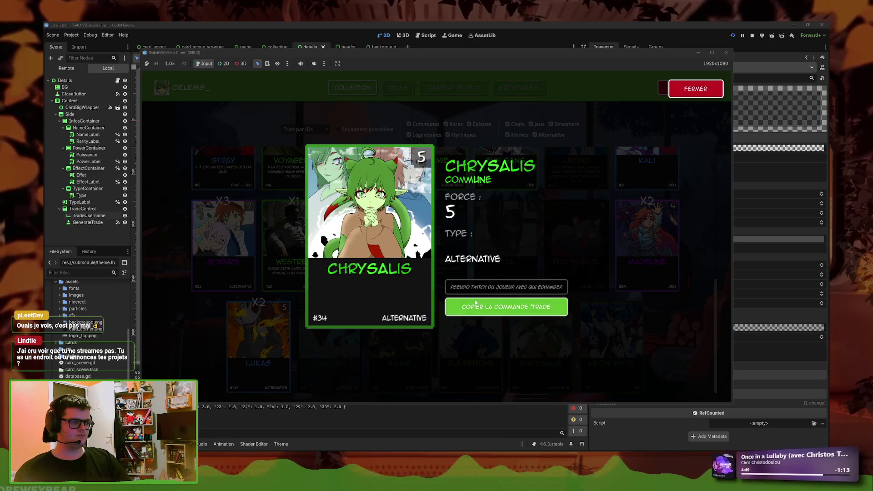
left_click(495, 285)
type("cielesi")
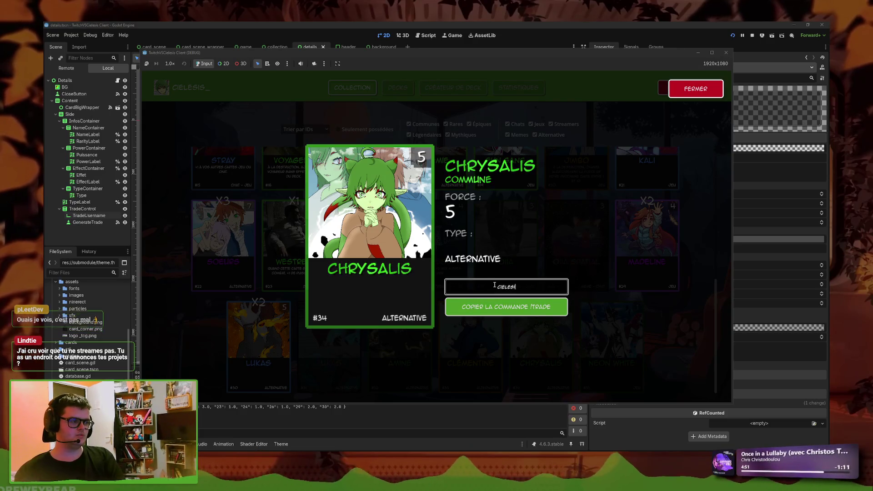
type("s_")
left_click(523, 305)
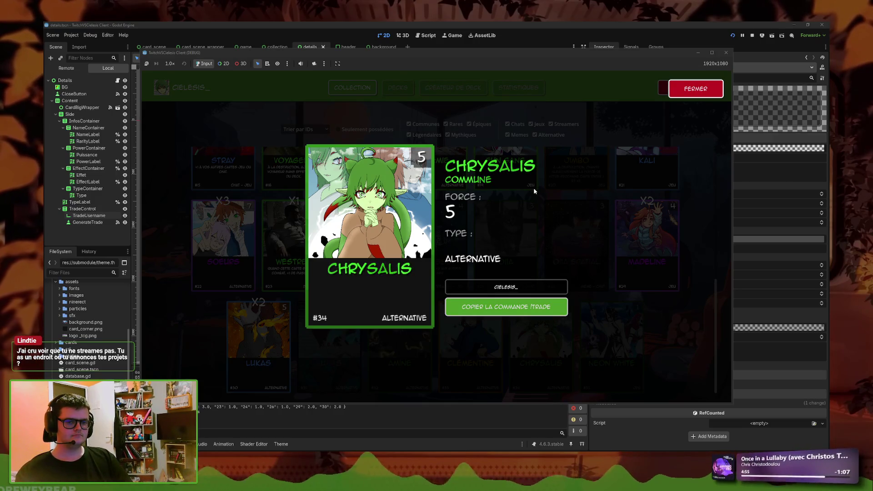
left_click(700, 91)
left_click(726, 52)
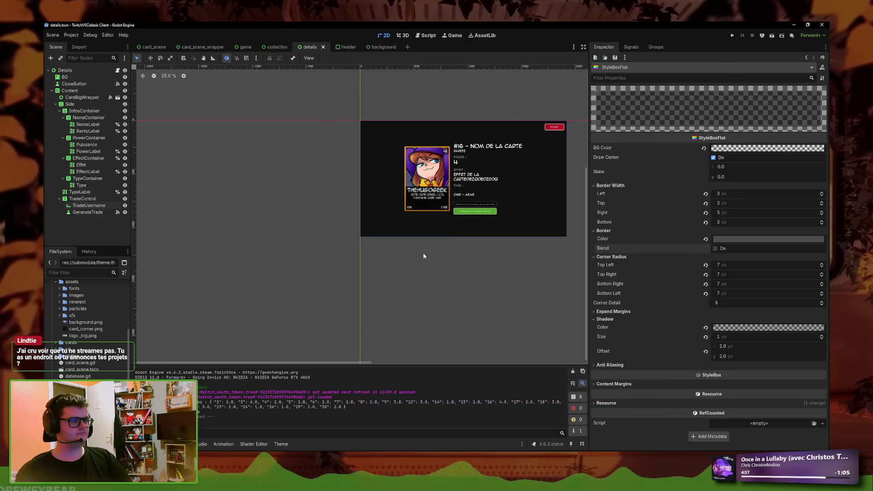
Step: Recentre the canvas, select GenerateTrade, and glance at details.gd before returning to 2D
left_click_drag(272, 203, 256, 207)
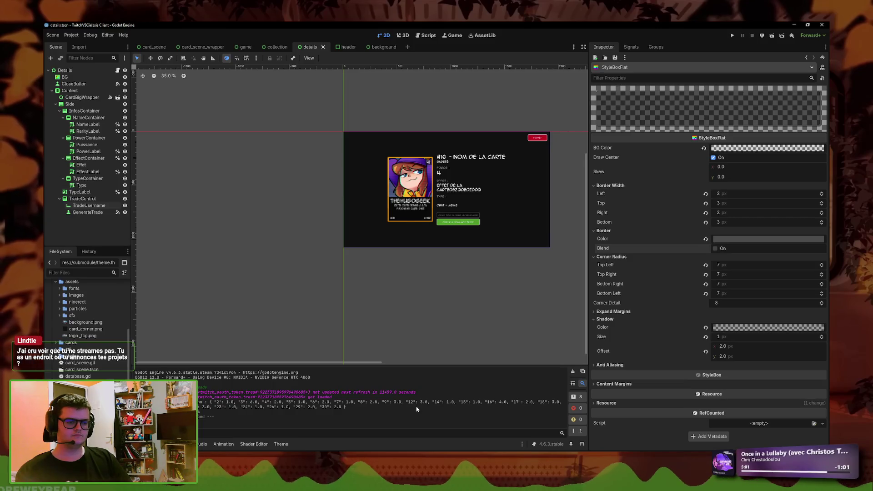
scroll(370, 241, "up", 5)
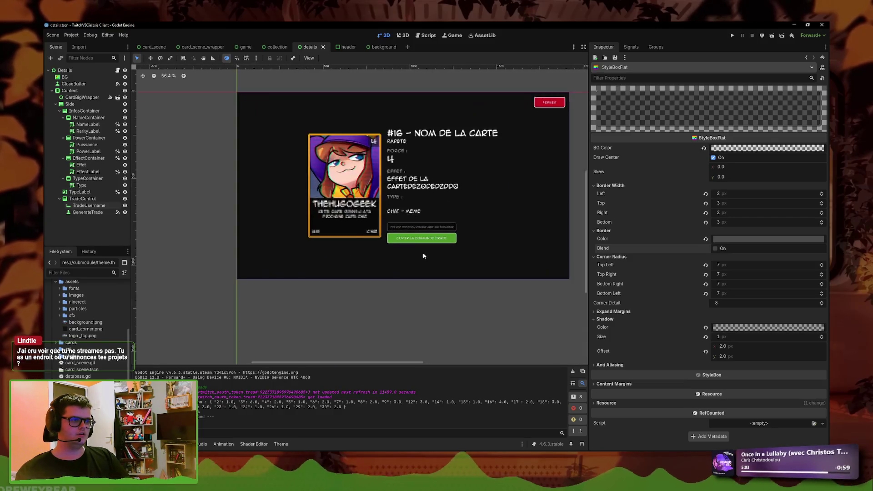
scroll(414, 267, "down", 5)
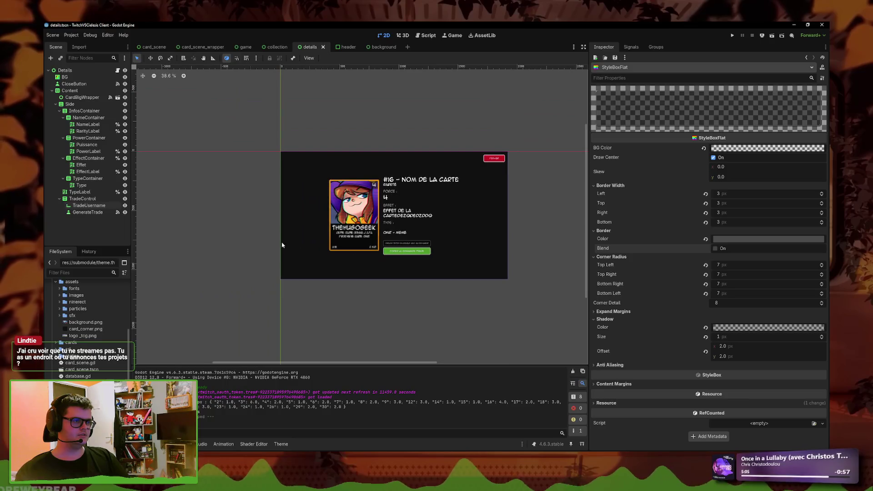
scroll(376, 255, "up", 3)
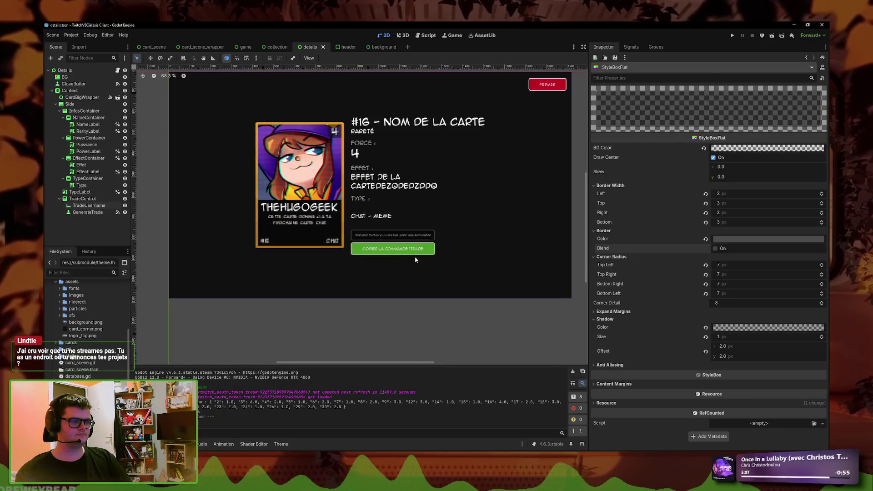
left_click(398, 254)
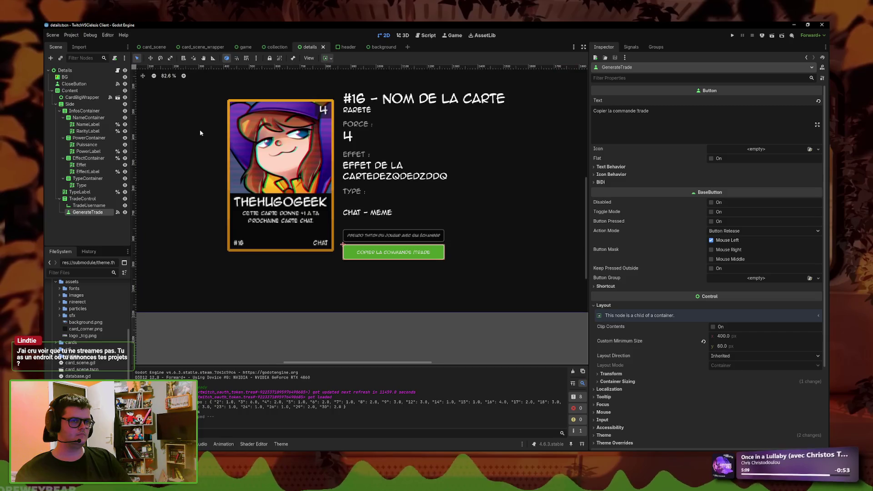
left_click(117, 70)
left_click(383, 36)
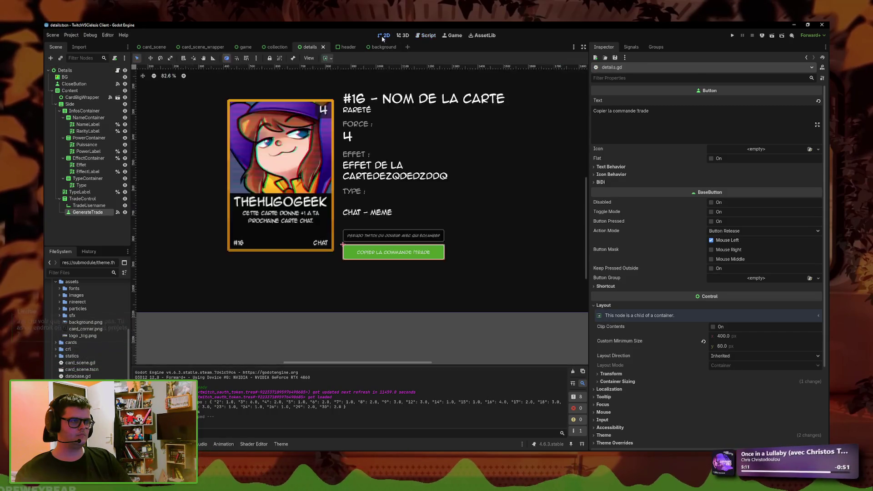
Step: Select TradeUsername and start connecting its text_changed signal from the Signals dock
left_click(406, 237)
left_click(631, 47)
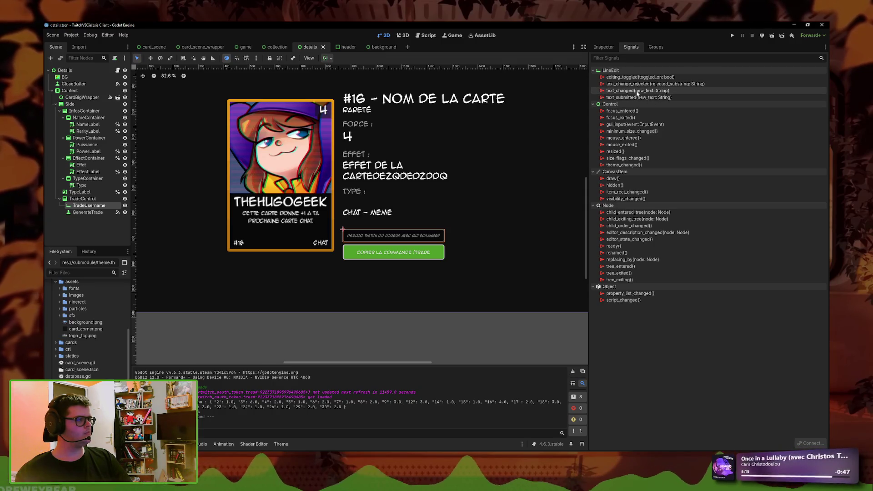
double_click(656, 91)
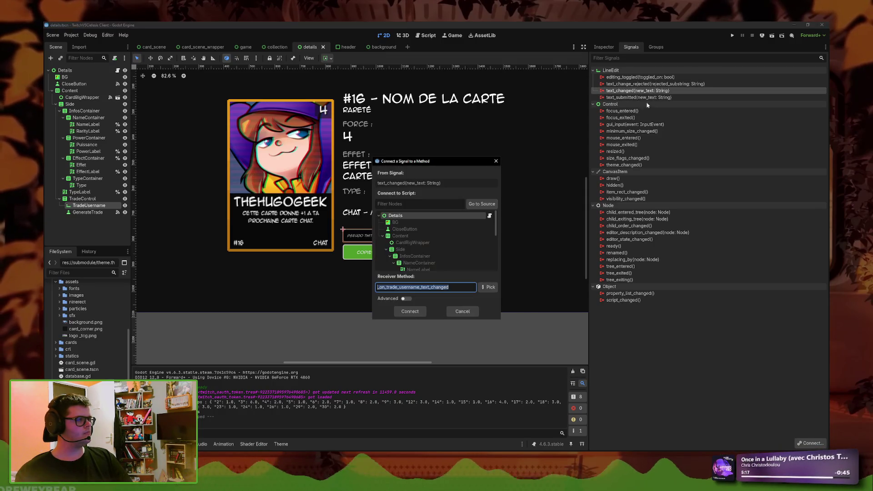
Step: Connect text_changed to details.gd with handler GenerateTrade.disabled = TradeUsername.text.is_empty(), and save
left_click(410, 312)
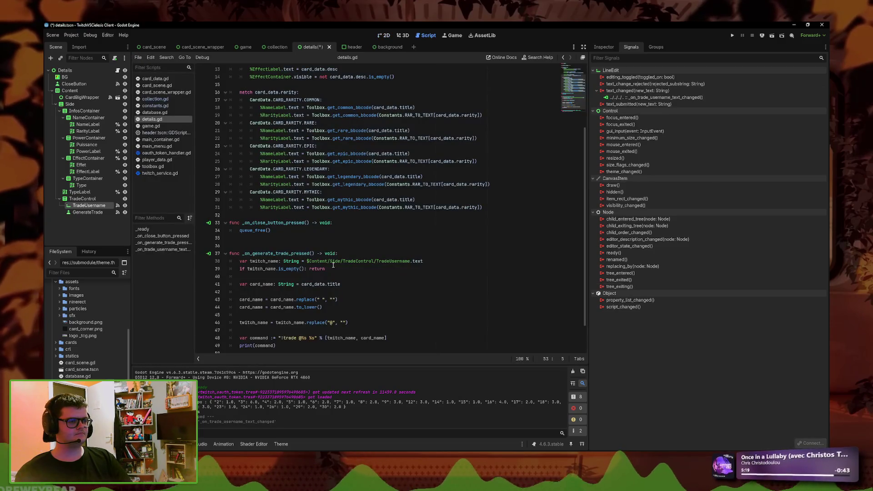
key("Up")
key("Up")
key("Up")
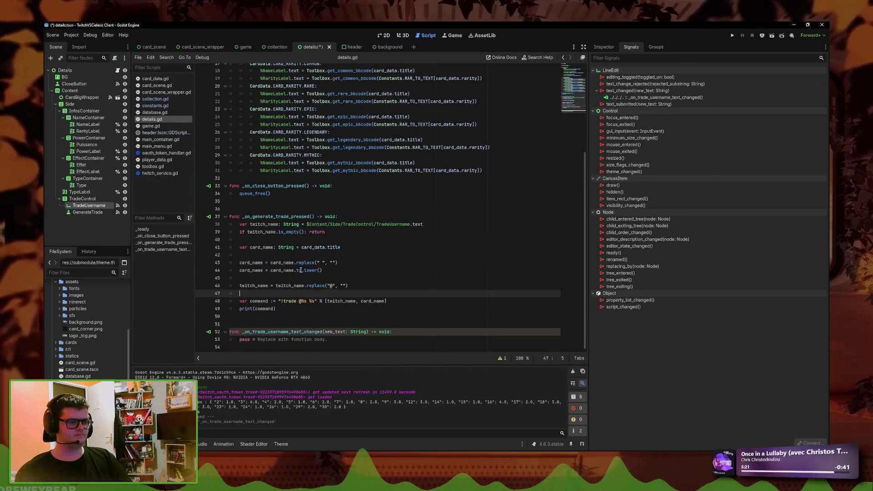
left_click_drag(325, 232, 232, 232)
left_click_drag(328, 340, 239, 339)
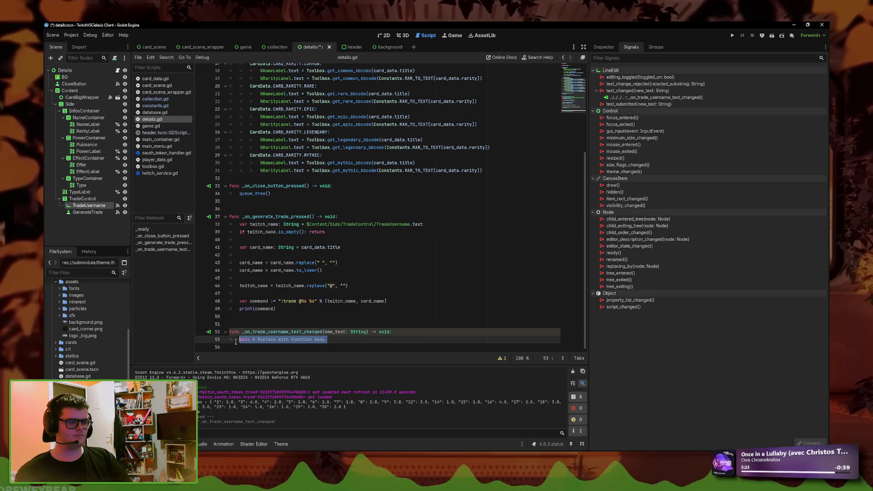
key("BackSpace")
left_click_drag(80, 212, 261, 343)
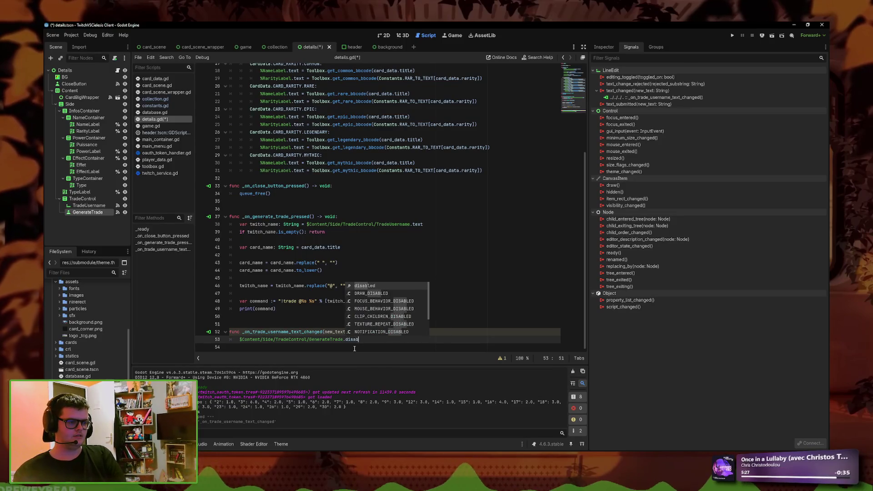
key("Return")
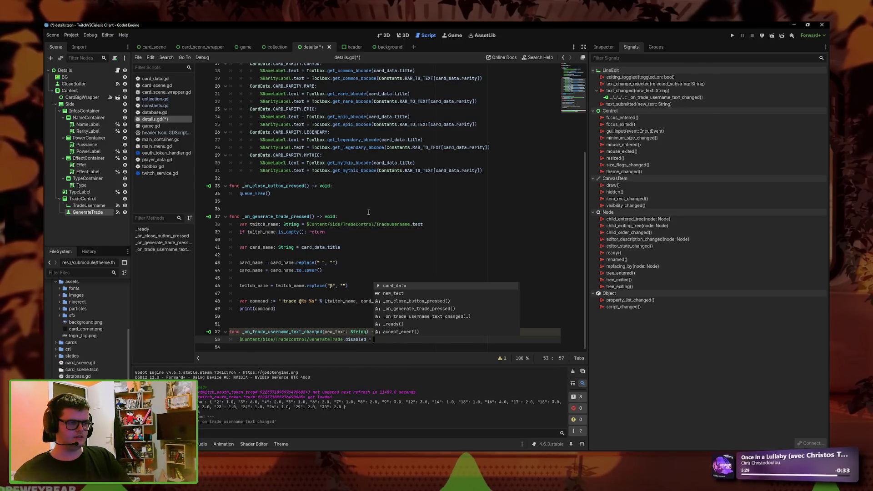
left_click(338, 231)
left_click_drag(423, 225, 327, 226)
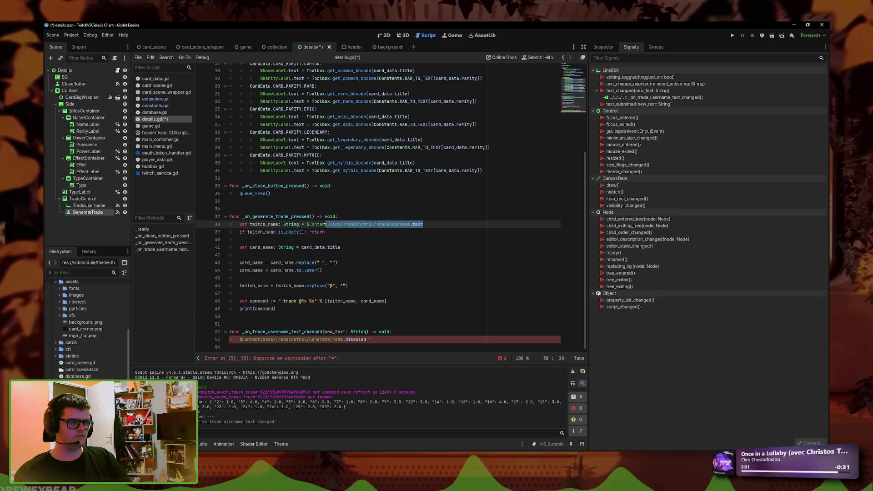
left_click(384, 340)
type("$Content/Side/TradeControl/TradeUsername.text.is_empty()")
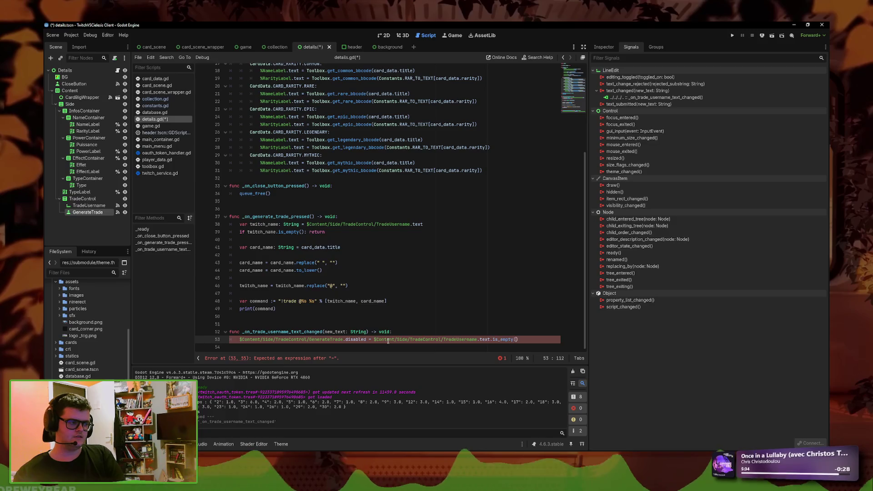
key("ctrl+s")
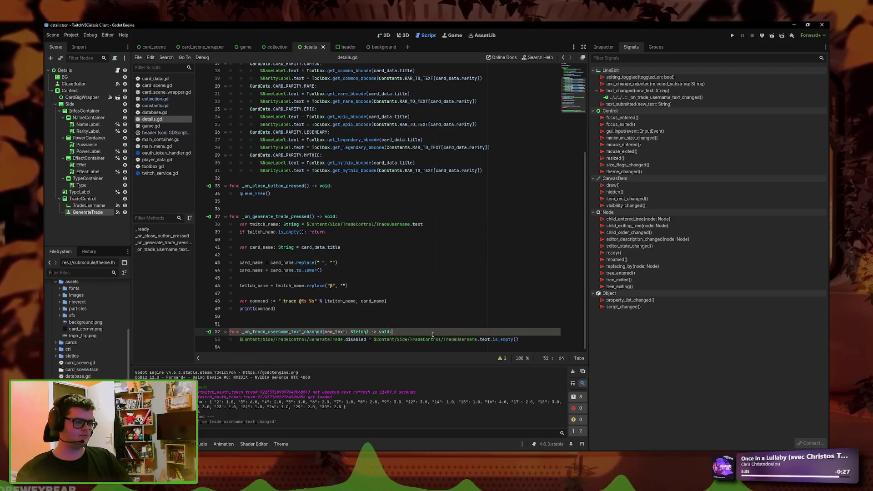
Step: Review the handler expression, then tick Disabled on the GenerateTrade button in the scene
left_click(494, 339)
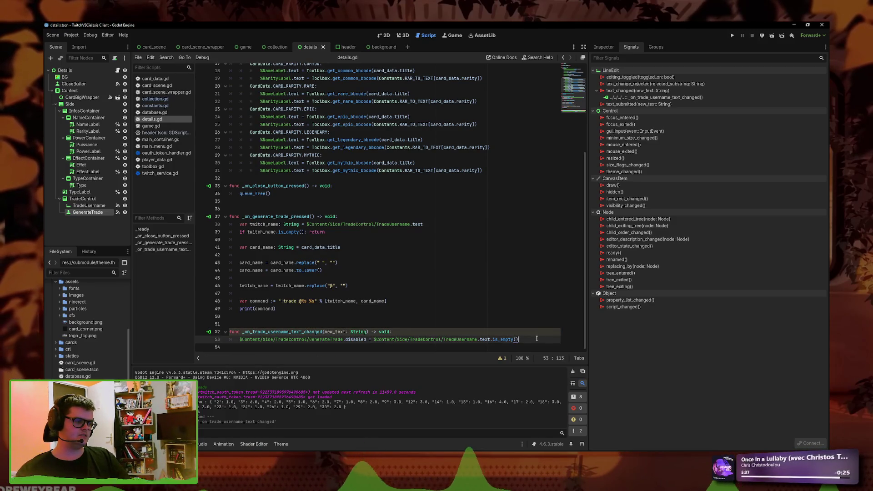
left_click_drag(519, 340, 386, 340)
left_click(243, 340)
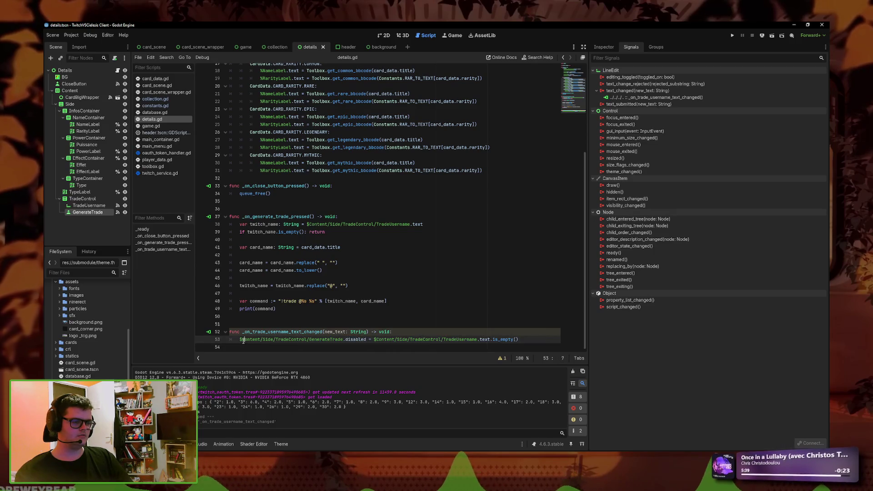
left_click(604, 47)
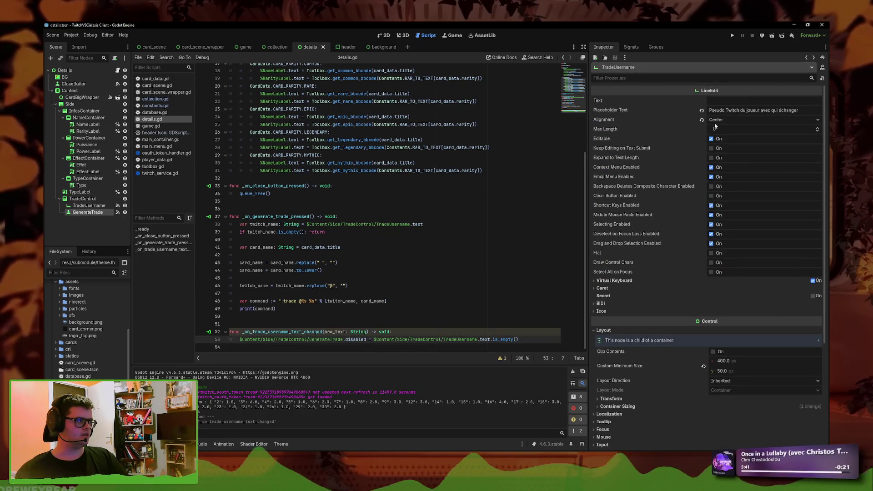
left_click(382, 36)
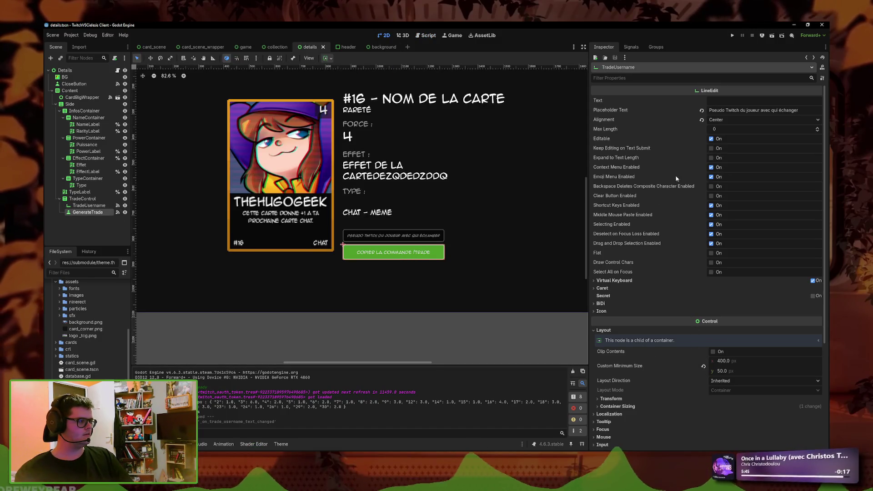
left_click(416, 261)
left_click(416, 257)
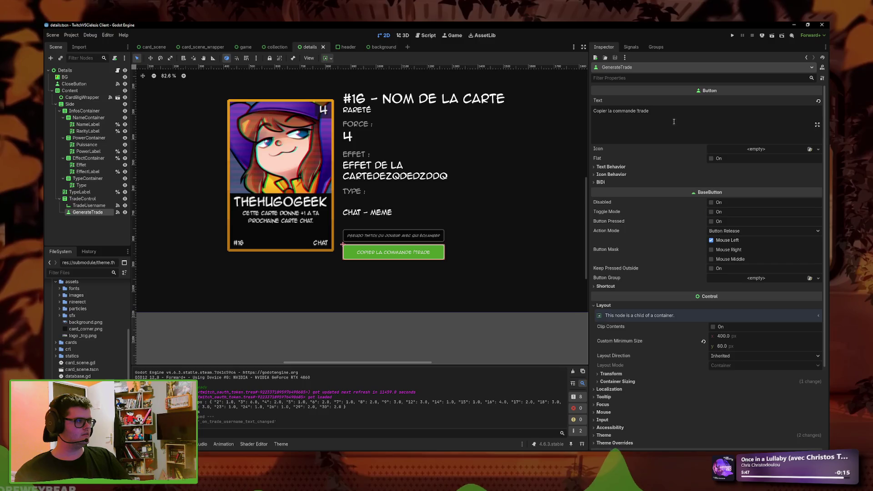
left_click(717, 158)
left_click(433, 277)
scroll(434, 277, "up", 5)
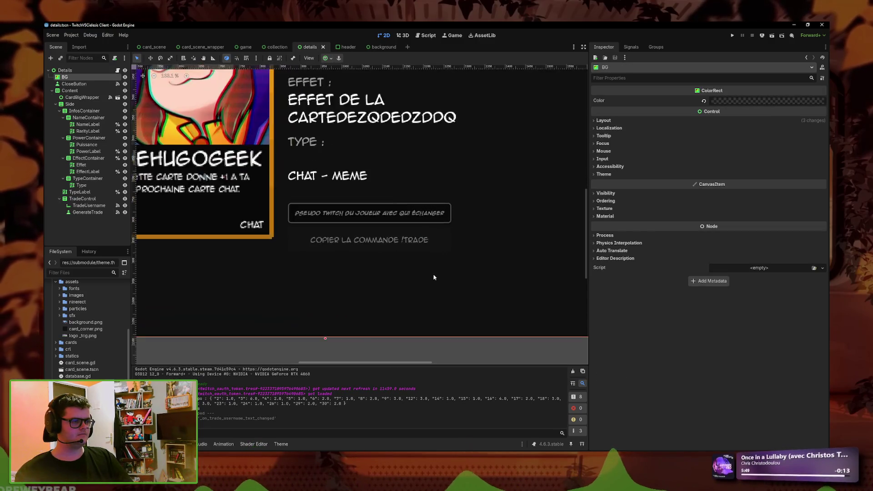
key("ctrl+z")
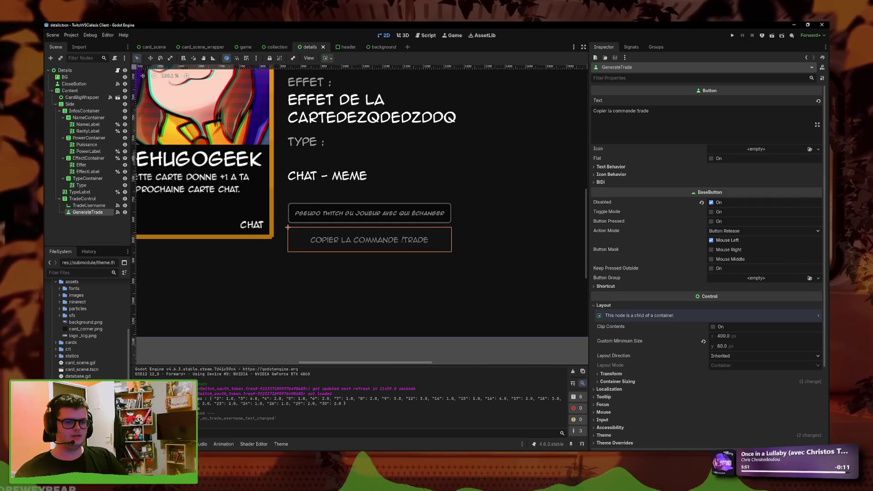
Step: In the project theme's button_normal type, give the disabled state a StyleBoxFlat based on hover
left_click(281, 443)
left_click(518, 312)
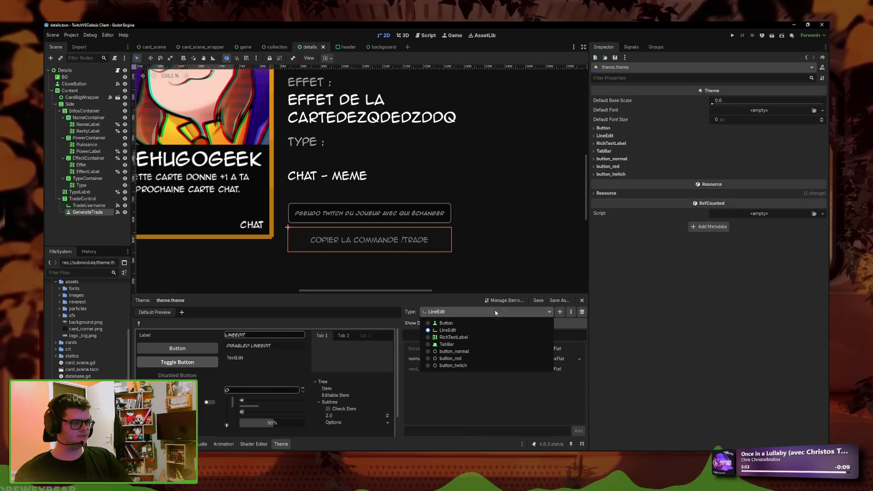
left_click(455, 352)
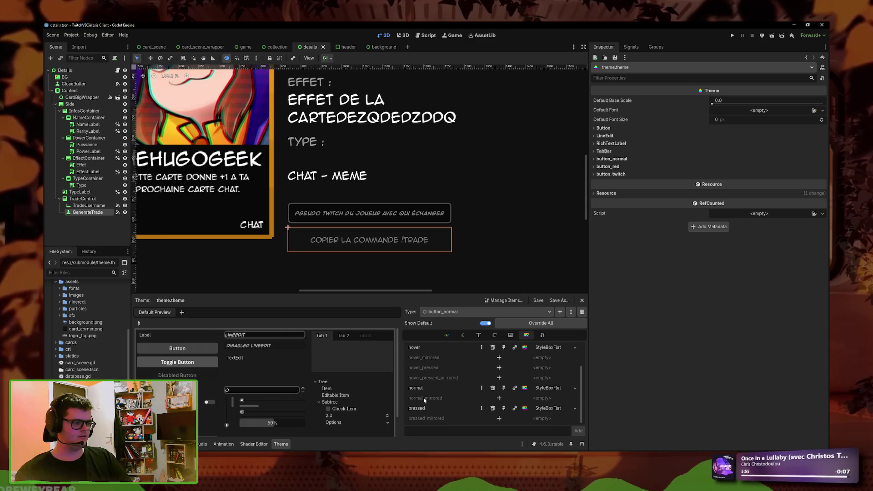
scroll(466, 370, "up", 3)
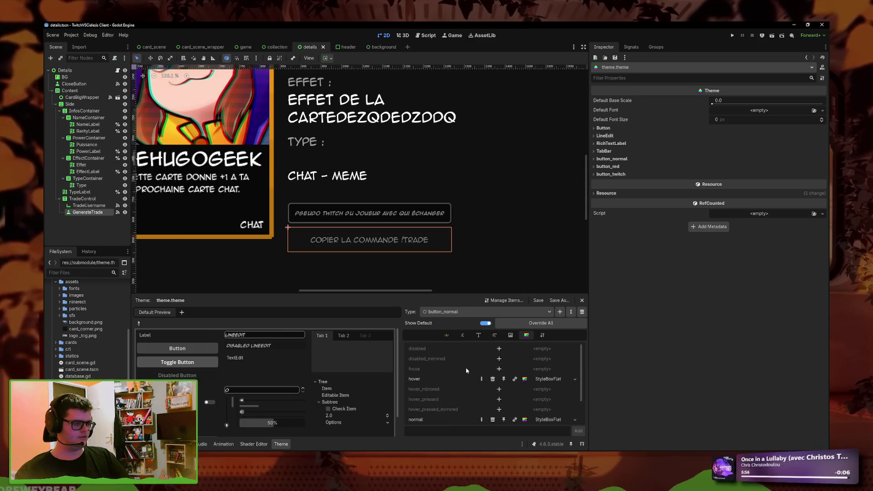
left_click(498, 348)
left_click(574, 349)
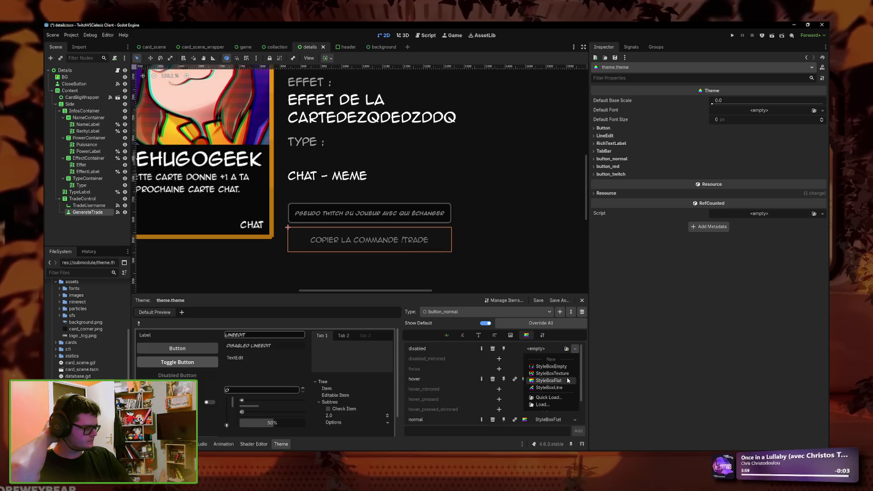
key("Escape")
left_click_drag(548, 379, 558, 351)
left_click(575, 349)
left_click(550, 423)
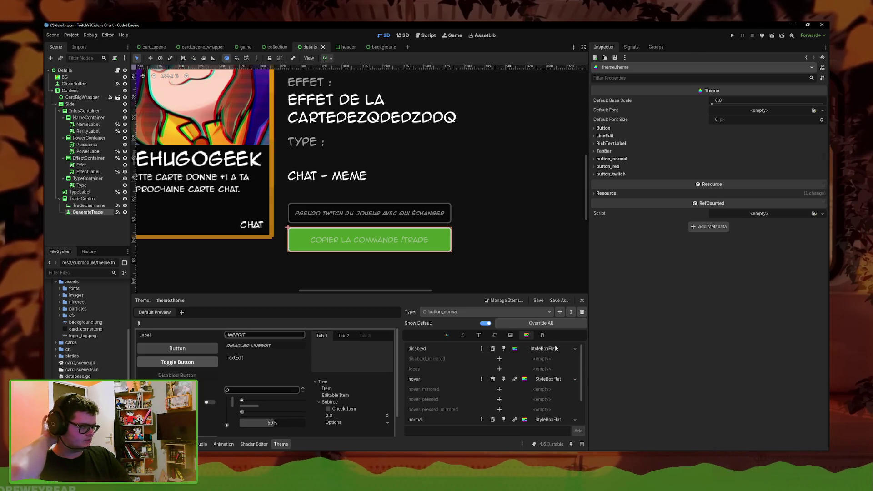
Step: Make the disabled style's background colour fully transparent (alpha 0)
left_click(731, 148)
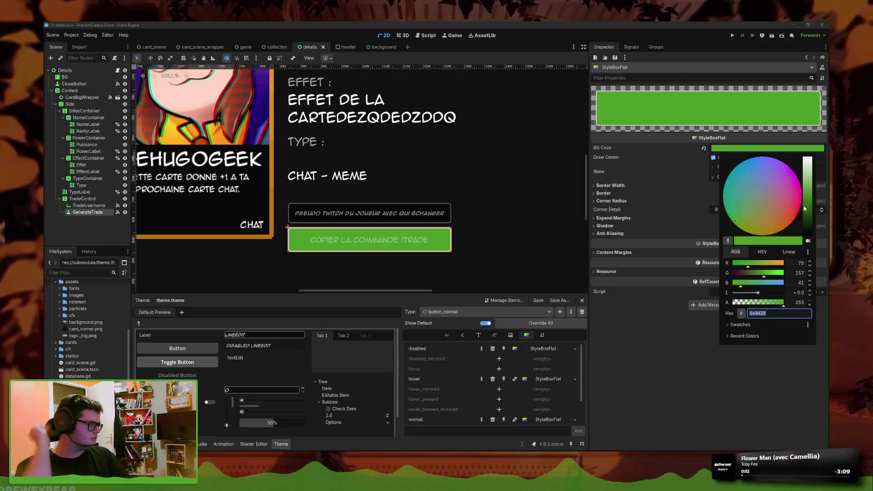
left_click_drag(758, 294, 745, 296)
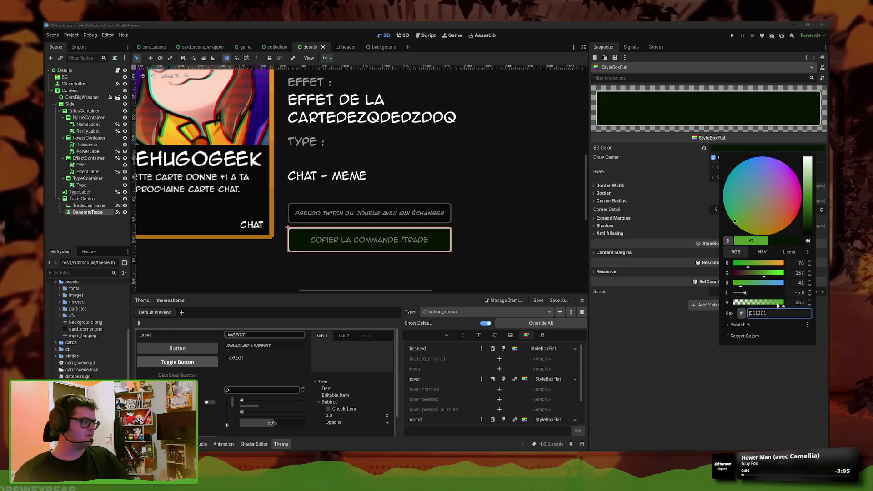
key("Escape")
left_click(748, 148)
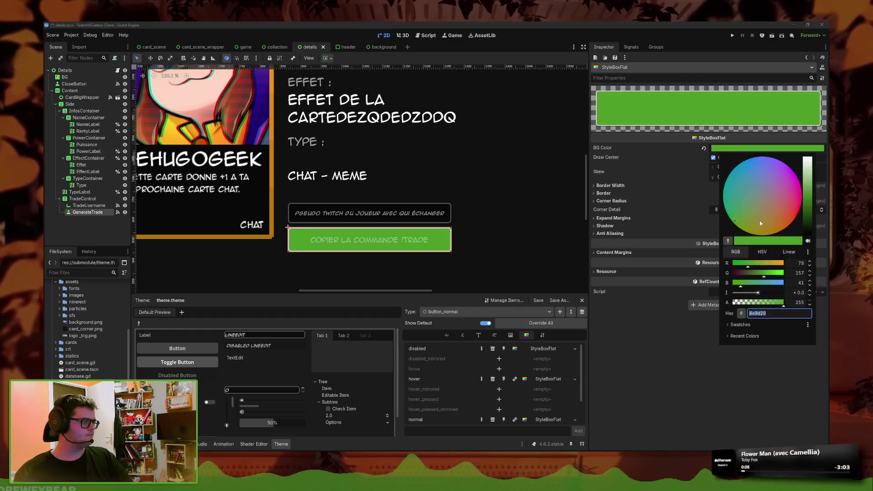
mouse_move(780, 306)
left_mouse_down()
mouse_move(727, 304)
mouse_move(742, 304)
left_mouse_up()
left_click(677, 382)
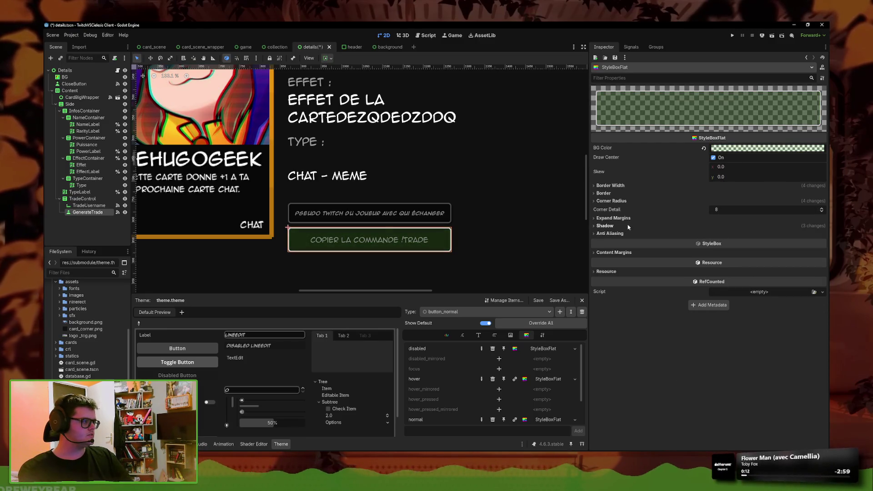
Step: Give the disabled style a light grey border colour, save, and run the game
left_click(603, 193)
left_click(604, 193)
left_click(604, 193)
left_click(768, 201)
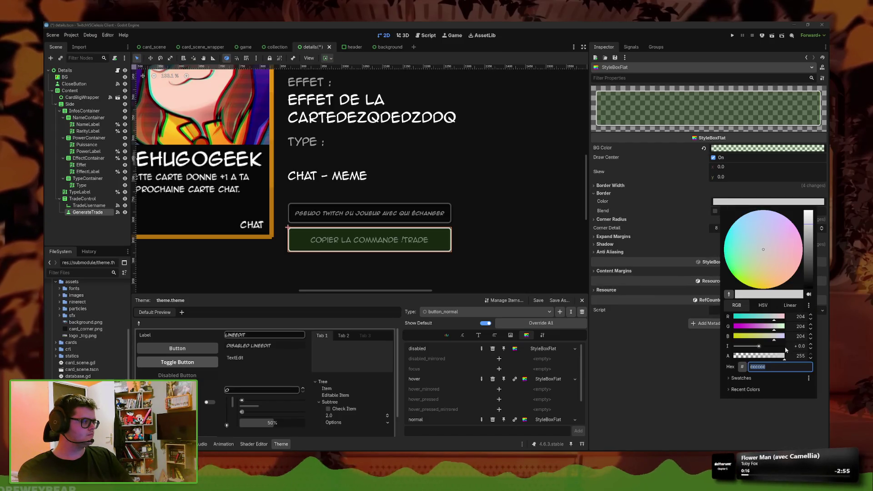
left_click(521, 257)
left_click(520, 257)
key("ctrl+s")
key("F5")
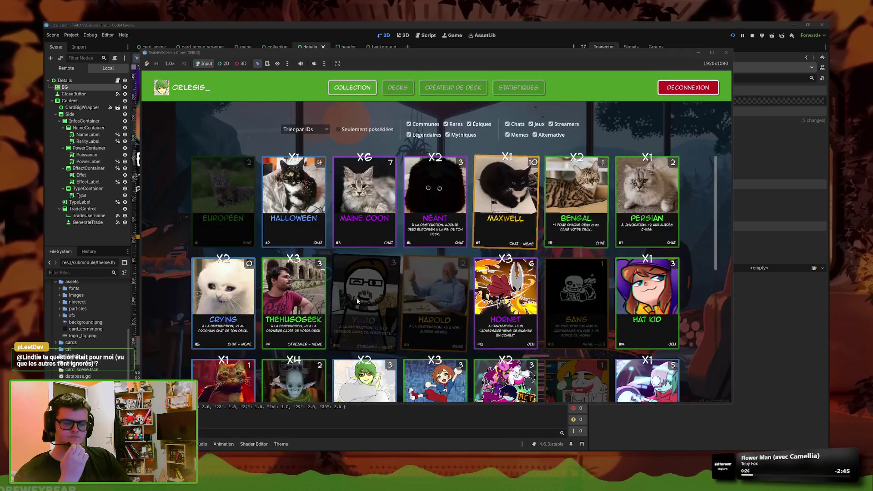
Step: On the Chrysalis card, enter a Twitch username and copy the generated trade command
scroll(476, 318, "down", 3)
scroll(476, 318, "down", 3)
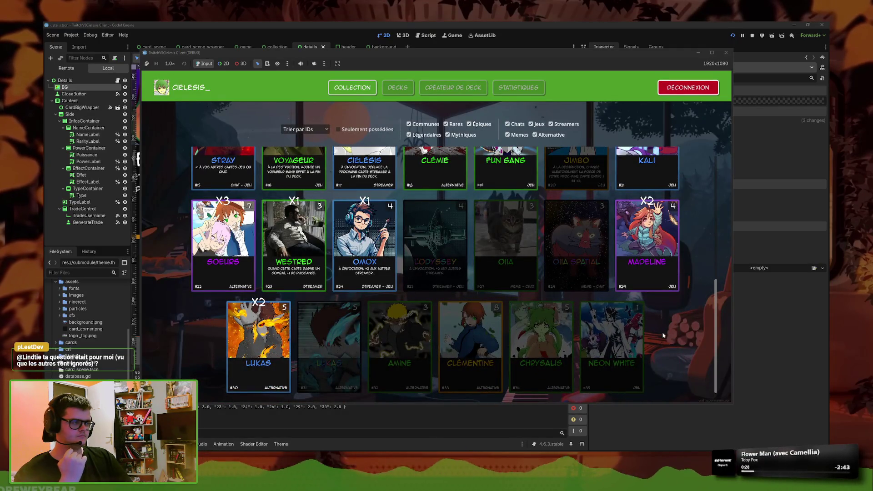
left_click(545, 341)
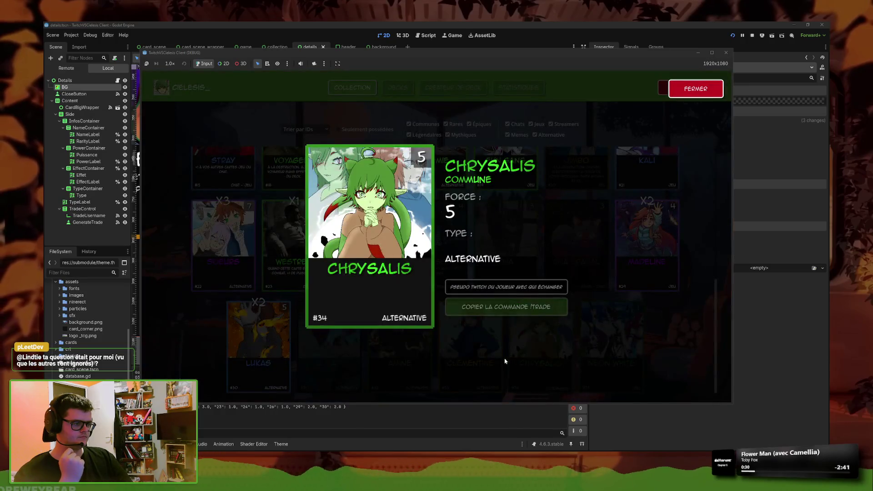
left_click(508, 290)
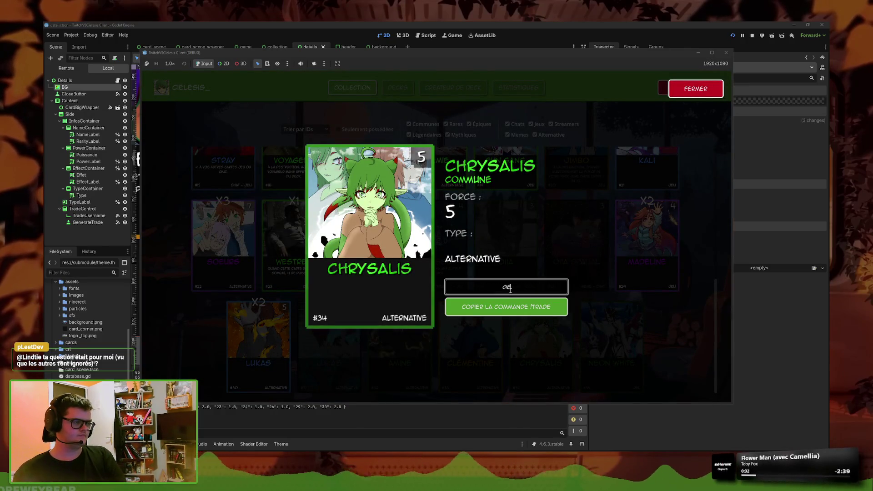
type("c")
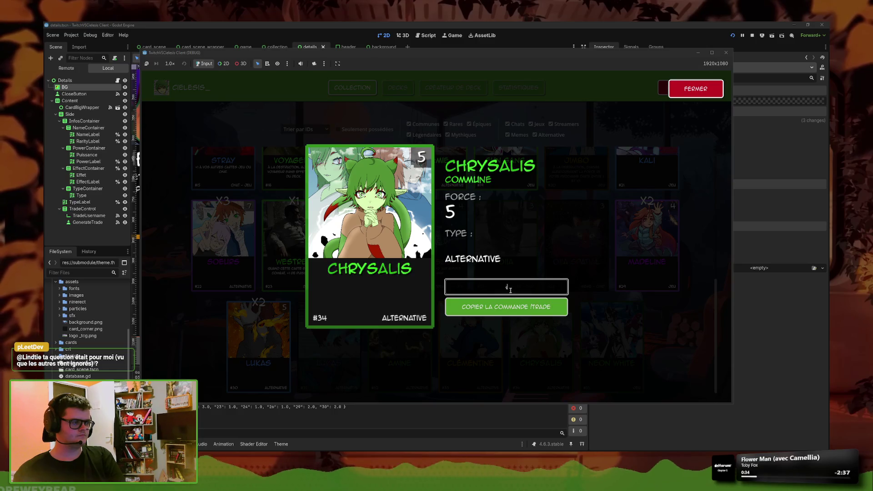
key("BackSpace")
type("-")
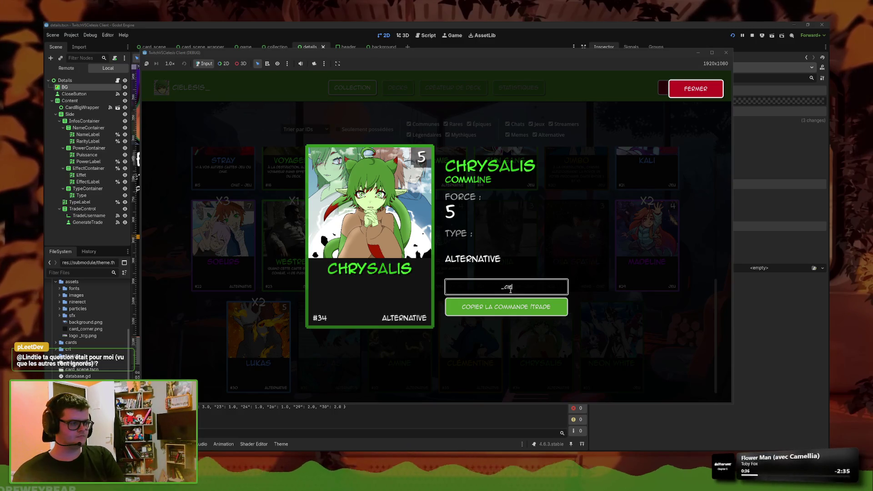
type("_cielesis")
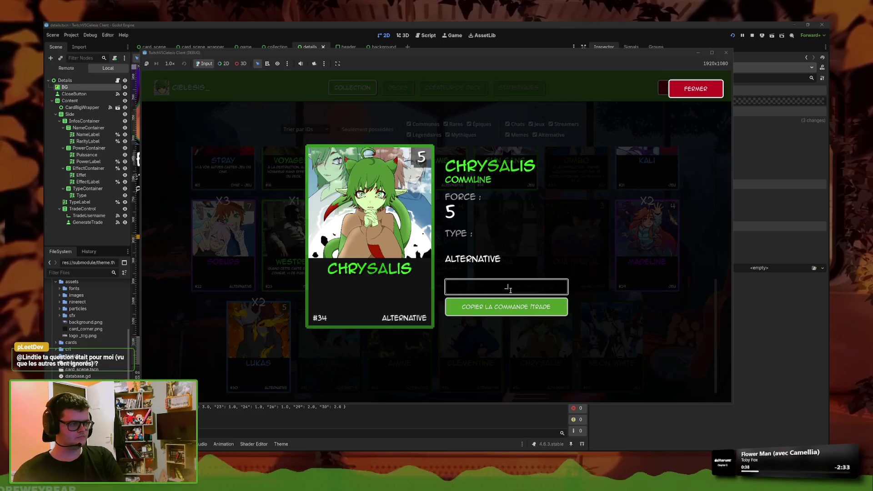
left_click(525, 308)
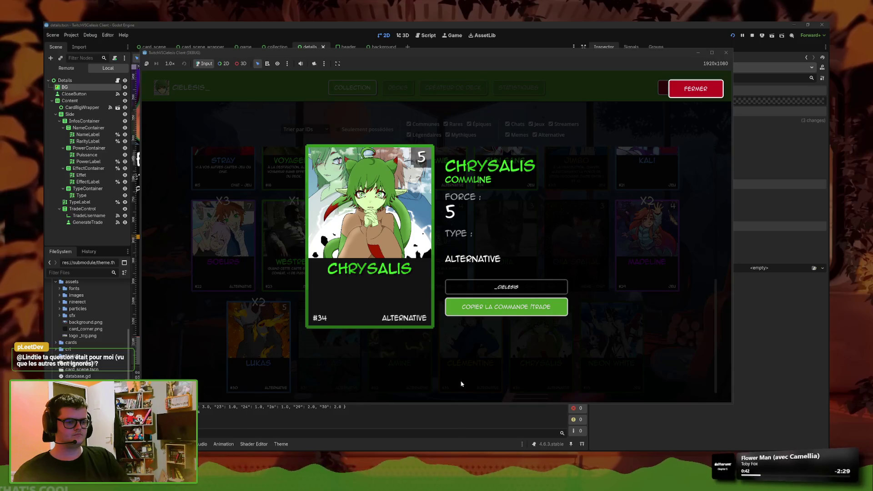
Step: Replace it with the corrected username, copy the trade command again, and stop the game
left_click(503, 287)
key("ctrl+a")
type("cielesis_")
left_click(500, 306)
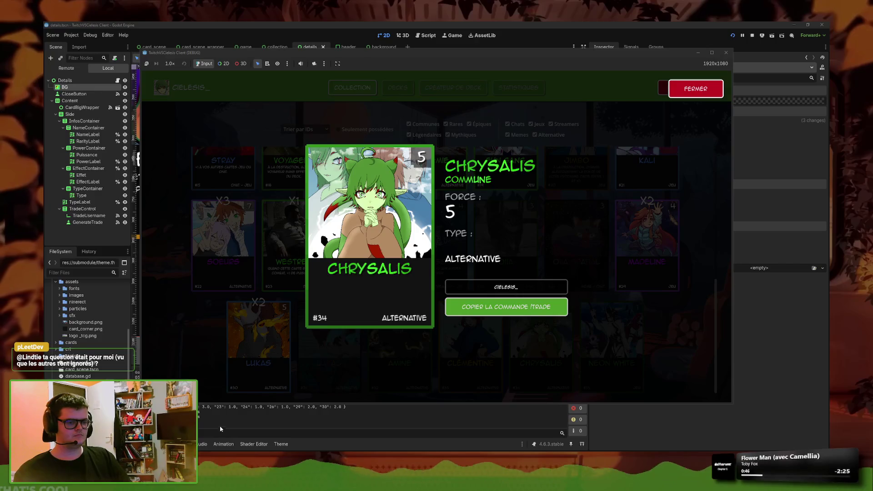
key("F8")
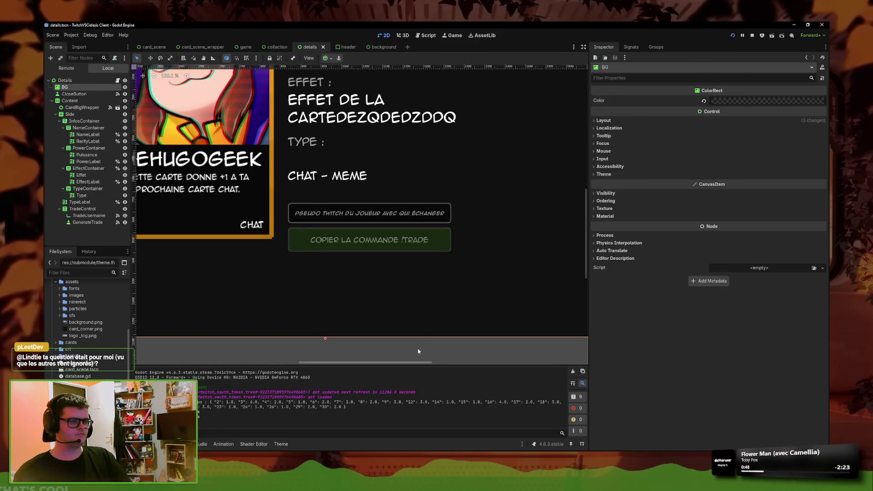
left_click(418, 348)
scroll(417, 349, "down", 8)
left_click(369, 269)
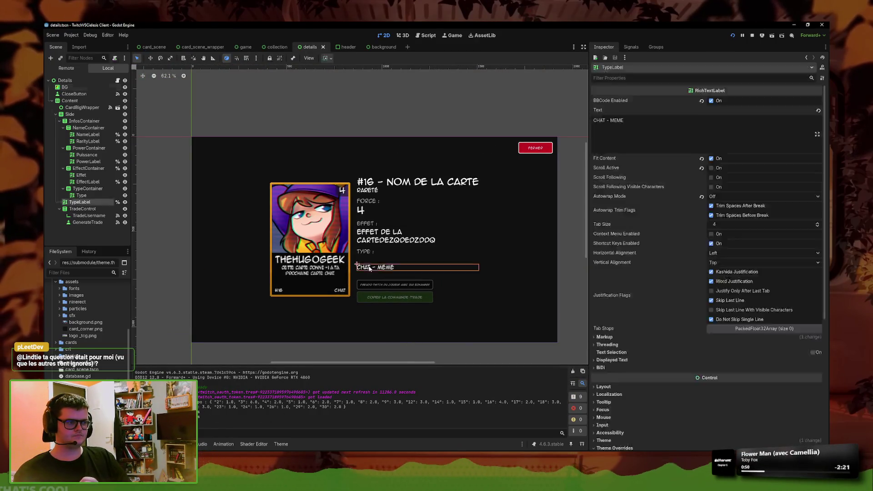
left_click(370, 259)
scroll(370, 257, "up", 1)
left_click(88, 182)
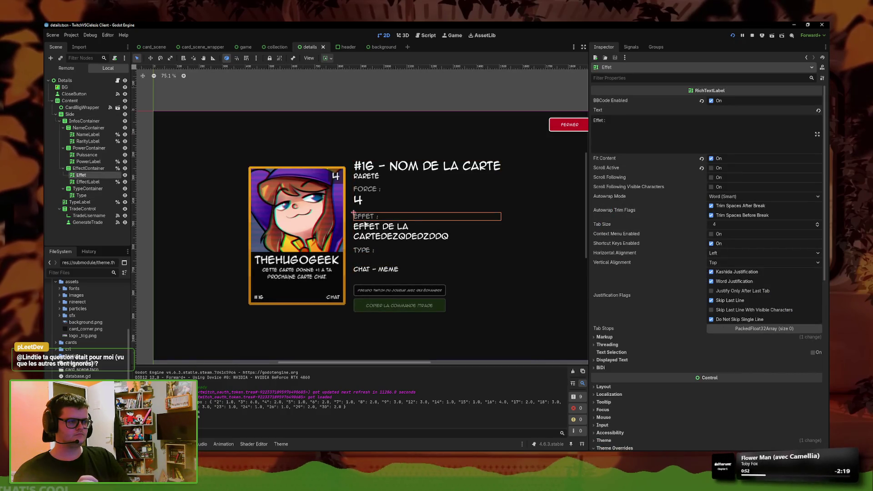
left_click(86, 201)
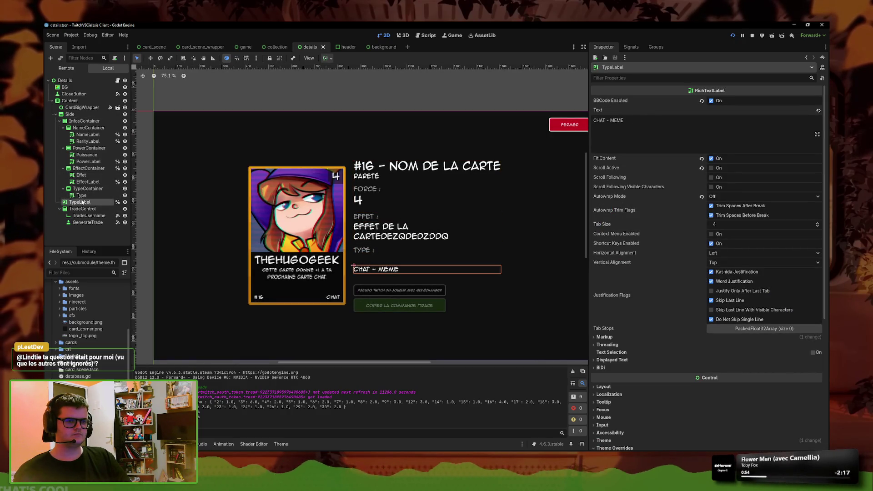
scroll(396, 324, "down", 2)
left_click(253, 254)
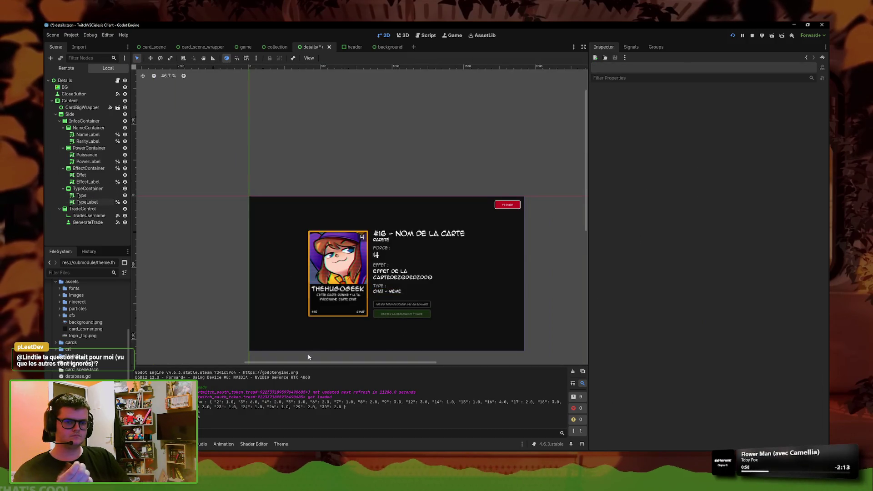
key("alt+Tab")
key("alt+Tab")
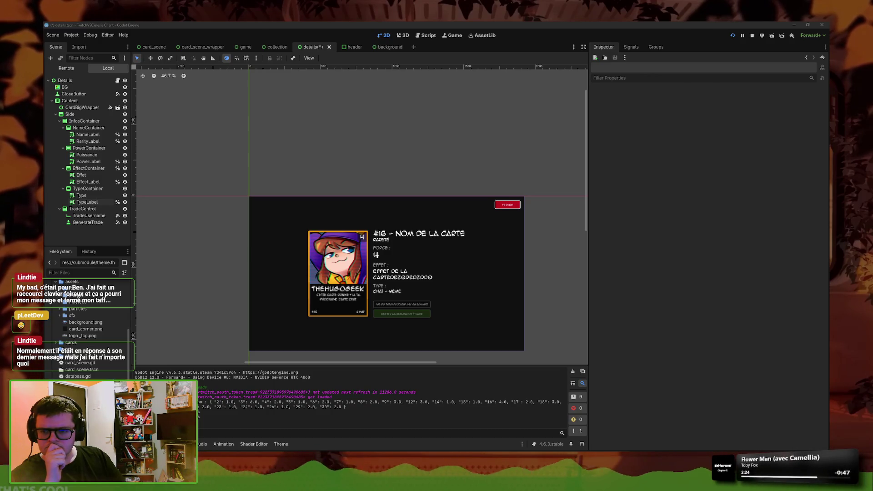
Step: In Firefox, zoom the web export docs and open MDN's Clipboard API link in a new tab
key("alt+Tab")
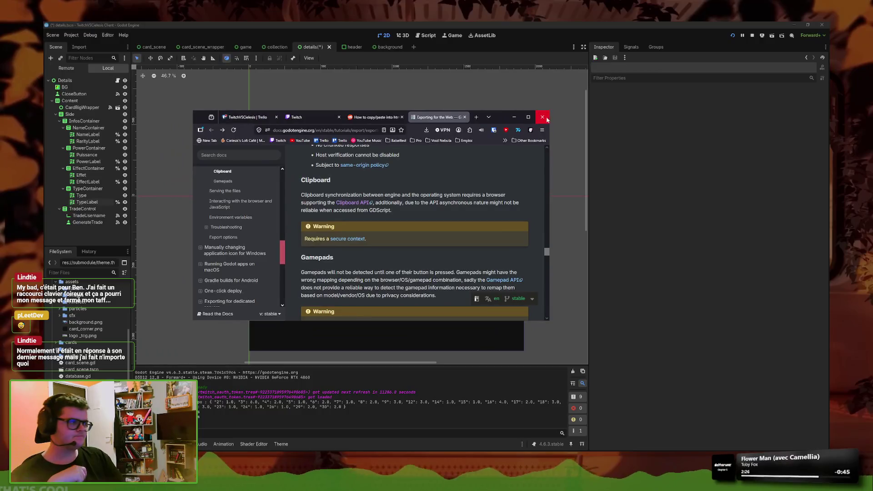
key("ctrl+plus")
key("ctrl+plus")
key("ctrl+plus")
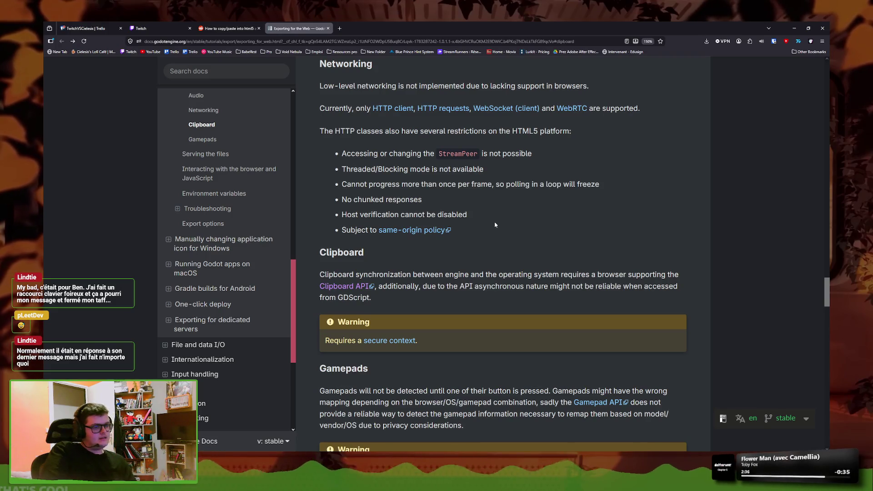
right_click(359, 289)
left_click(372, 294)
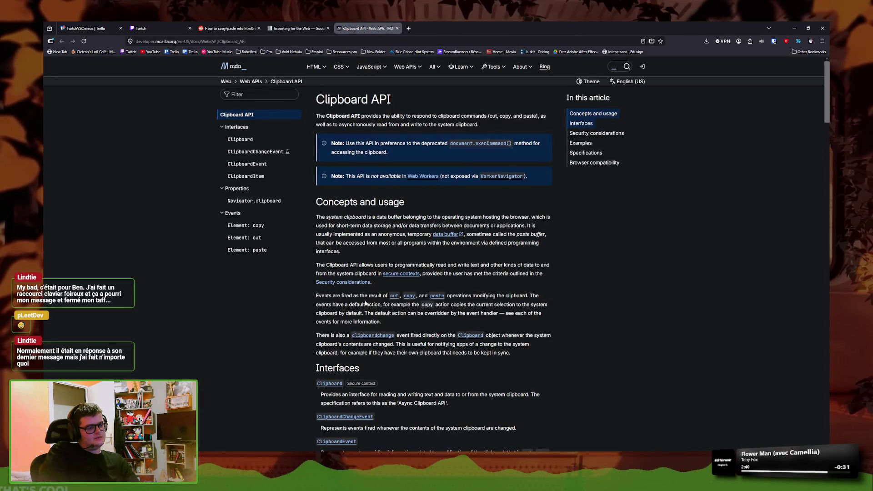
scroll(333, 308, "down", 2)
scroll(355, 304, "down", 10)
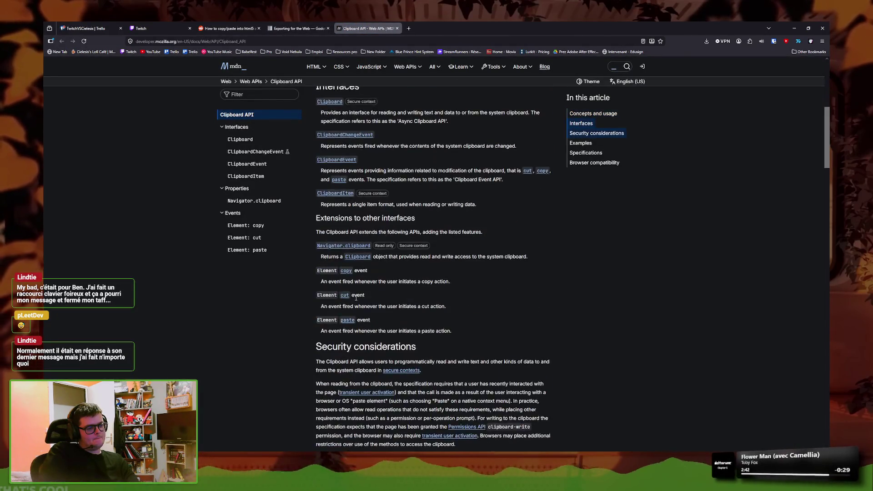
scroll(354, 298, "down", 4)
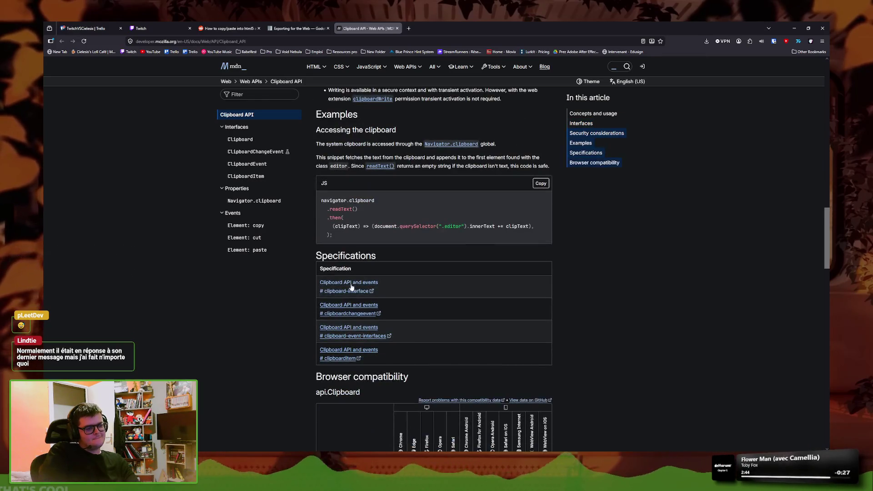
left_click(298, 28)
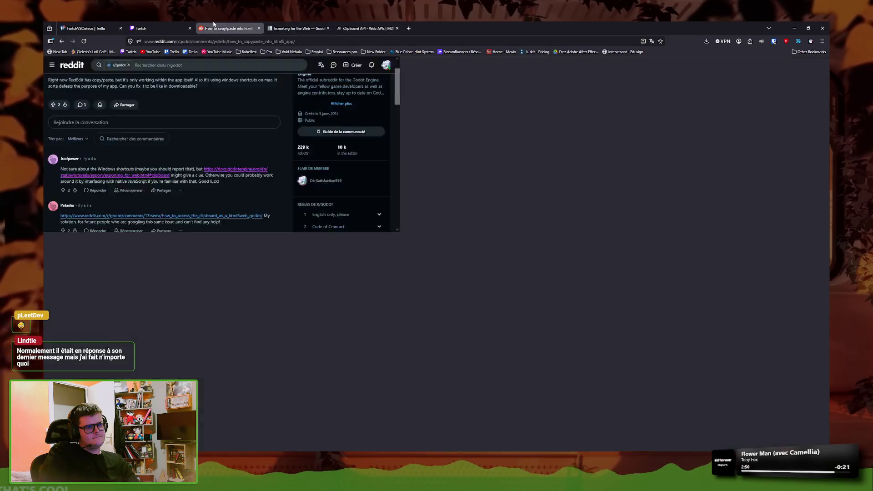
Step: Open the linked r/godot HTML5 clipboard post in a new tab, read its index.js code, then return
key("ctrl+shift+Tab")
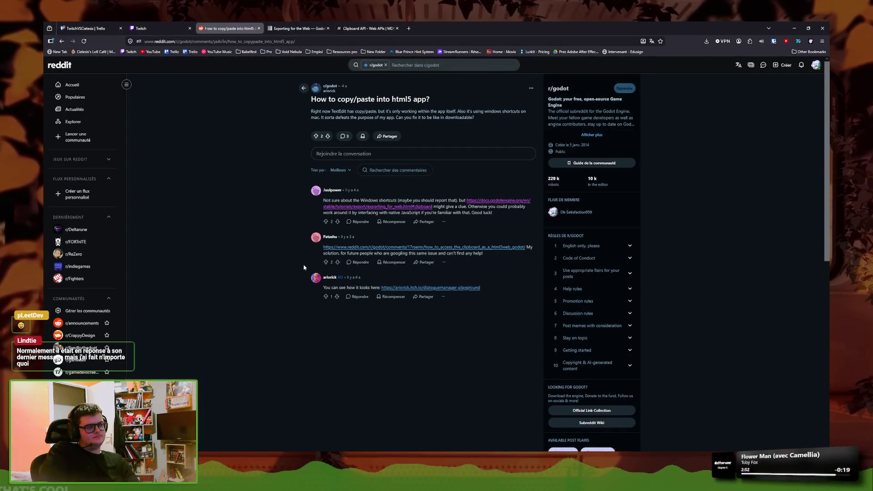
left_click(465, 247)
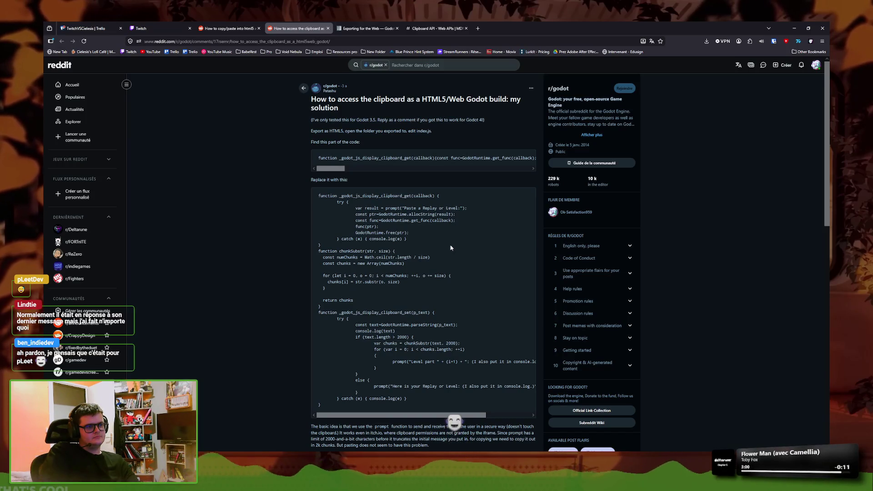
scroll(330, 171, "right", 1)
mouse_move(330, 171)
left_mouse_down()
mouse_move(516, 168)
mouse_move(267, 179)
left_mouse_up()
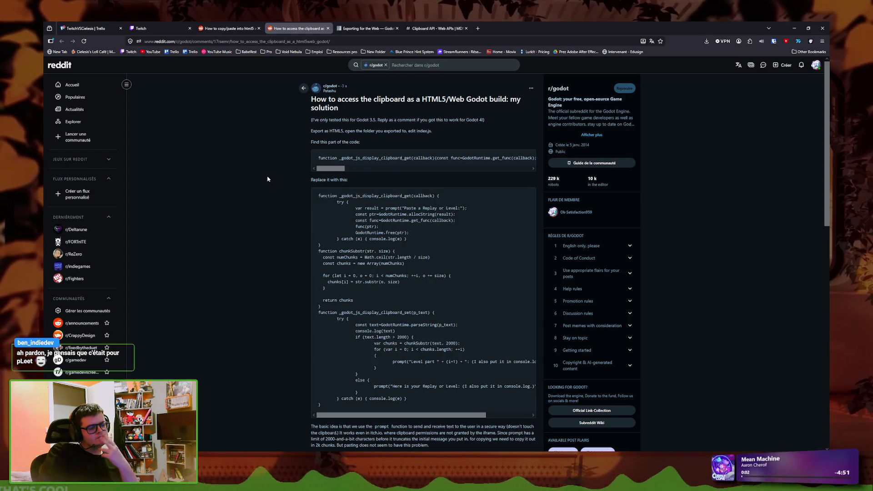
scroll(268, 178, "down", 3)
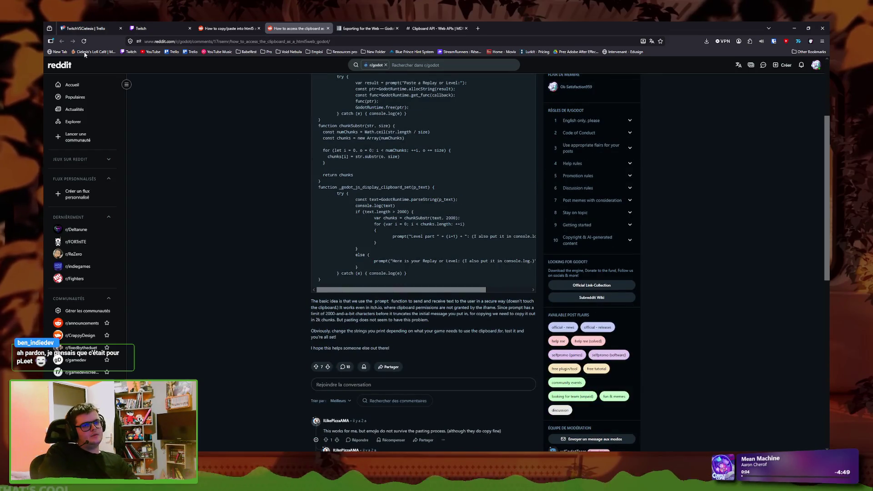
left_click(210, 31)
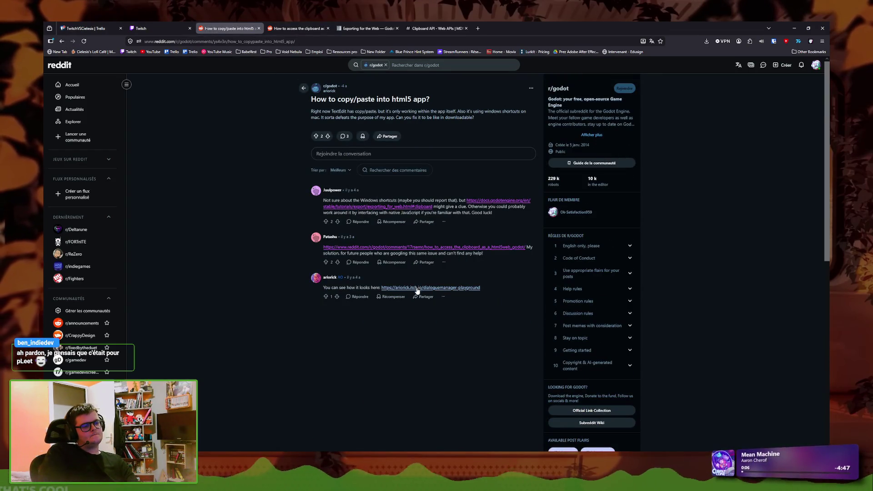
Step: Open the Reddit 'Clipboard Copy/Paste Workaround' post from the Google results and scroll to its comments
left_click(61, 41)
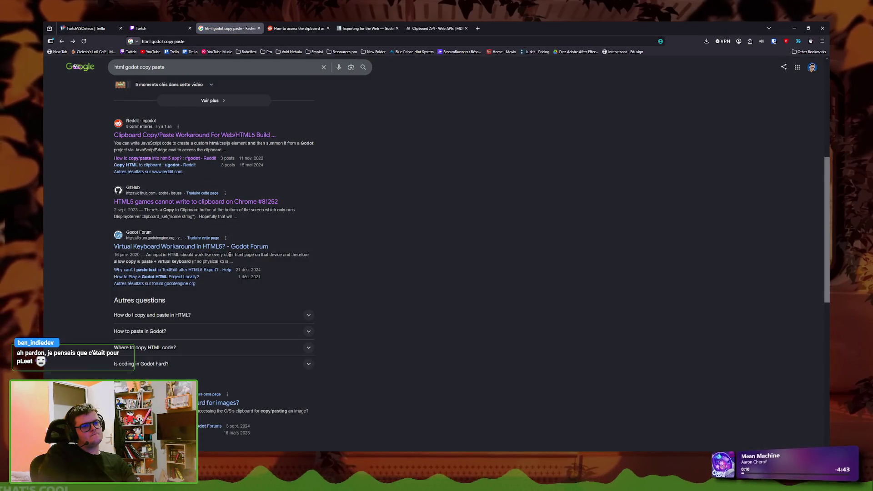
scroll(229, 254, "up", 5)
scroll(231, 273, "down", 2)
left_click(236, 293)
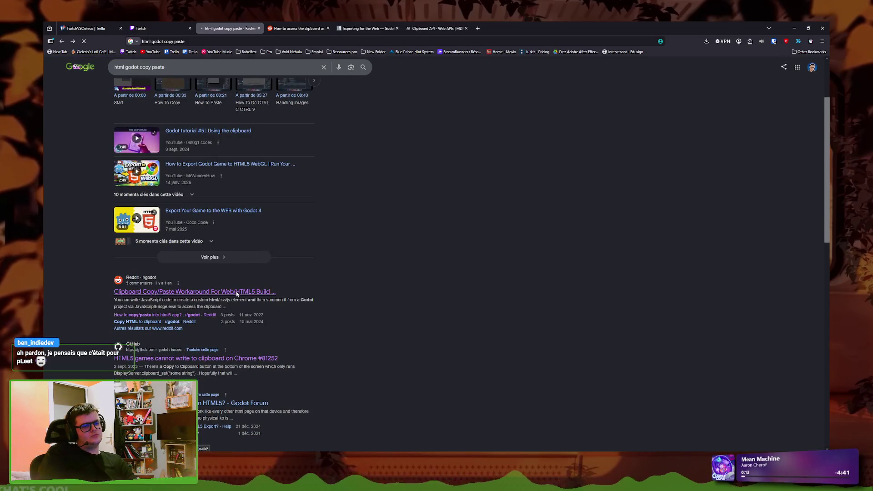
scroll(238, 299, "down", 3)
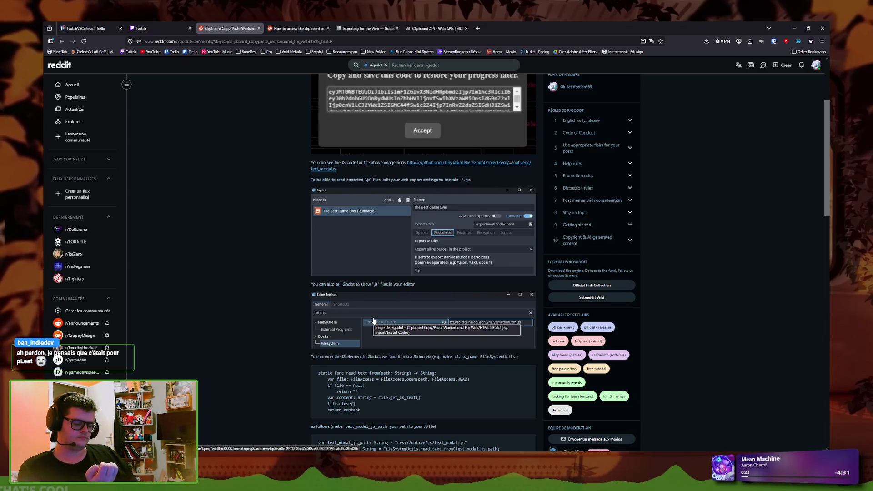
scroll(373, 318, "down", 2)
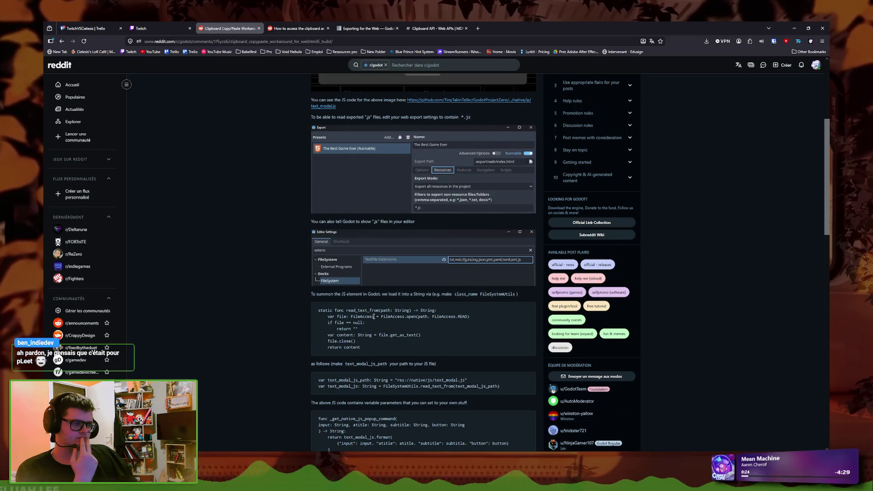
scroll(373, 317, "down", 10)
scroll(372, 312, "down", 8)
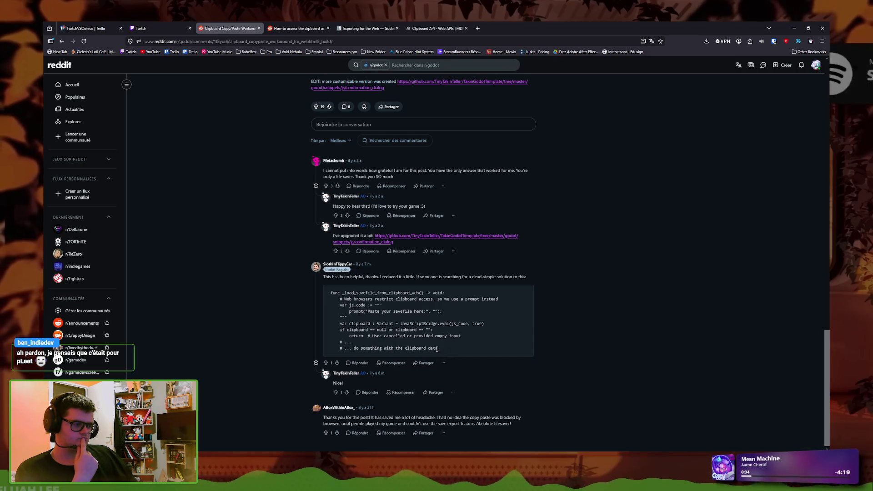
Step: Select a comment's clipboard-loading JavaScriptBridge code snippet, then return to Godot
triple_click(390, 347)
left_click(373, 337, "shift")
mouse_move(368, 337)
left_mouse_down()
mouse_move(302, 298)
mouse_move(330, 305)
mouse_move(328, 296)
left_mouse_up()
key("ctrl+c")
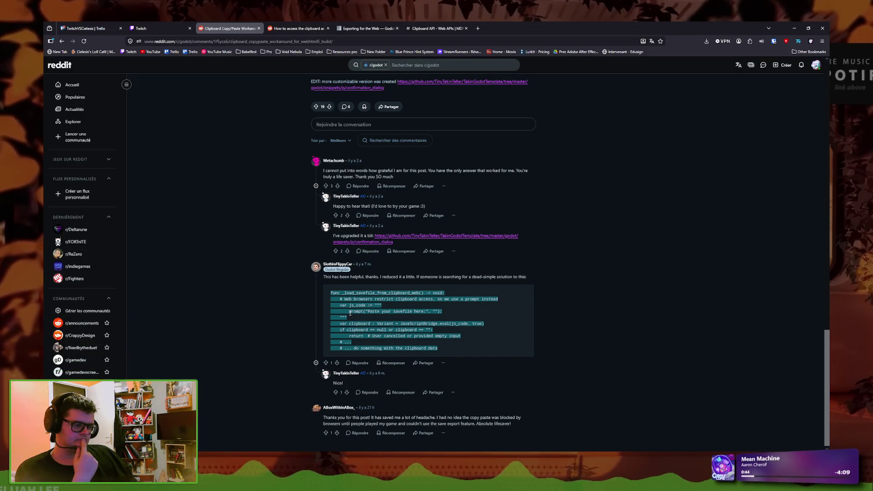
mouse_move(439, 348)
left_mouse_down()
mouse_move(347, 309)
mouse_move(330, 292)
mouse_move(339, 298)
left_mouse_up()
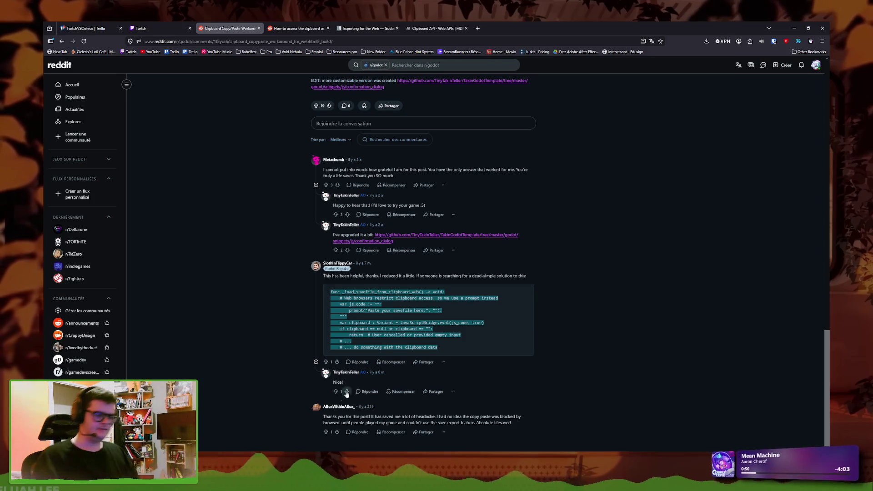
left_click(318, 459)
mouse_move(439, 351)
left_mouse_down()
mouse_move(456, 353)
mouse_move(448, 336)
mouse_move(324, 309)
mouse_move(317, 291)
mouse_move(324, 296)
left_mouse_up()
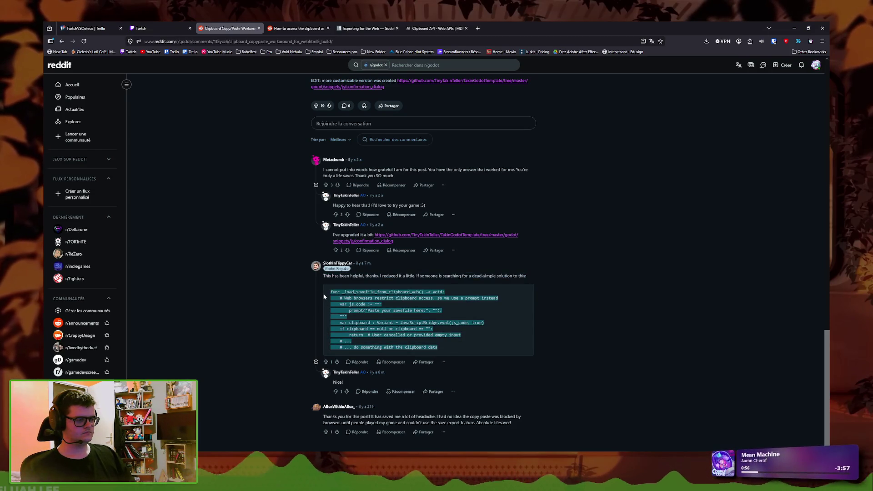
key("alt+Tab")
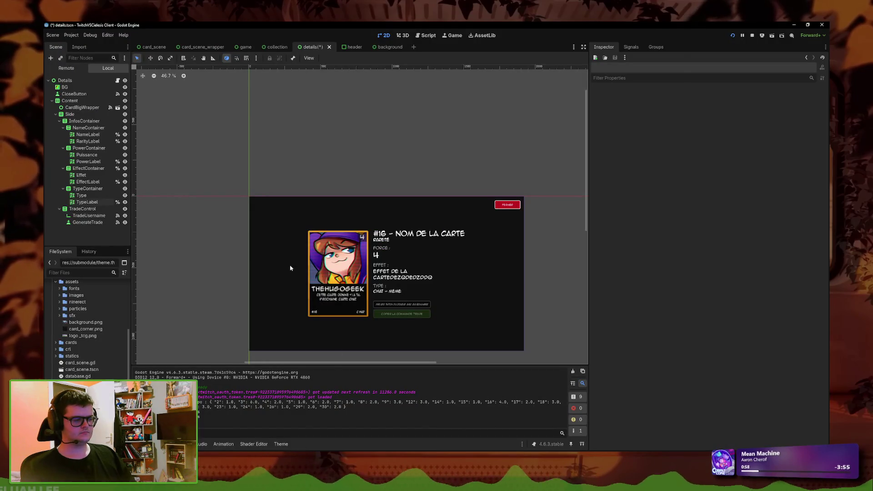
Step: Open and save details.gd, then paste the Reddit clipboard function below the print(command) line
left_click(117, 80)
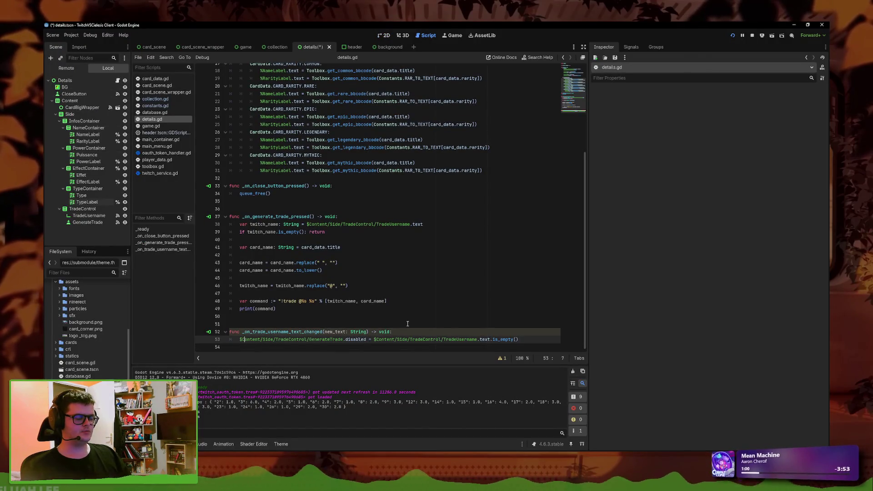
left_click(408, 331)
key("ctrl+s")
mouse_move(409, 478)
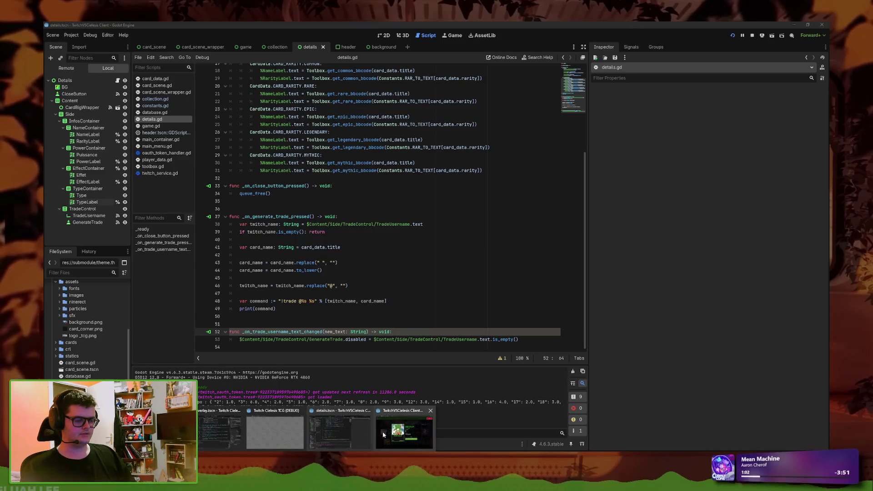
left_click(365, 307)
key("Return")
key("ctrl+v")
left_click(289, 255)
key("ctrl+z")
key("Return")
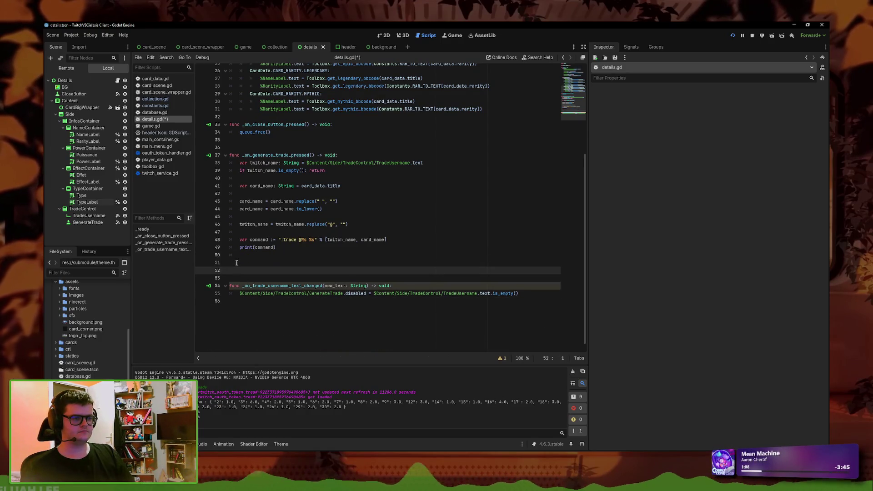
key("ctrl+v")
Step: Re-indent the pasted function's prompt and closing-quote lines with tabs instead of spaces
left_click(236, 287)
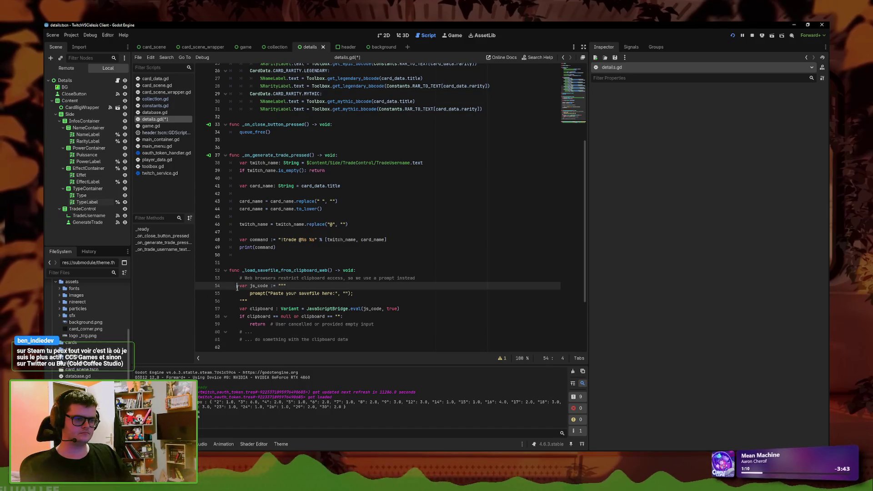
left_click(240, 286)
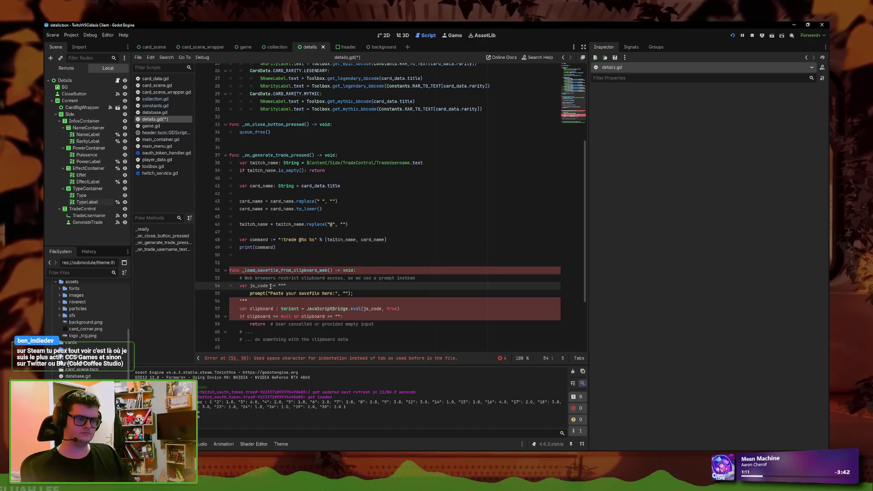
left_click(249, 295)
key("shift+Home")
key("BackSpace")
key("Tab")
key("Tab")
left_click(239, 302)
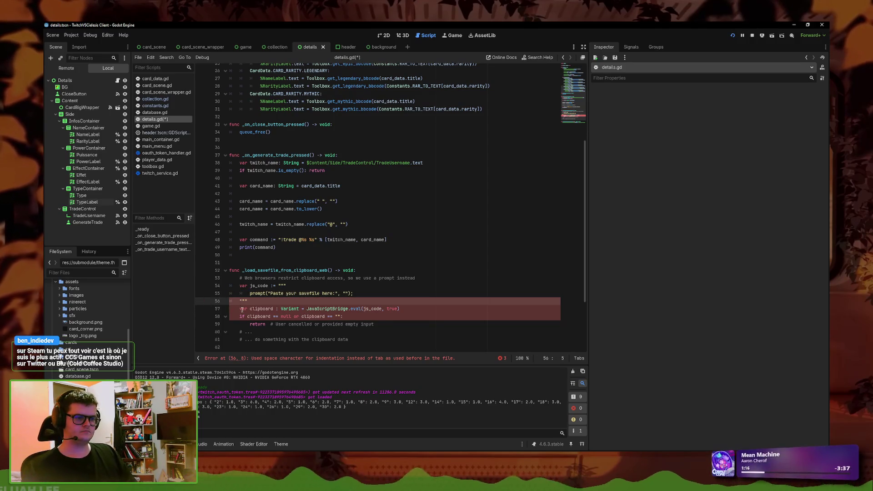
left_click_drag(241, 310, 222, 311)
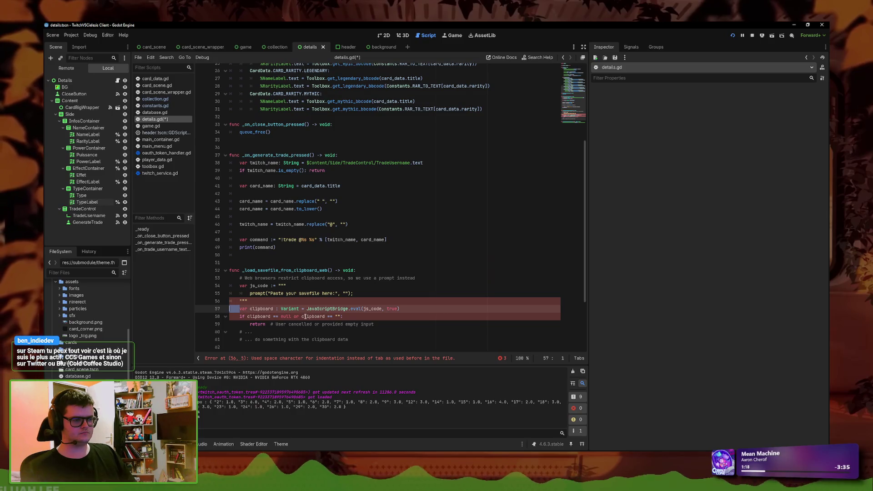
left_click(346, 295)
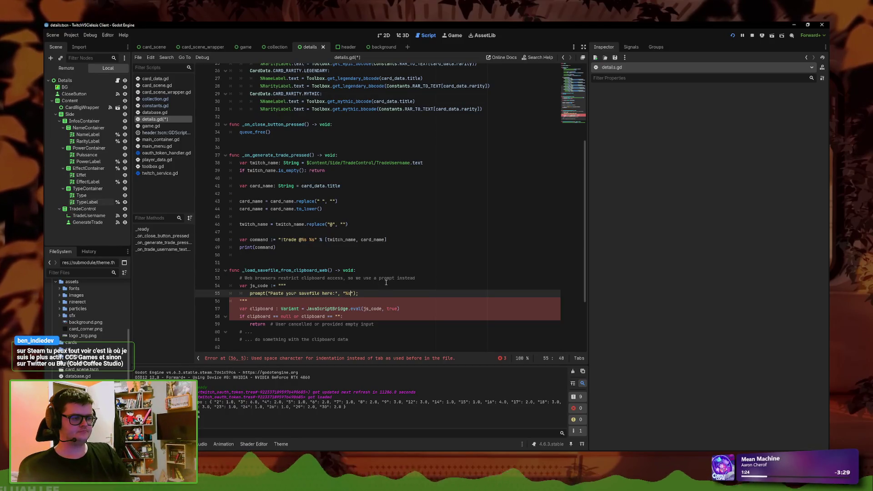
key("Down")
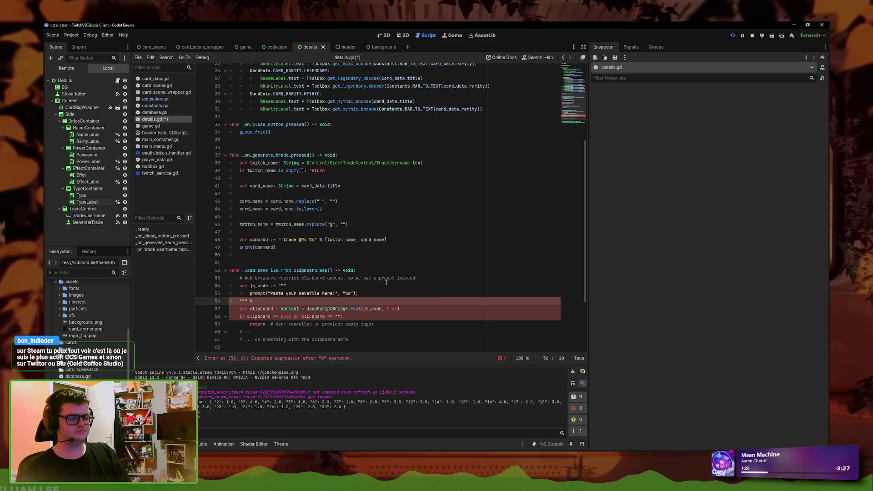
Step: Give the function a value parameter and format it into the prompt's default text with % value
left_click(331, 270)
key("BackSpace")
key("BackSpace")
type("value")
left_click(259, 302)
type("value")
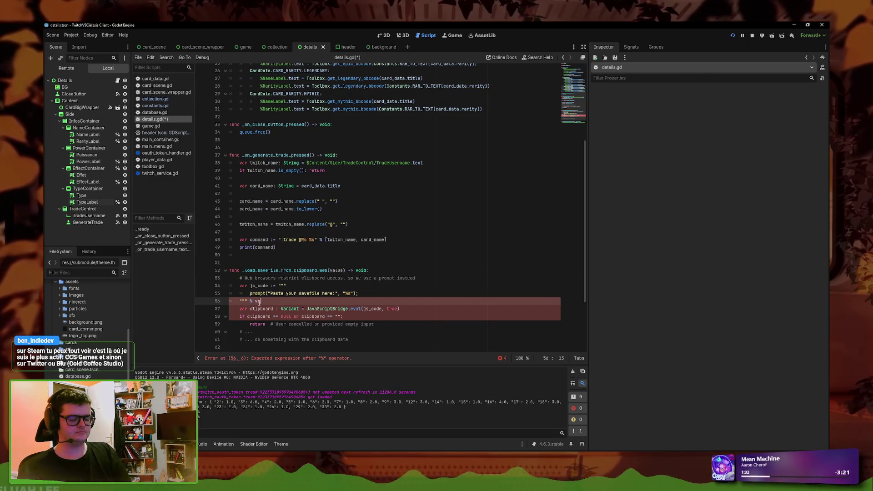
left_click(335, 309)
scroll(387, 302, "up", 2)
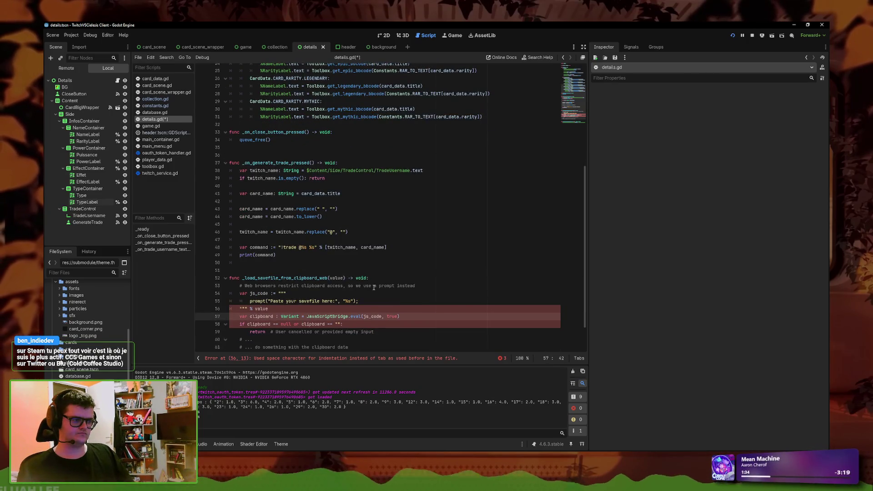
scroll(362, 293, "down", 3)
left_click(362, 309)
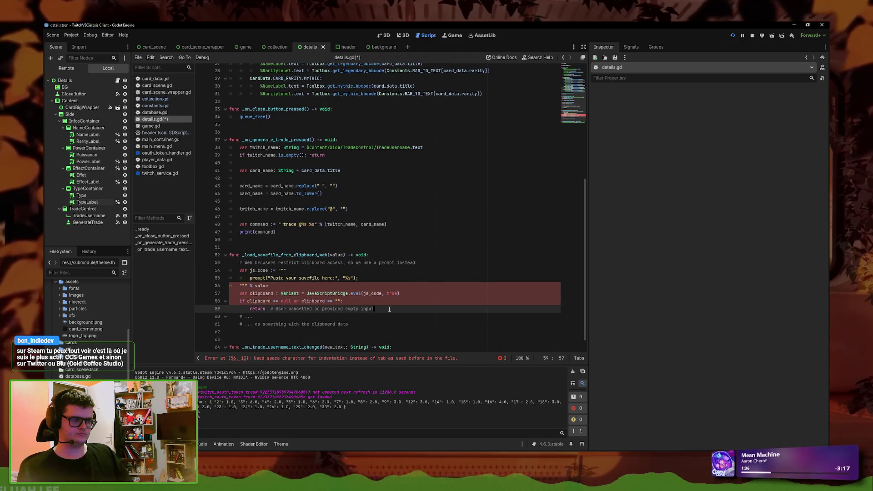
left_click_drag(385, 309, 275, 309)
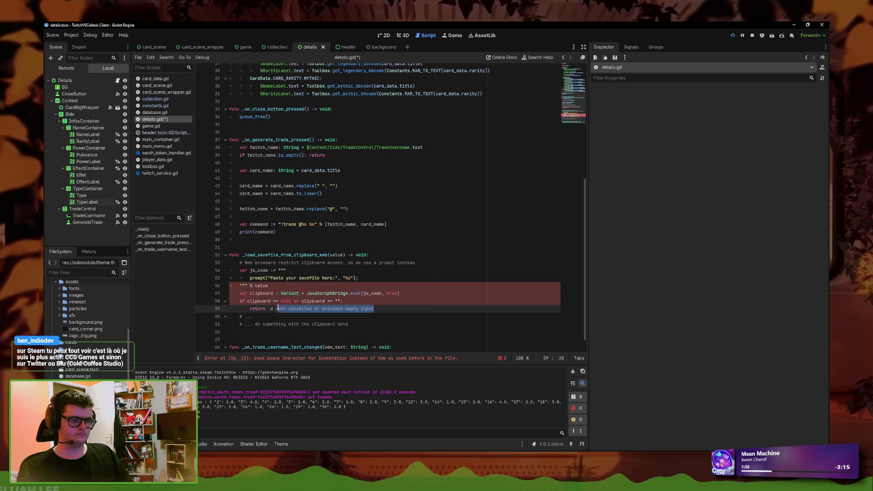
left_click(350, 278)
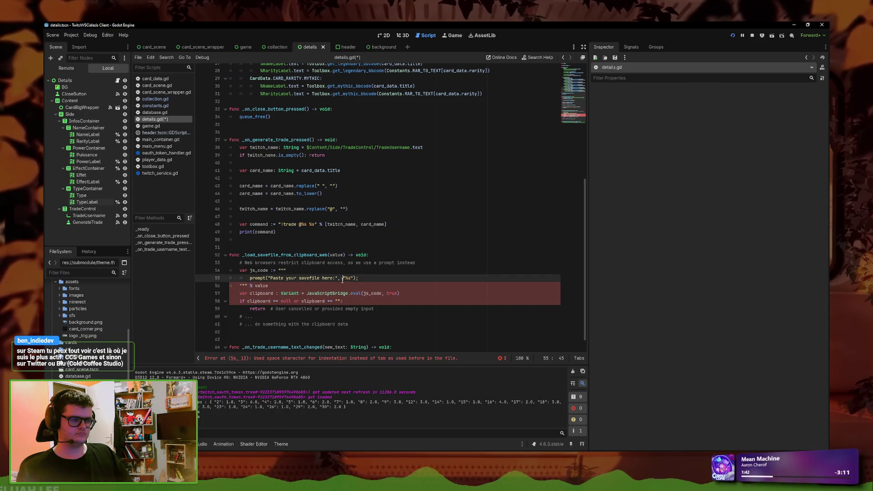
left_click(353, 278)
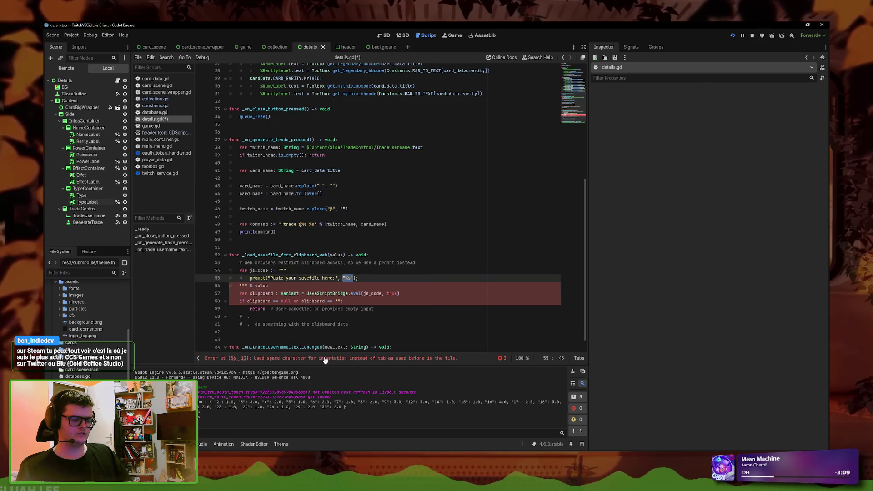
key("alt+Tab")
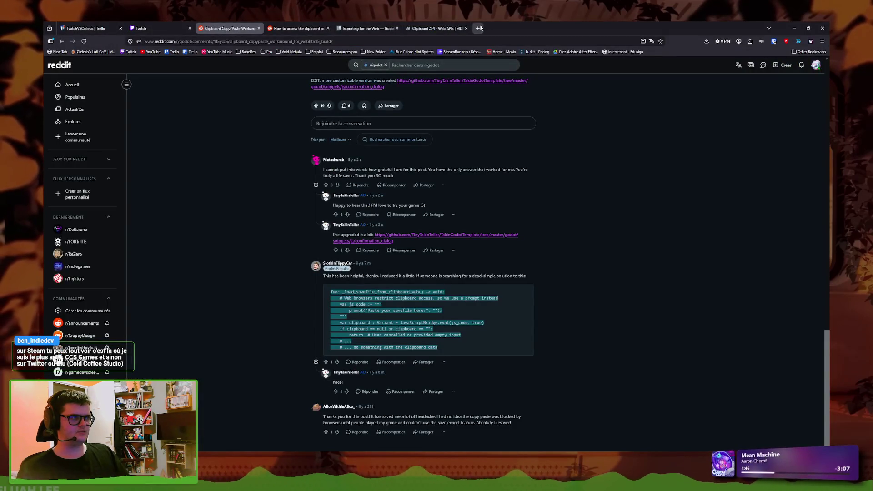
Step: Search Google in a new tab for 'prompt exemple html' and glance at the first result
left_click(477, 28)
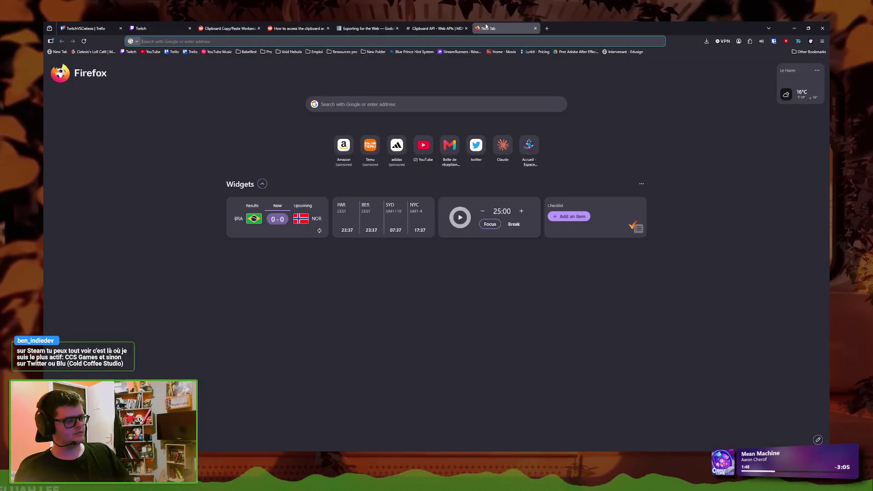
type("prompt exemple")
key("Return")
left_click(148, 73)
type("htm")
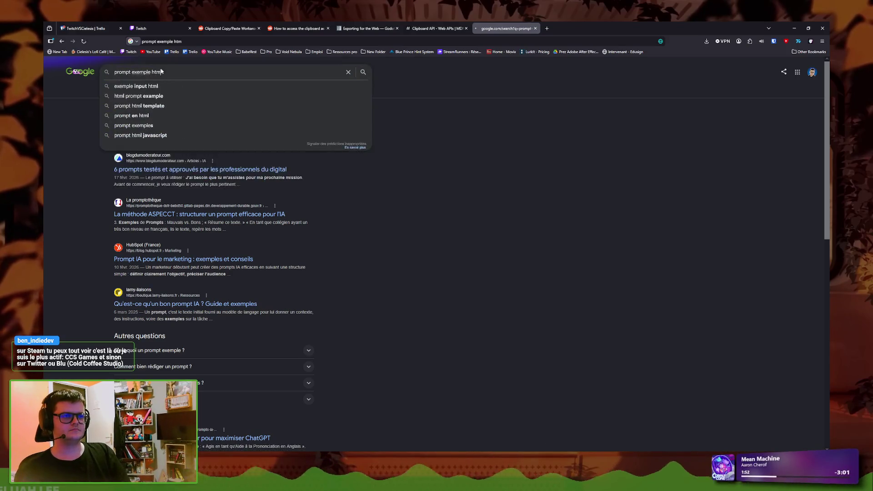
key("Return")
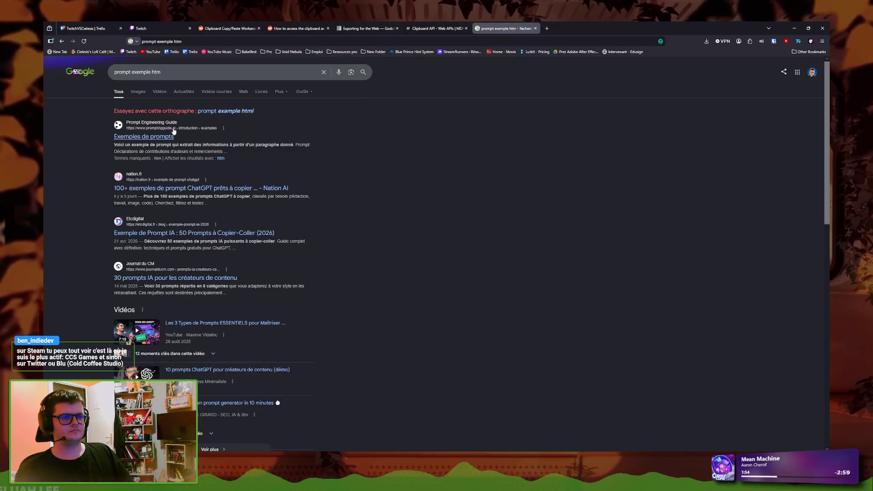
left_click(183, 71)
type("l")
key("Return")
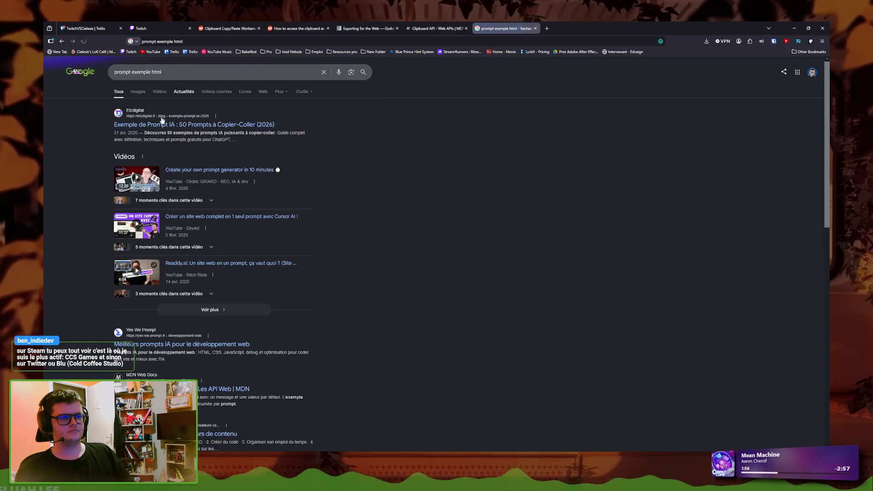
left_click(171, 126)
key("alt+Left")
scroll(227, 227, "down", 4)
scroll(182, 136, "up", 4)
Step: Search 'command propt javascript' and open MDN's Window prompt() page
left_click(133, 74)
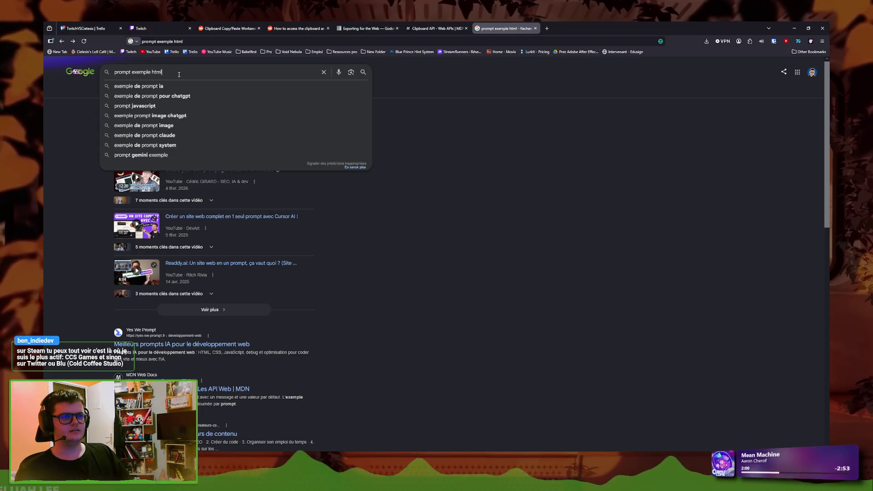
left_click_drag(181, 69, 59, 72)
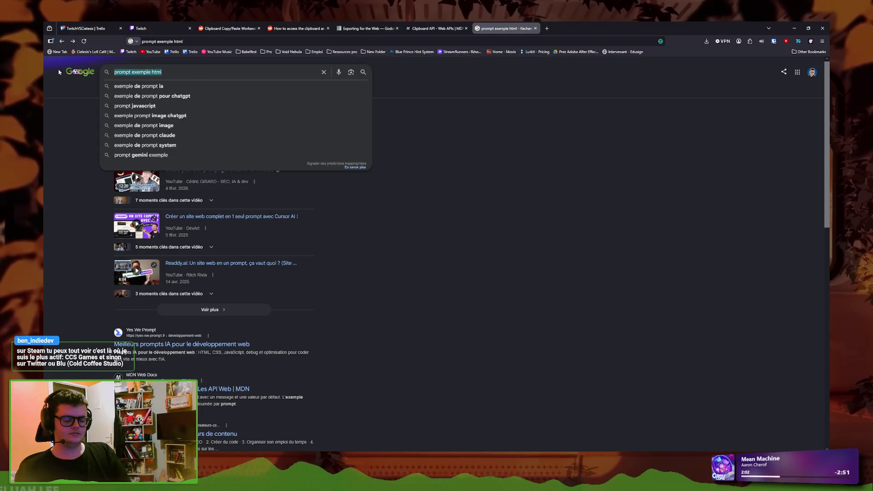
type("command propt ")
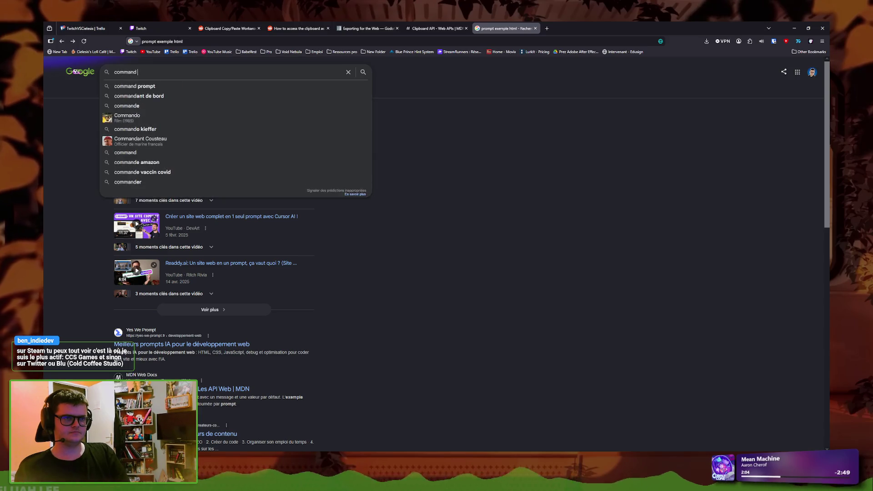
type("javascript")
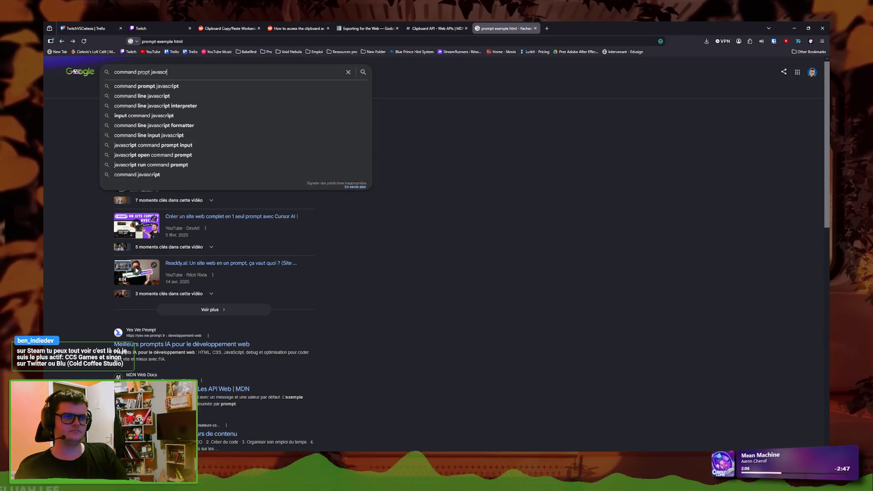
key("Return")
left_click(191, 145)
key("alt+Left")
left_click(163, 308)
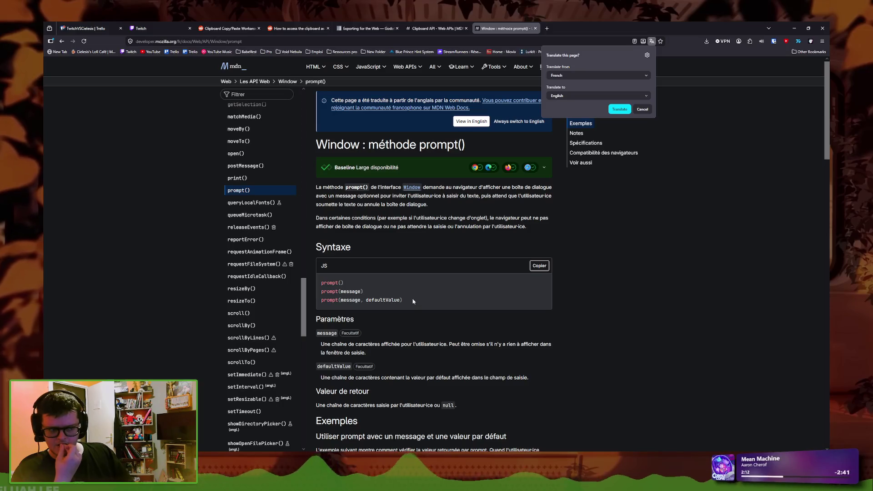
Step: Dismiss the translation offer and try the prompt example with a default value, cancelling its dialog
key("Escape")
scroll(419, 260, "down", 2)
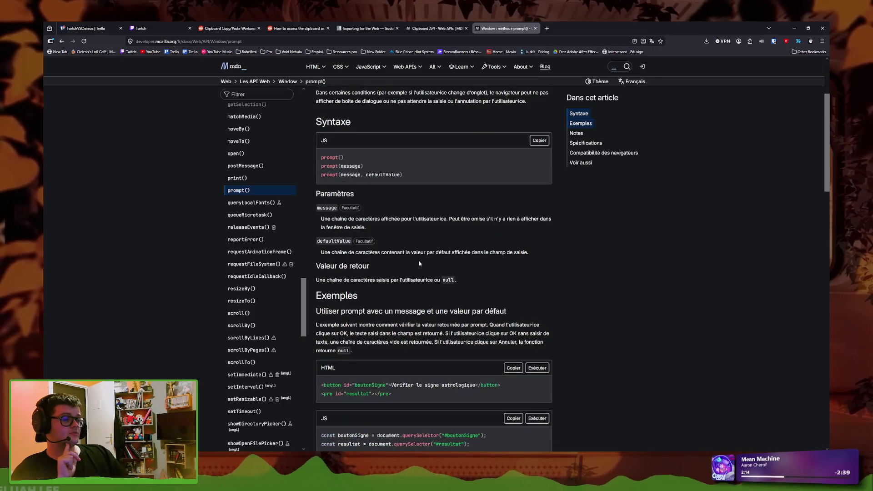
scroll(401, 237, "up", 1)
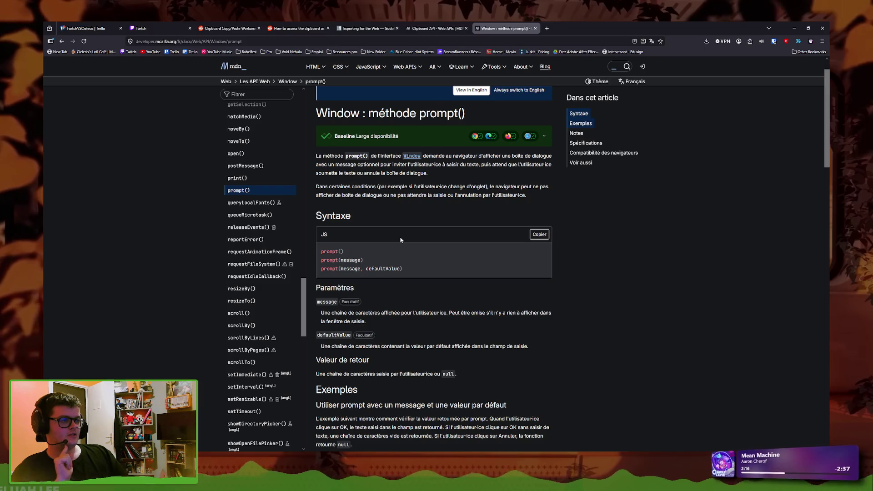
scroll(402, 218, "down", 3)
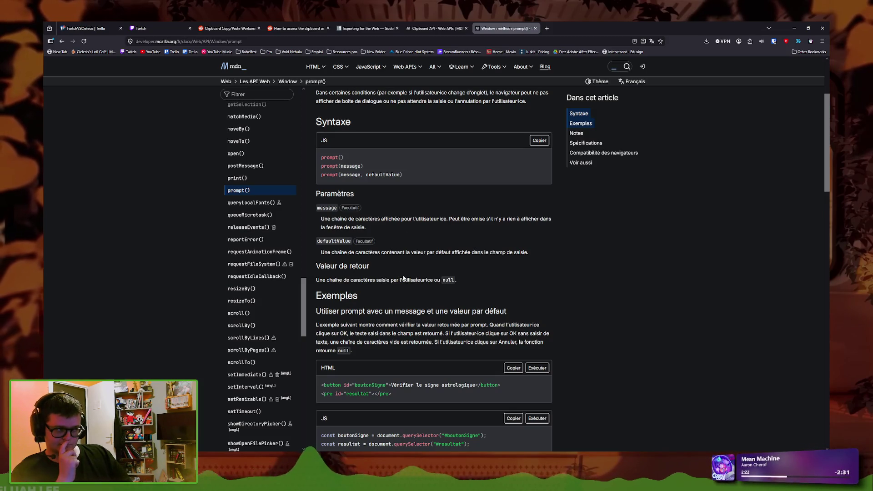
mouse_move(315, 482)
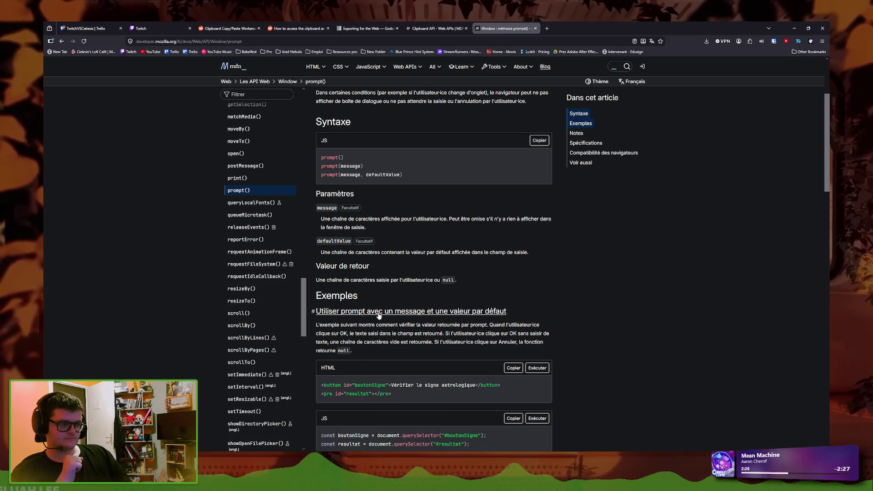
left_click(359, 311)
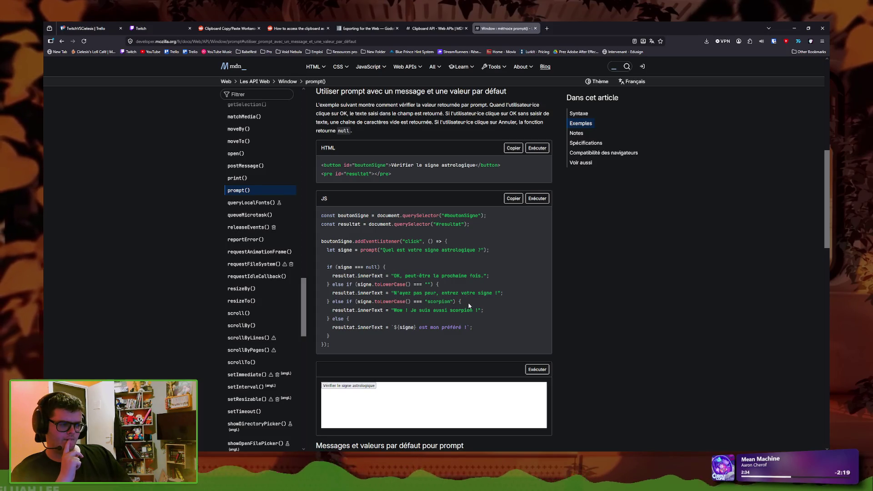
scroll(467, 309, "down", 2)
left_click(359, 324)
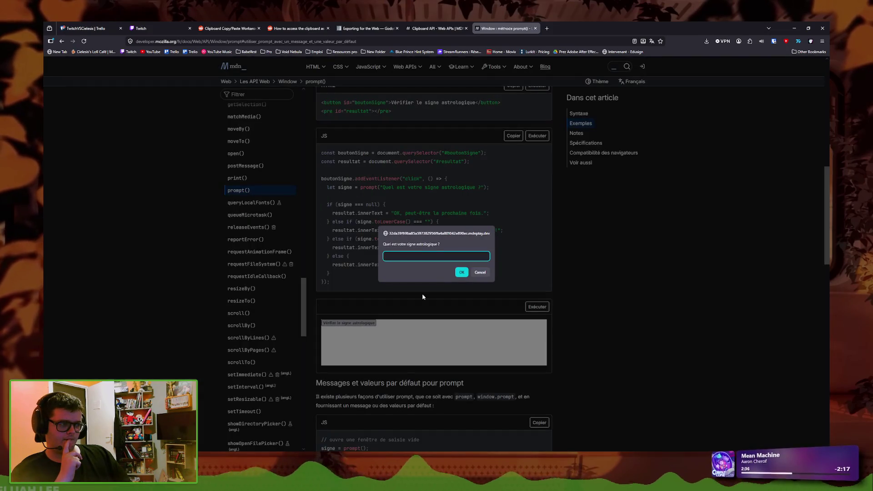
left_click(481, 273)
Step: Run the live astrological-sign prompt example twice, cancelling the prompt each time
scroll(456, 338, "down", 5)
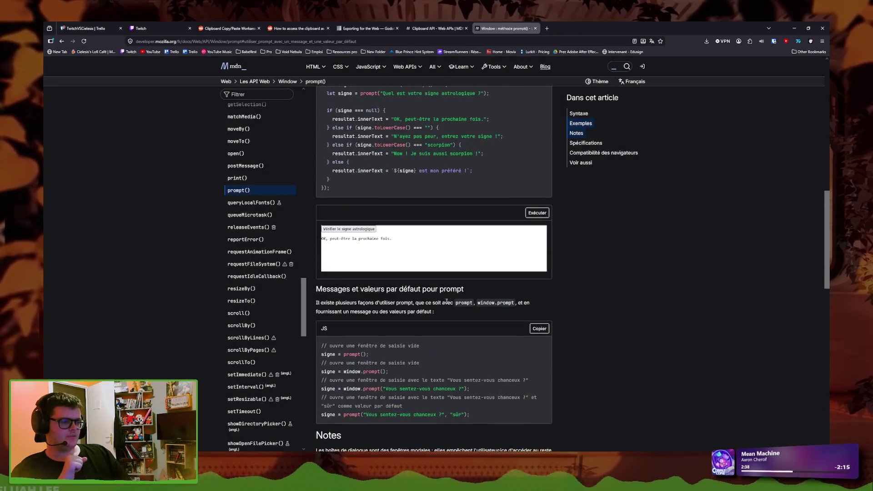
scroll(456, 337, "down", 8)
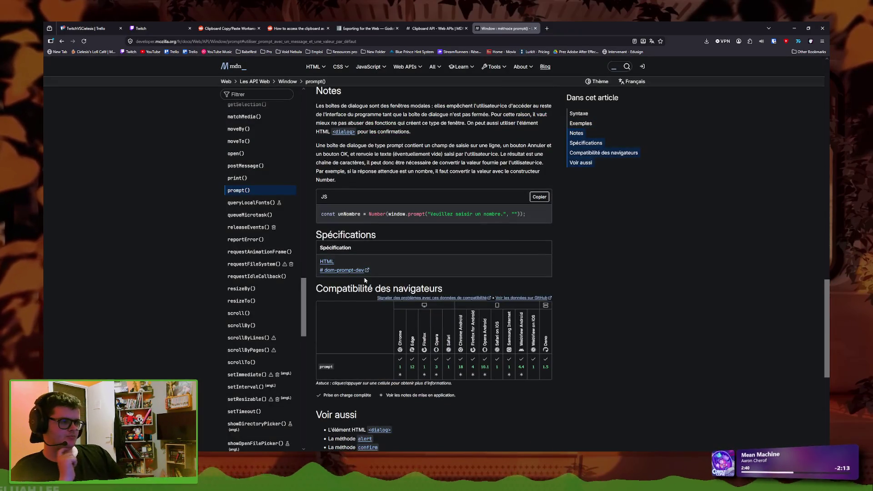
scroll(462, 263, "up", 6)
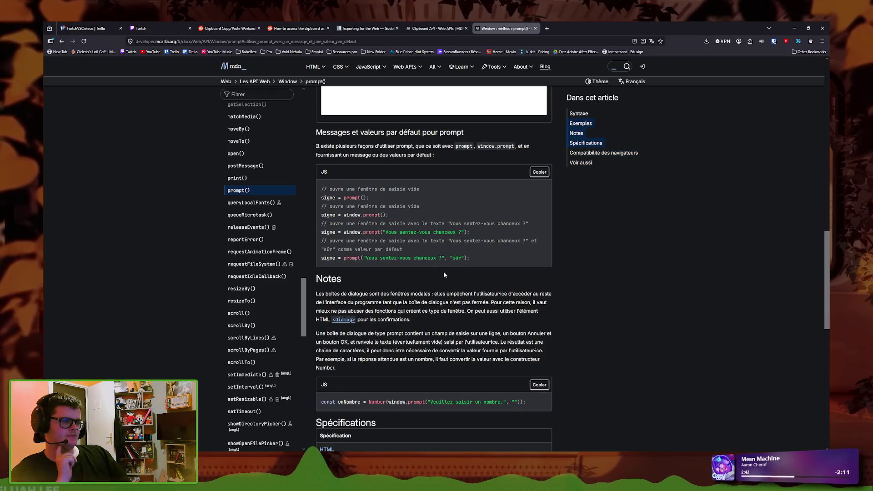
scroll(394, 227, "up", 10)
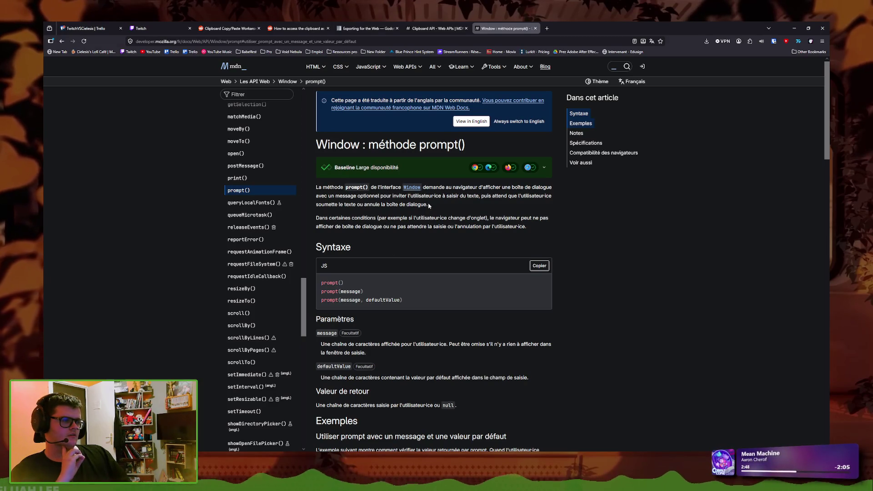
scroll(364, 300, "down", 3)
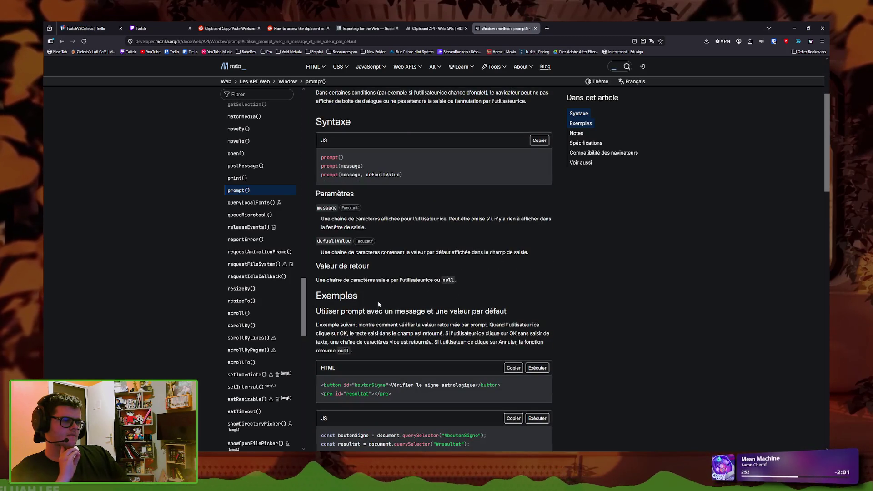
scroll(378, 304, "down", 2)
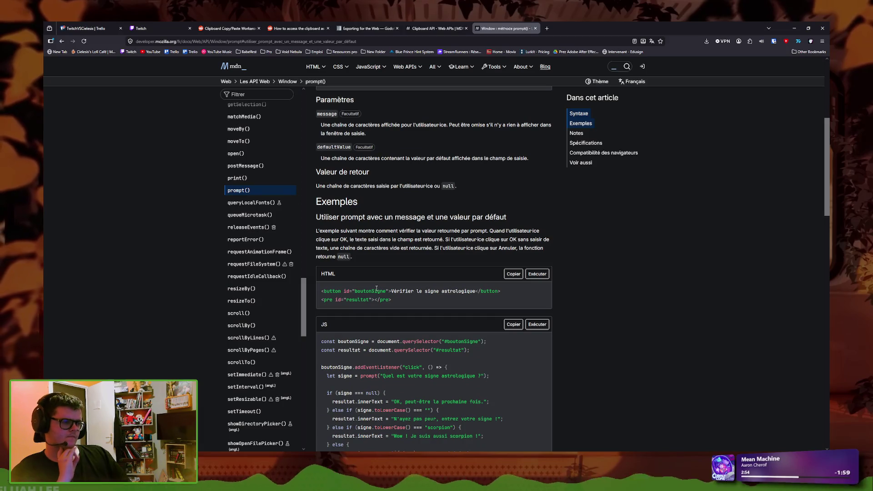
scroll(369, 285, "down", 2)
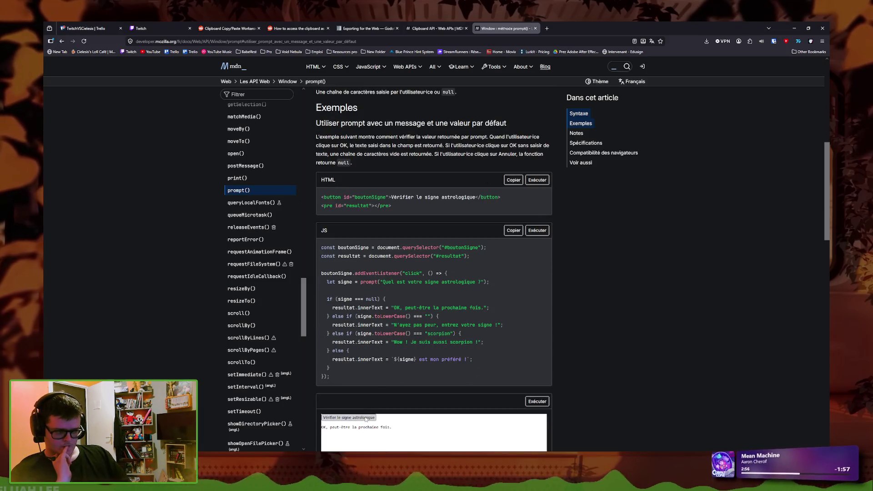
left_click(349, 417)
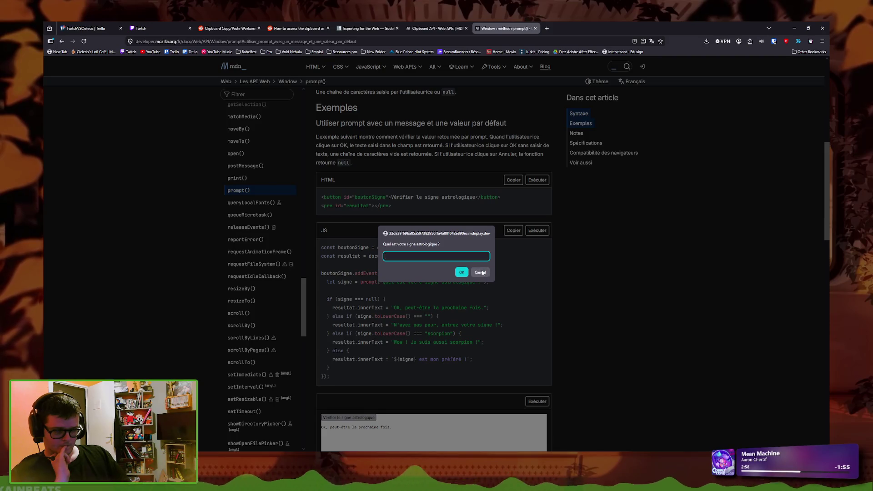
left_click(481, 272)
left_click(365, 417)
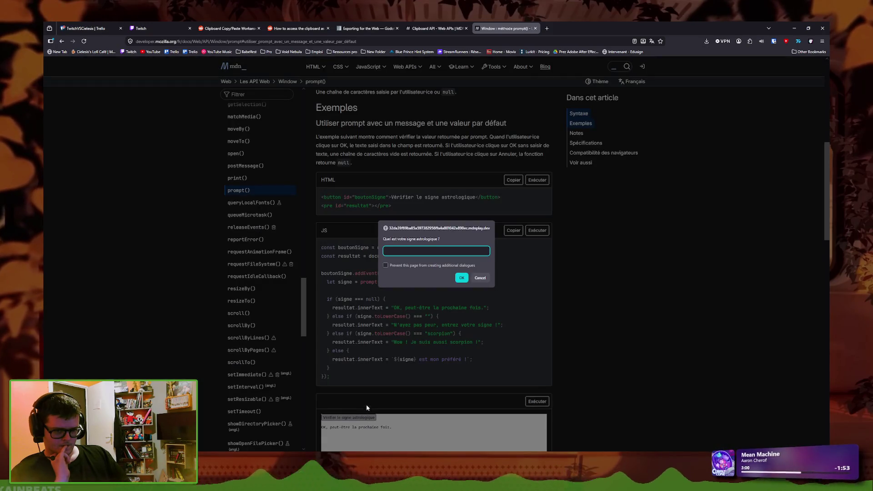
left_click(477, 278)
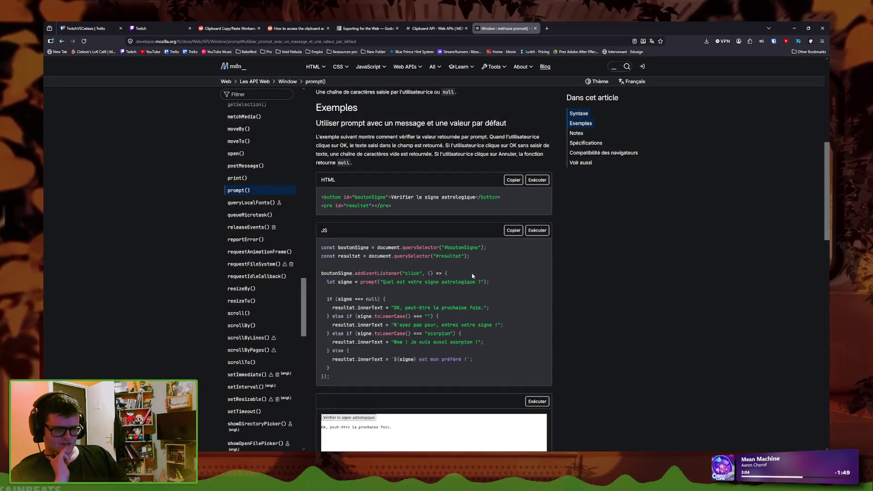
Step: Browse the Window print() reference article, then return to the prompt() article
left_click(237, 178)
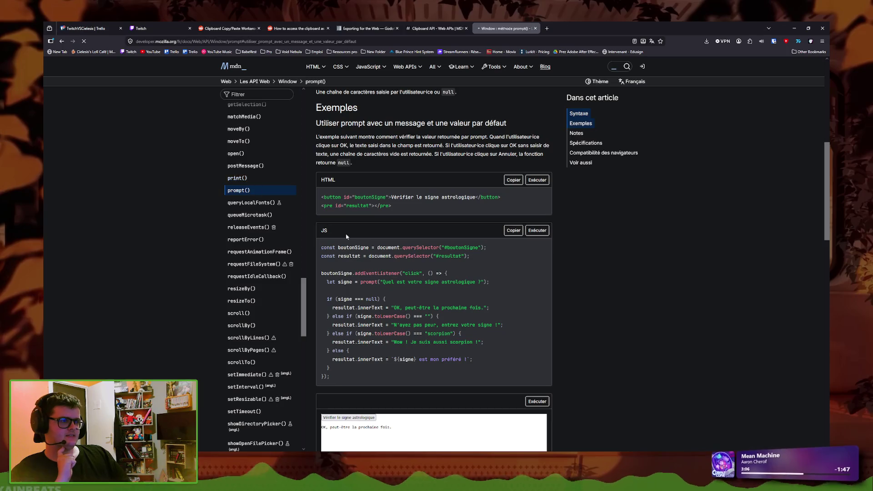
scroll(387, 281, "down", 3)
scroll(381, 267, "up", 5)
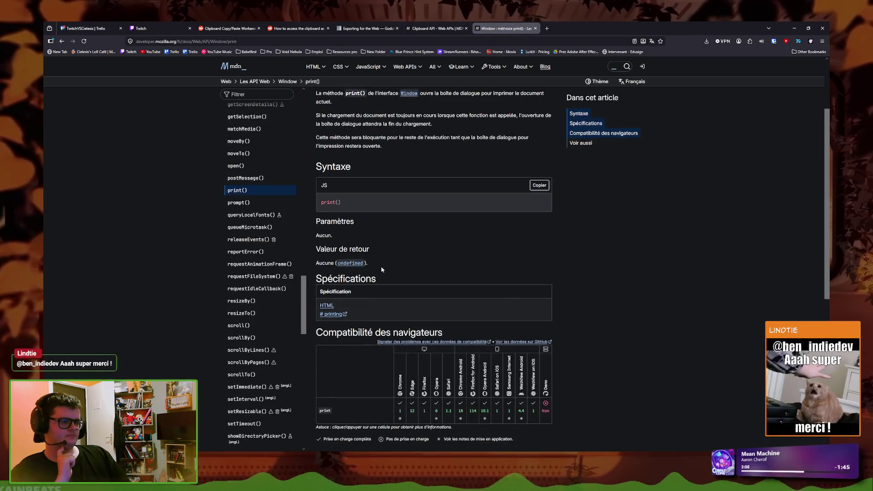
scroll(333, 207, "up", 2)
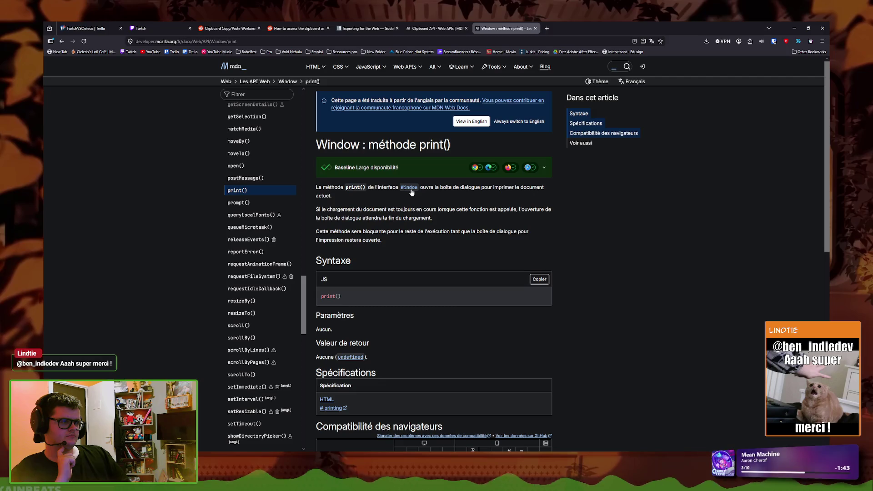
scroll(359, 278, "down", 3)
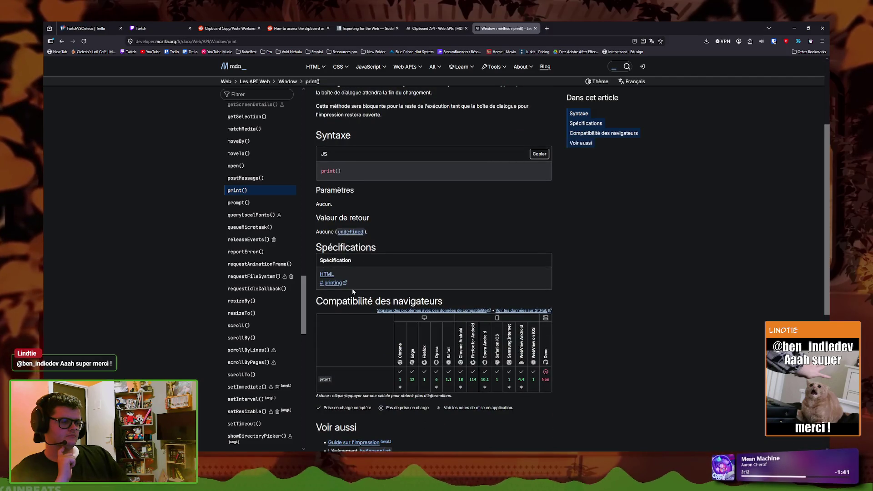
scroll(352, 289, "down", 3)
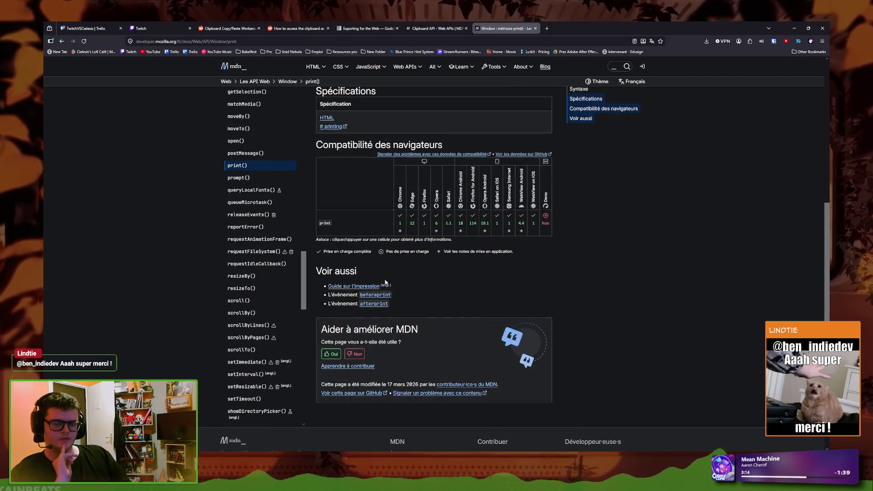
scroll(385, 283, "up", 4)
scroll(384, 270, "up", 1)
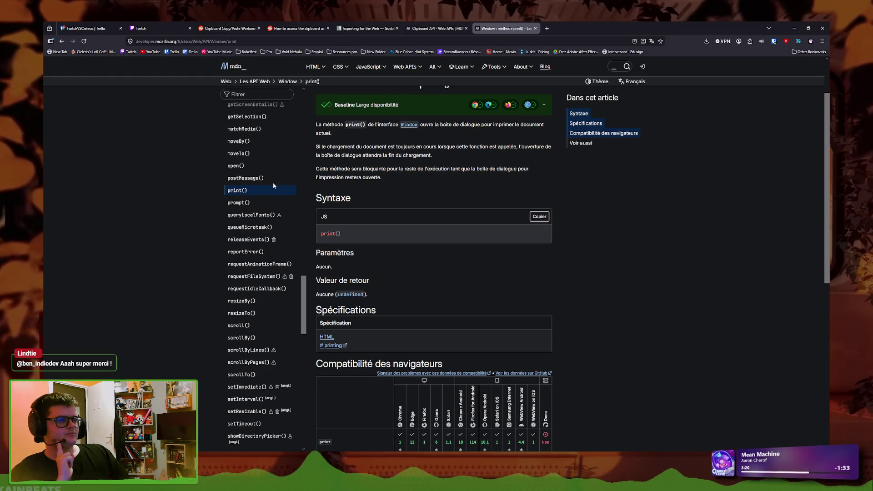
left_click(238, 203)
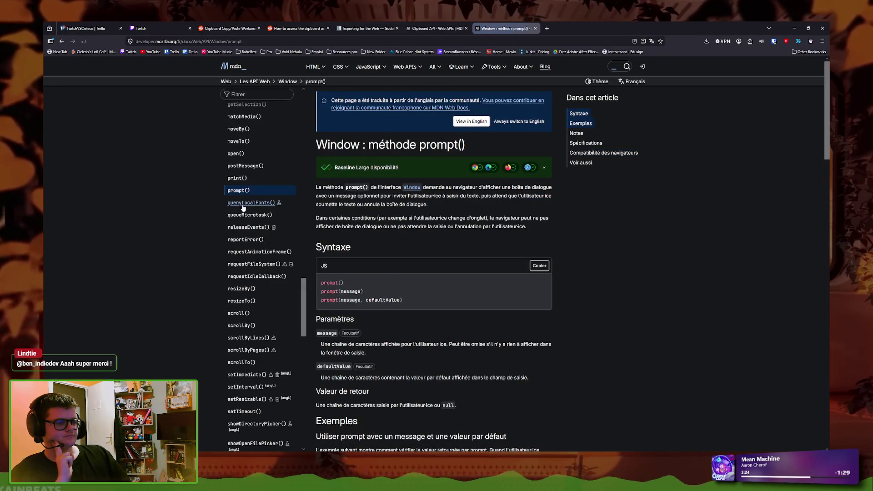
scroll(389, 276, "down", 2)
scroll(389, 276, "down", 2)
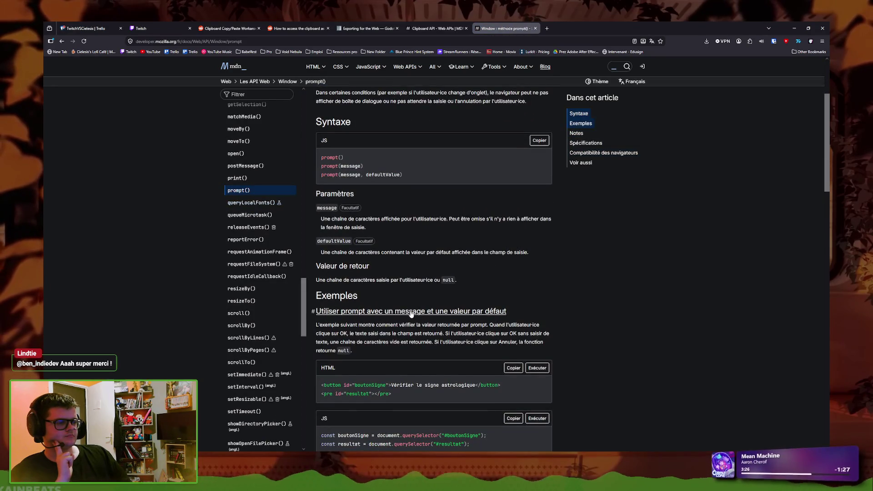
scroll(399, 311, "down", 6)
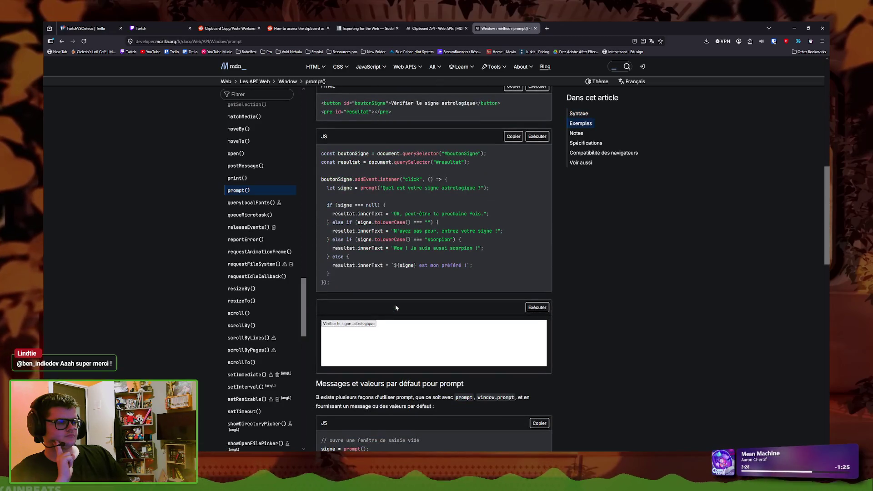
scroll(396, 308, "down", 9)
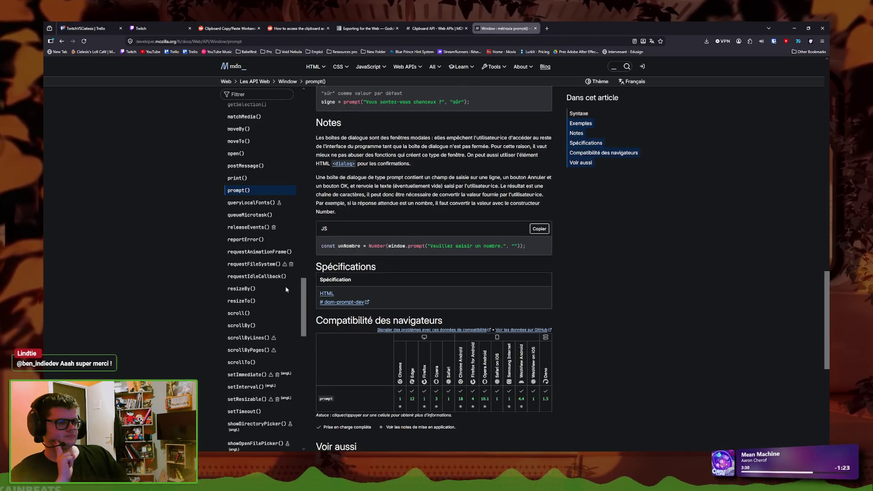
left_click(293, 41)
Step: Search 'javascript display a message' and open W3Schools' JavaScript Popup Boxes tutorial
type("javascript prompt")
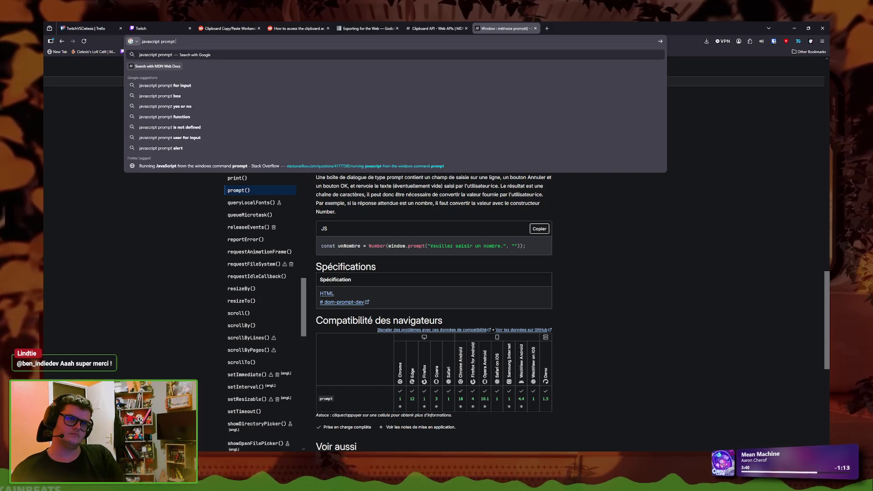
key("BackSpace")
key("BackSpace")
key("BackSpace")
type("display")
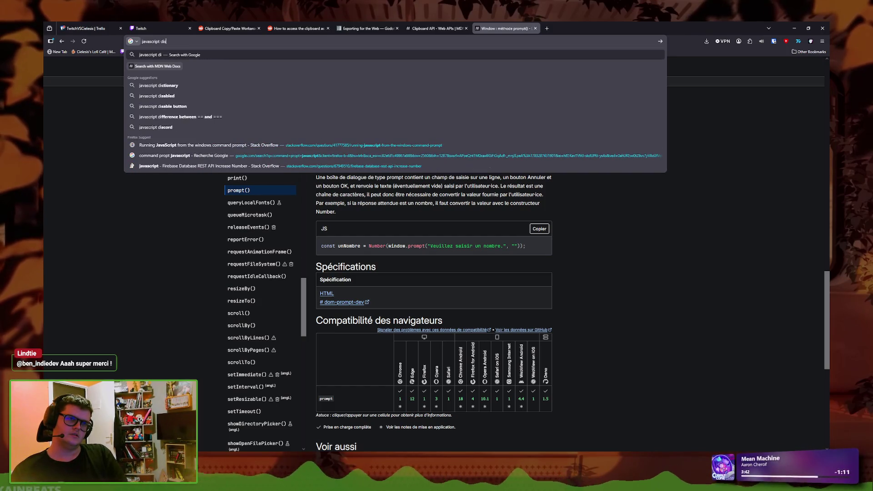
type(" a message")
key("Return")
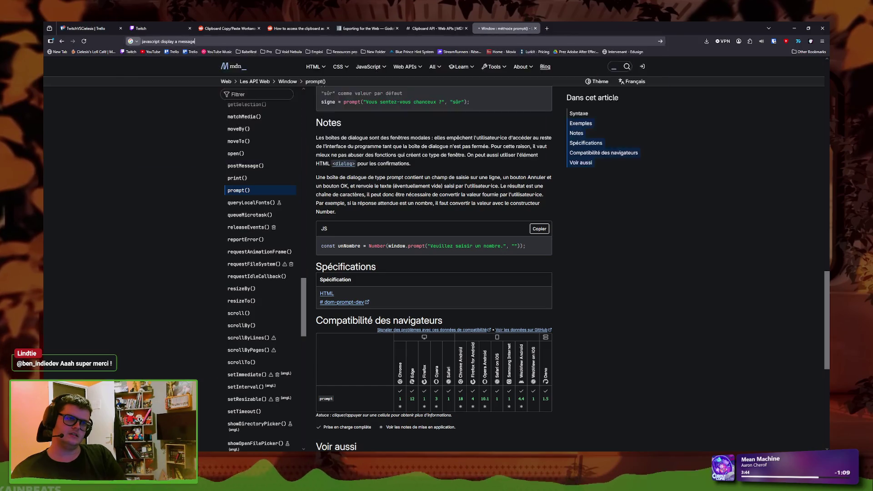
left_click(155, 127)
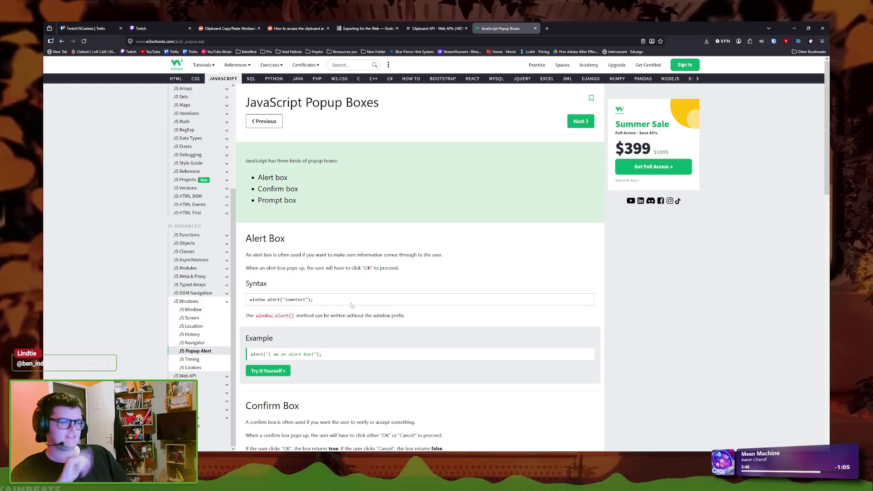
key("alt+Tab")
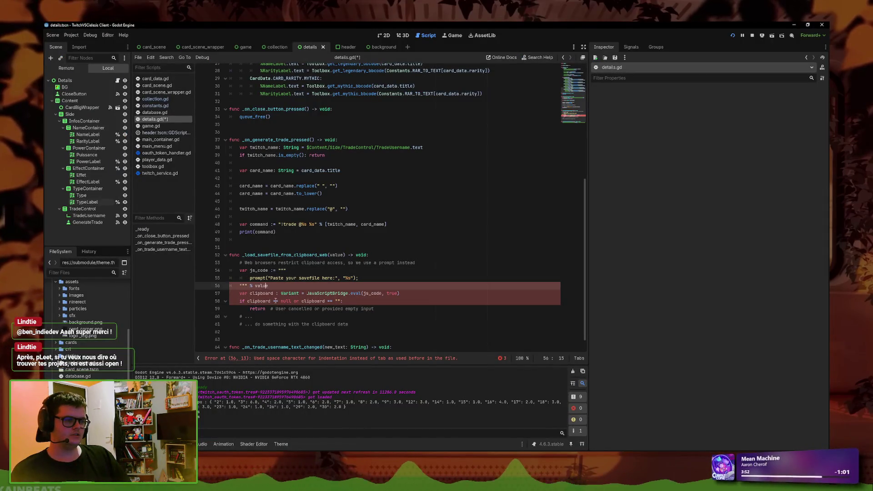
Step: Replace the prompt call on line 55 with alert
left_click(324, 301)
left_click(313, 294)
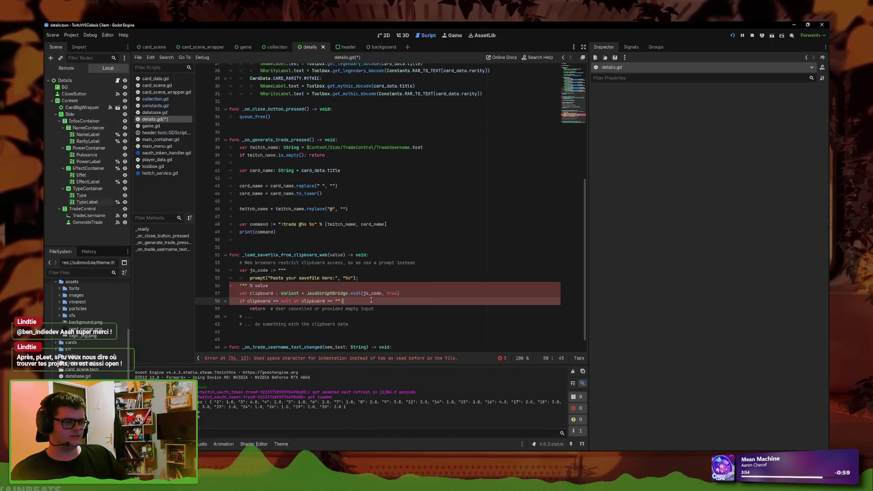
left_click(267, 293)
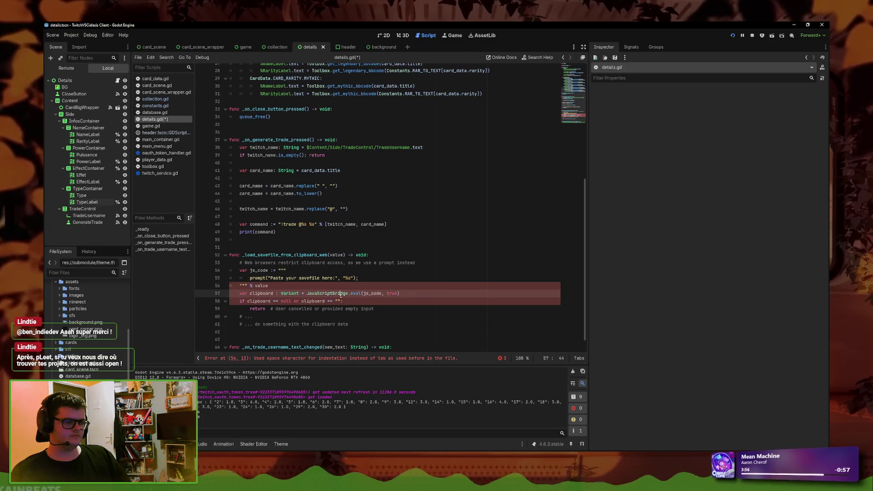
mouse_move(362, 295)
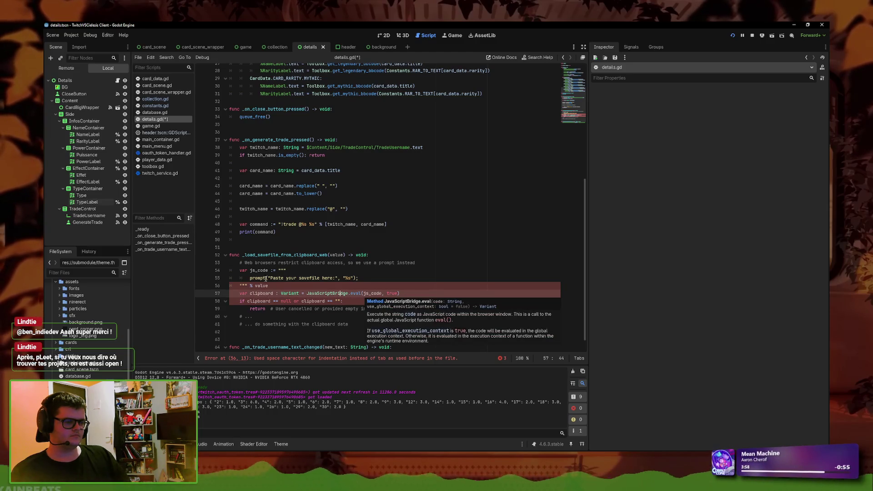
left_click(265, 278)
key("BackSpace")
key("BackSpace")
key("BackSpace")
type("alert")
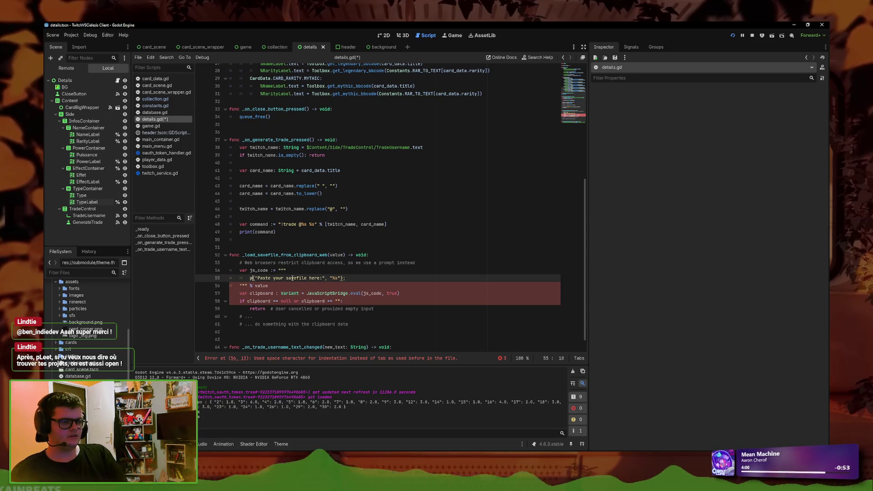
key("BackSpace")
key("BackSpace")
key("BackSpace")
type("ert")
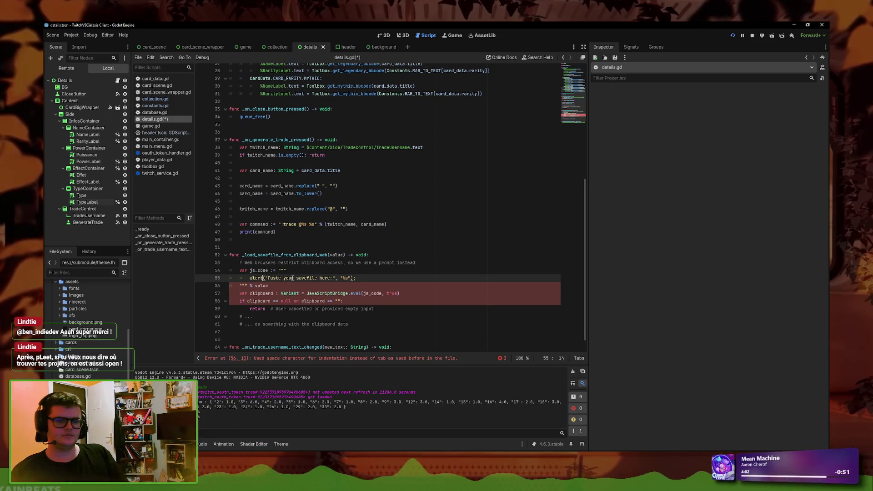
key("Down")
key("End")
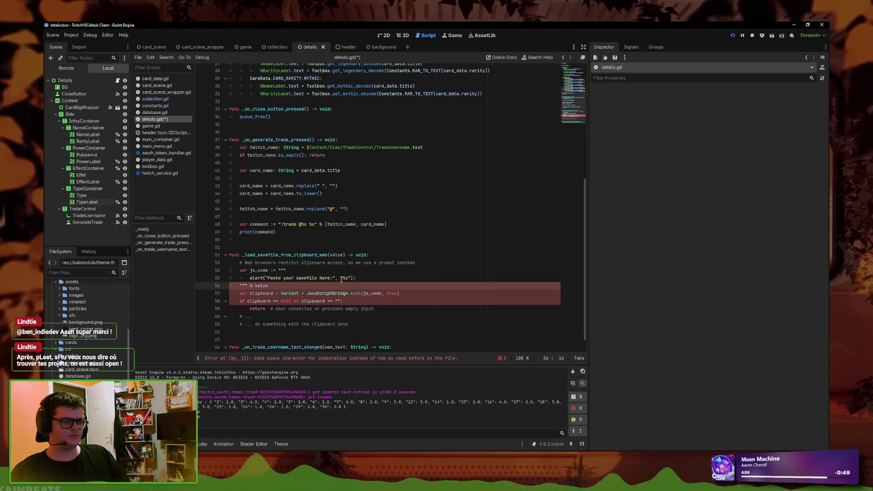
Step: Write the alert message 'Copie cette commande et poste la dans le chat Twitch: %s' and save
left_click_drag(341, 278, 332, 278)
left_click_drag(274, 279, 267, 279)
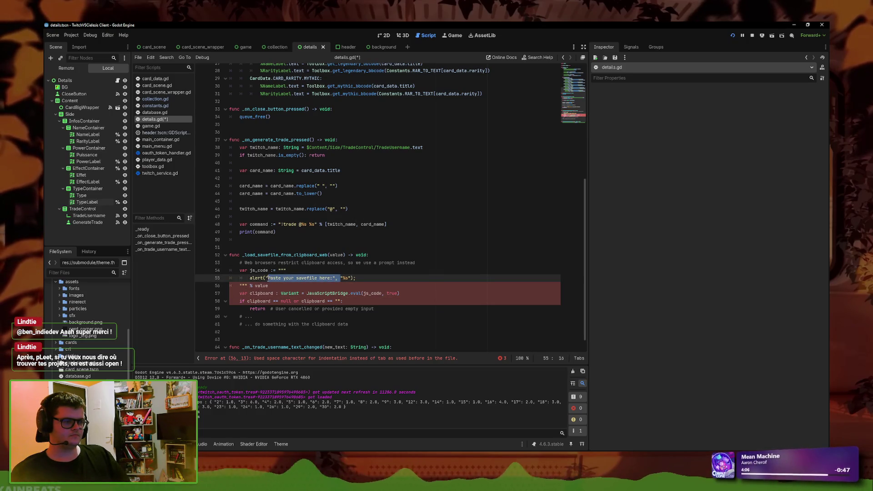
type("copy")
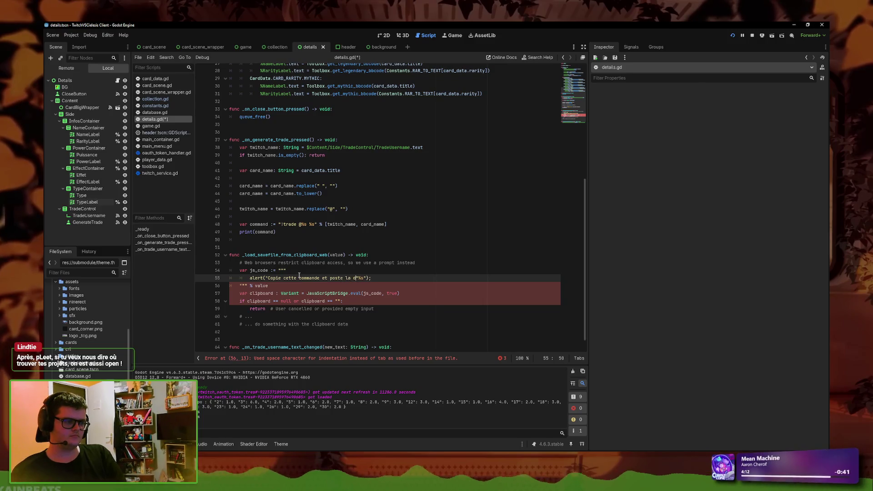
type("le tchat twitch:")
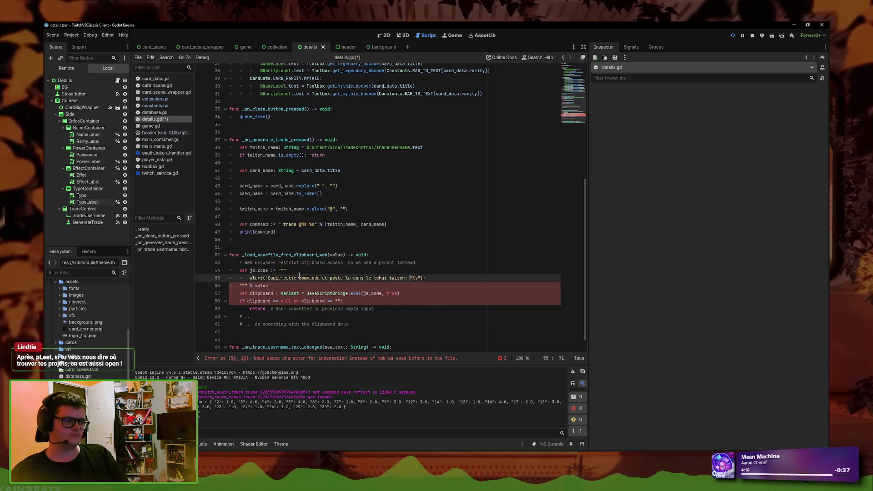
key("BackSpace")
left_click(340, 285)
left_click(394, 278)
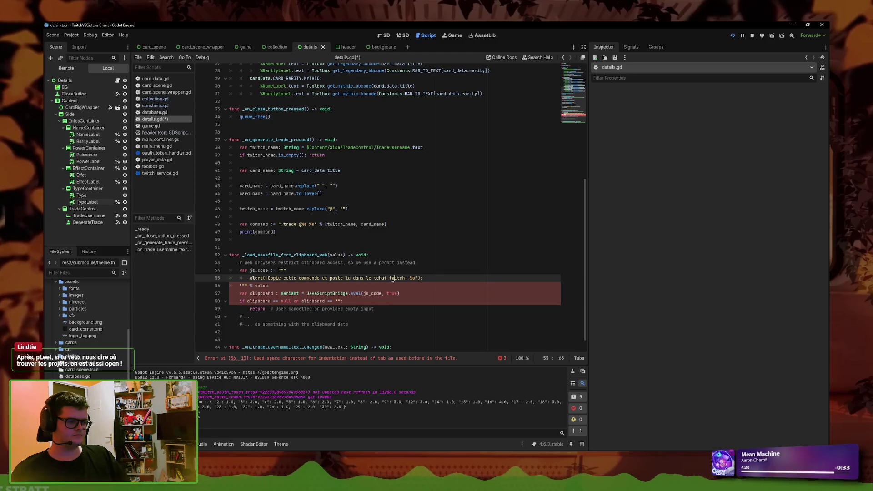
key("End")
key("ctrl+s")
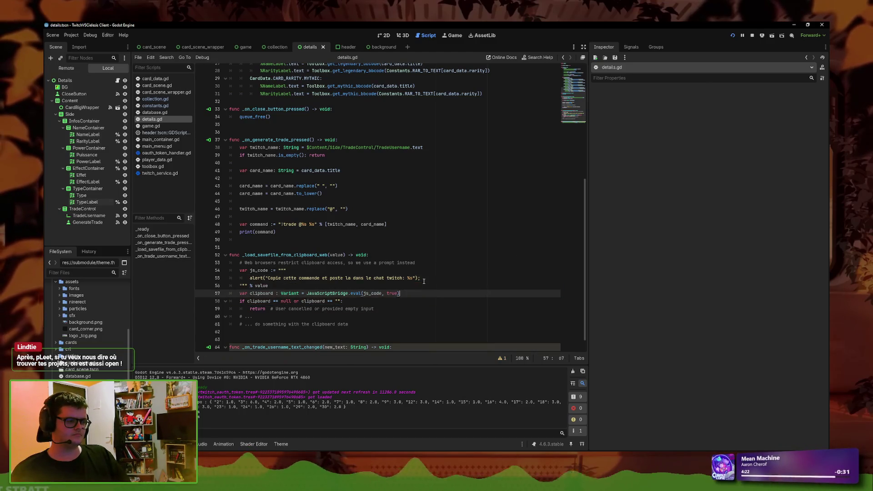
type("t")
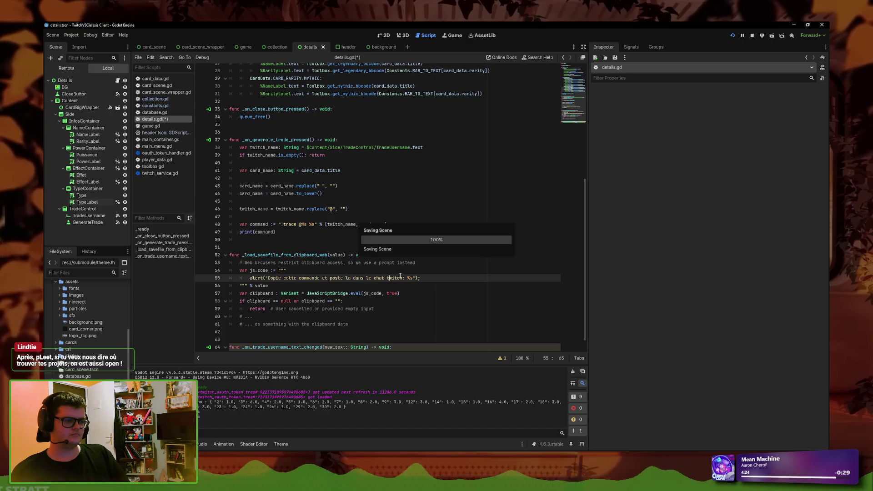
Step: Review the alert wording and select the clipboard check and comment lines below it
left_click(273, 278)
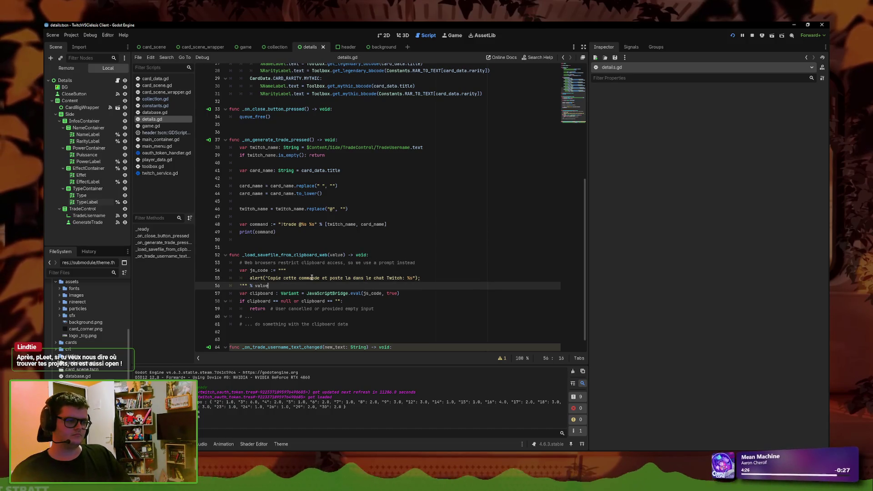
left_click(266, 285)
left_click(352, 277)
left_click(274, 285)
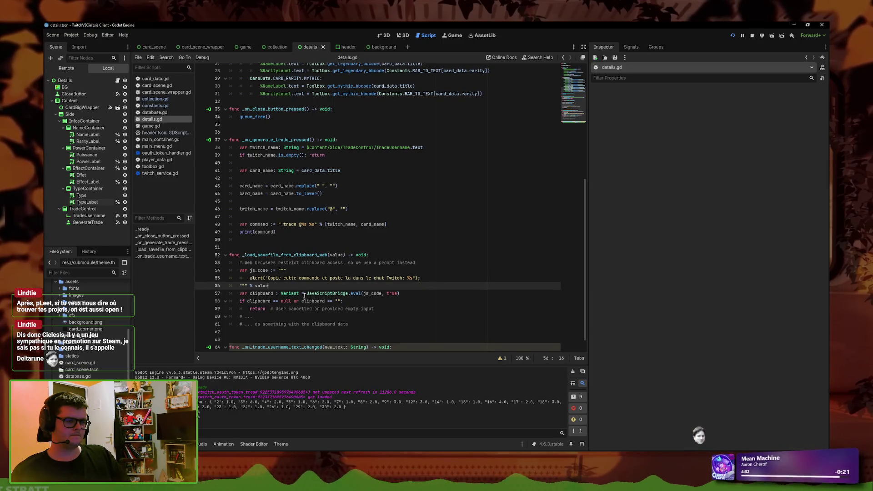
left_click(280, 293)
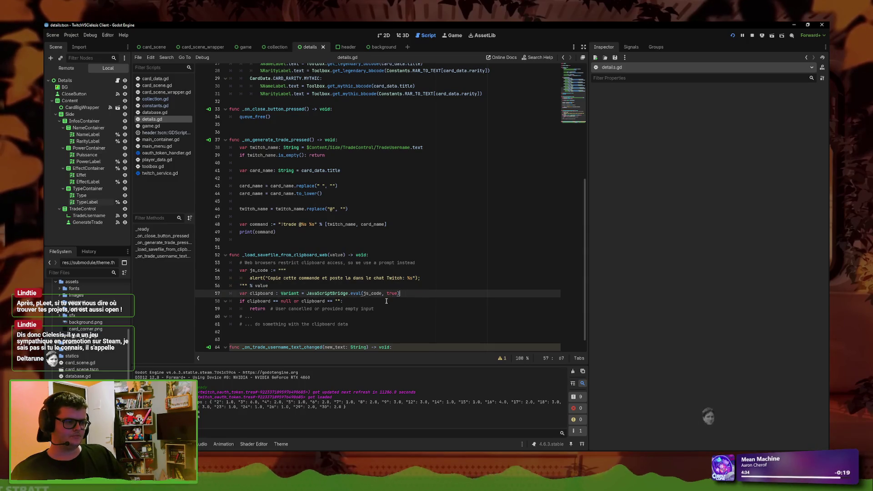
left_click_drag(349, 325, 200, 301)
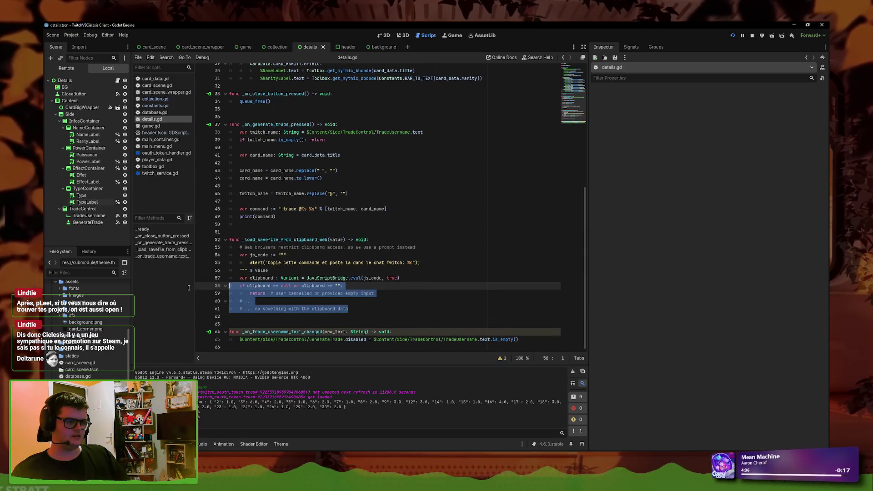
Step: Strip the clipboard checks, comment and unused clipboard variable from the function, then save
key("BackSpace")
key("BackSpace")
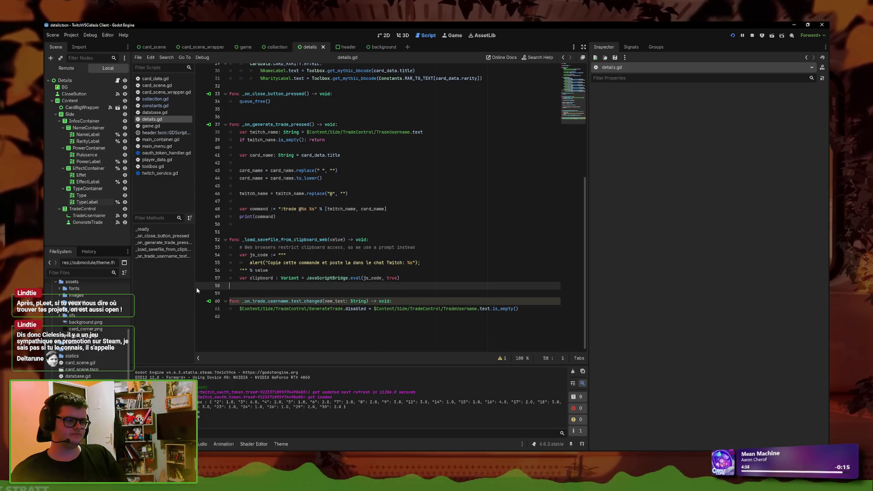
key("Delete")
key("Down")
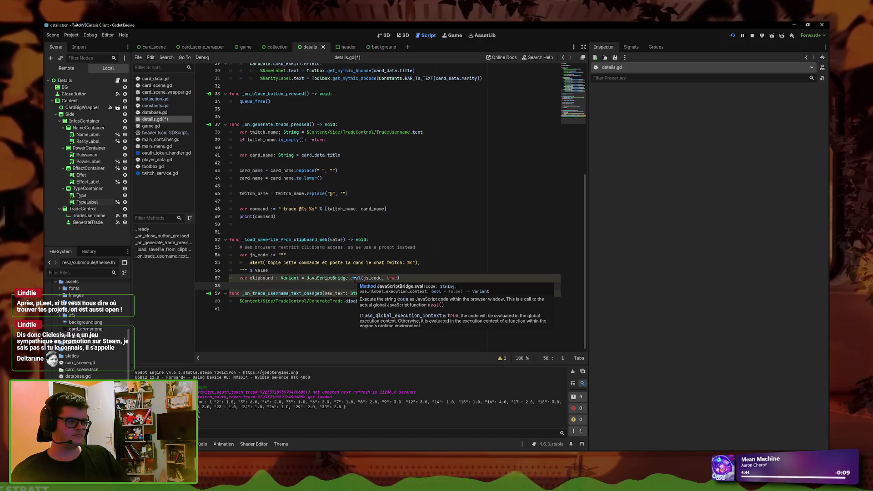
left_click(279, 279)
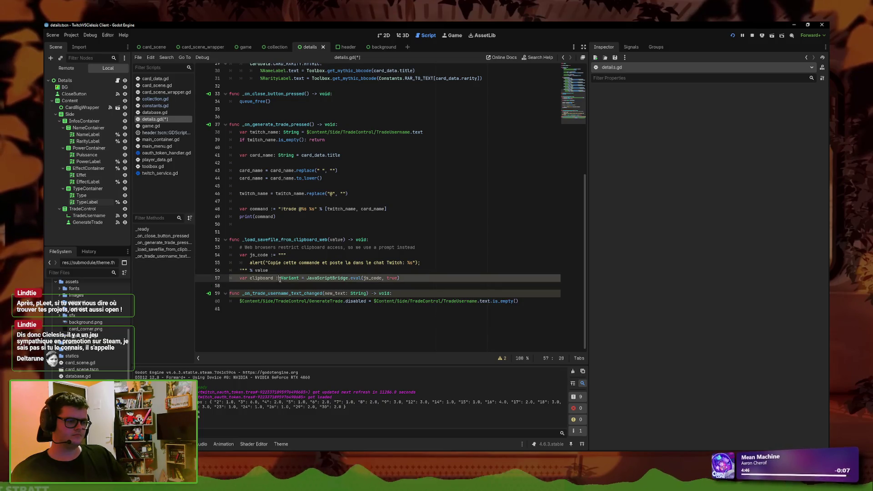
key("shift+Home")
key("BackSpace")
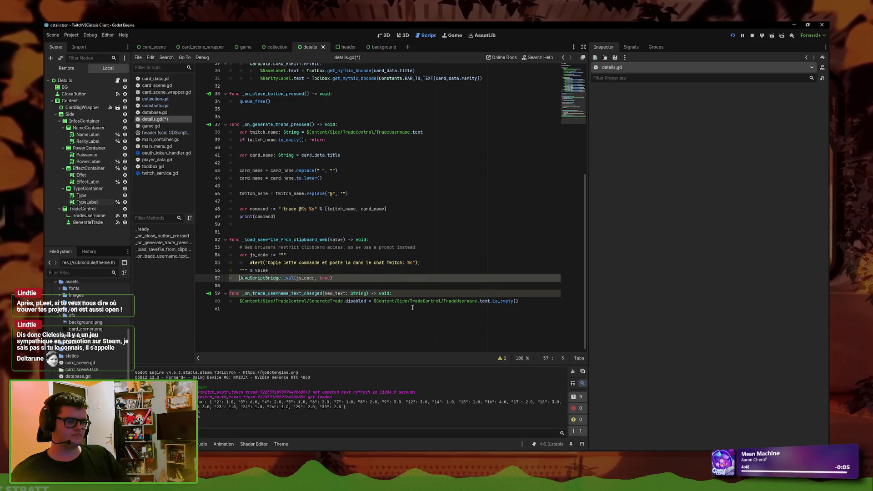
key("Up")
key("End")
key("ctrl+s")
Step: Delete the leftover web browser comment line
left_click(326, 287)
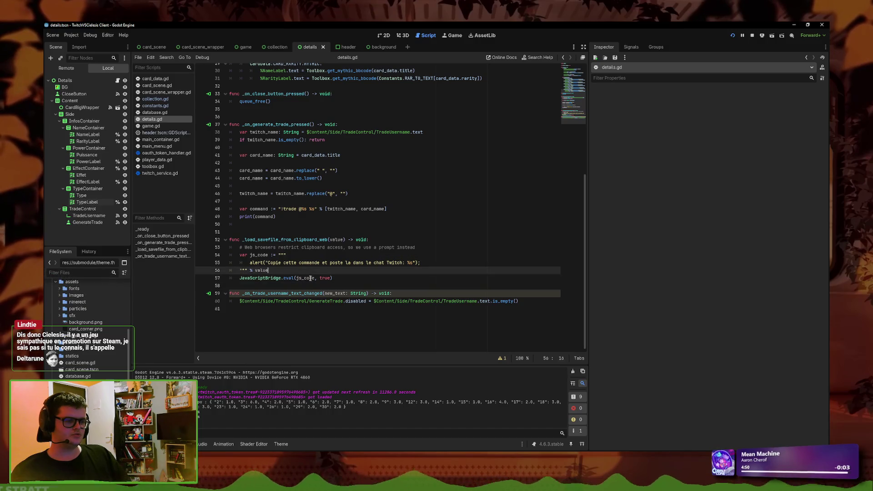
scroll(336, 281, "up", 3)
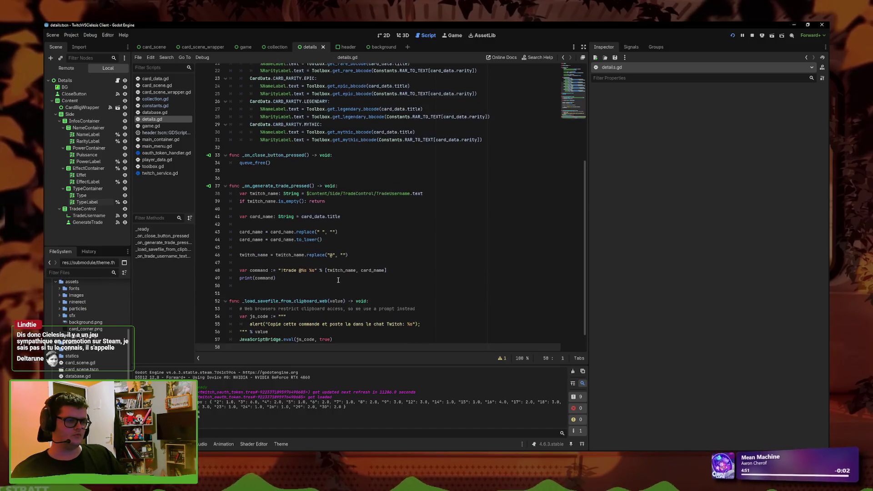
triple_click(352, 311)
key("BackSpace")
Step: Call _load_savefile_from_clipboard_web(command) right after print(command) and run the project
left_click(379, 276)
key("Return")
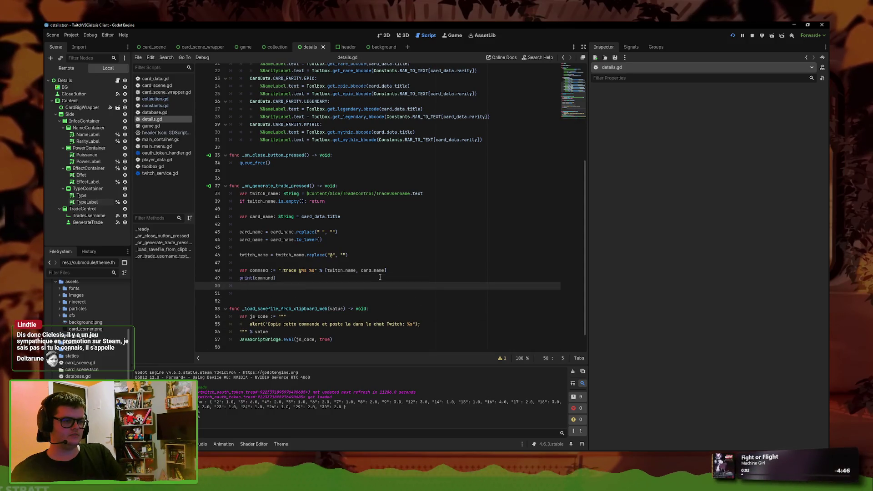
type("load")
key("Down")
key("Return")
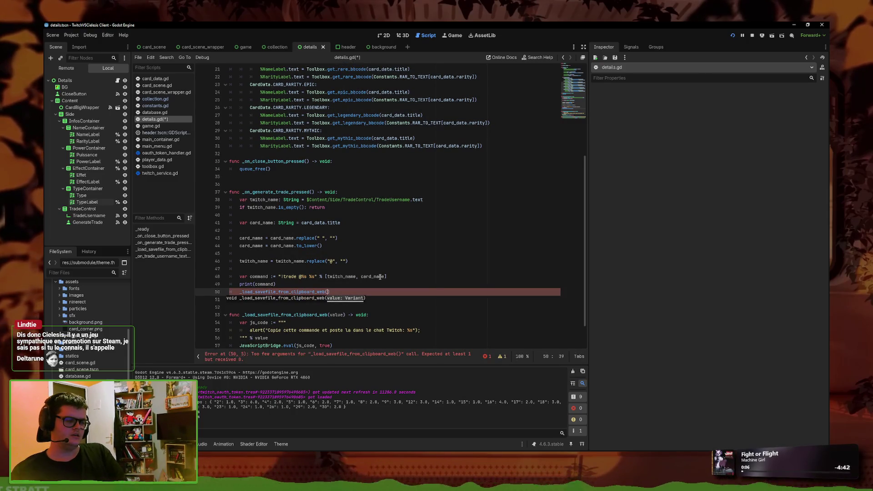
type("d")
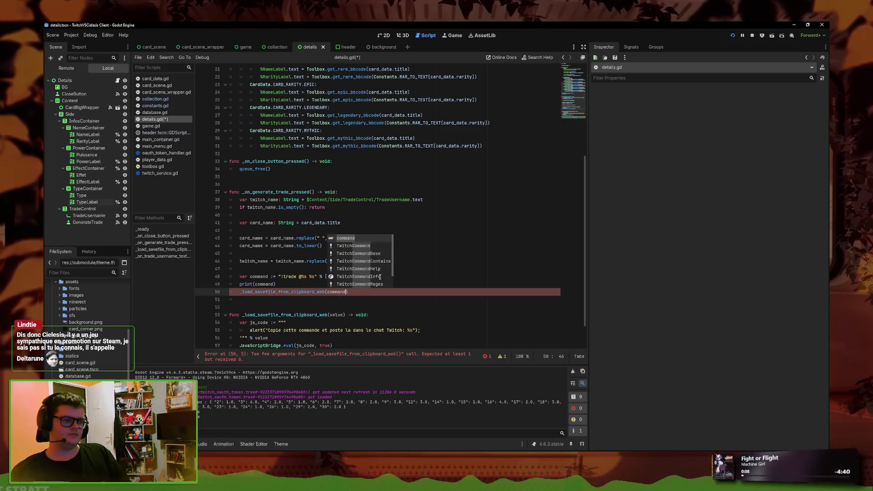
key("Return")
key("F5")
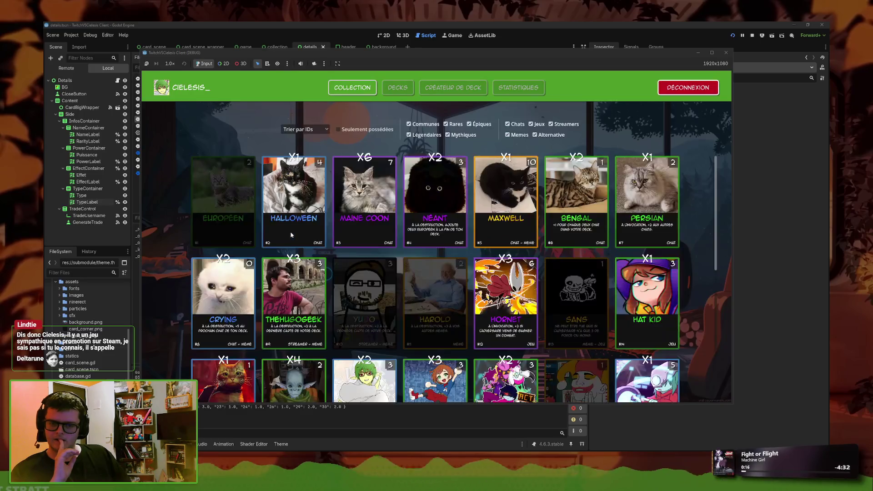
Step: In the running game, open the FUN GANG card and enter a Twitch username in the trade field
scroll(319, 250, "down", 5)
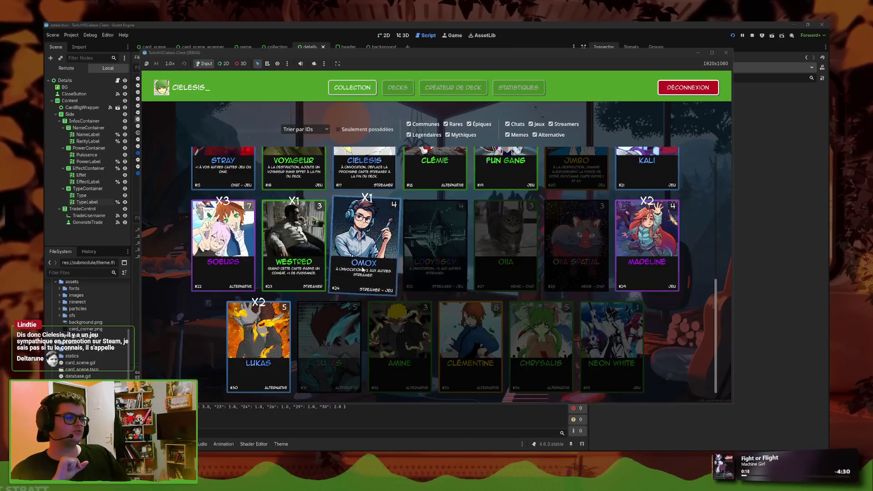
left_click(364, 239)
left_click(695, 89)
scroll(437, 273, "up", 1)
left_click(506, 345)
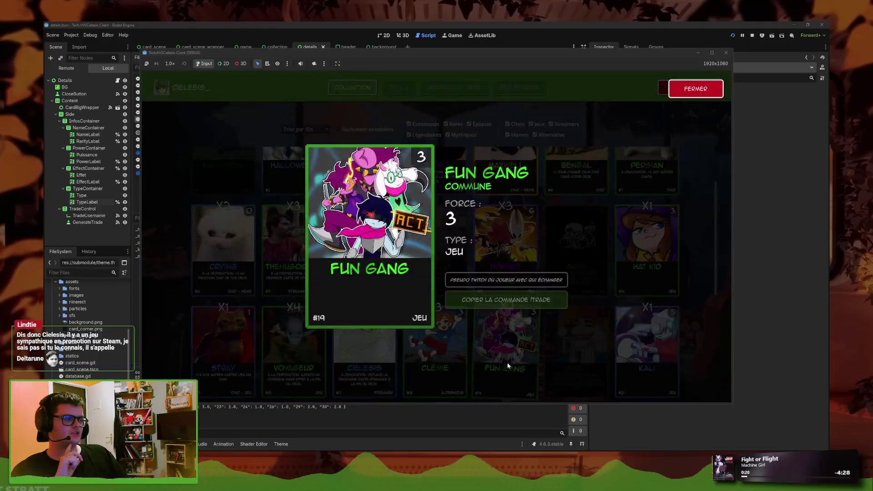
left_click(506, 280)
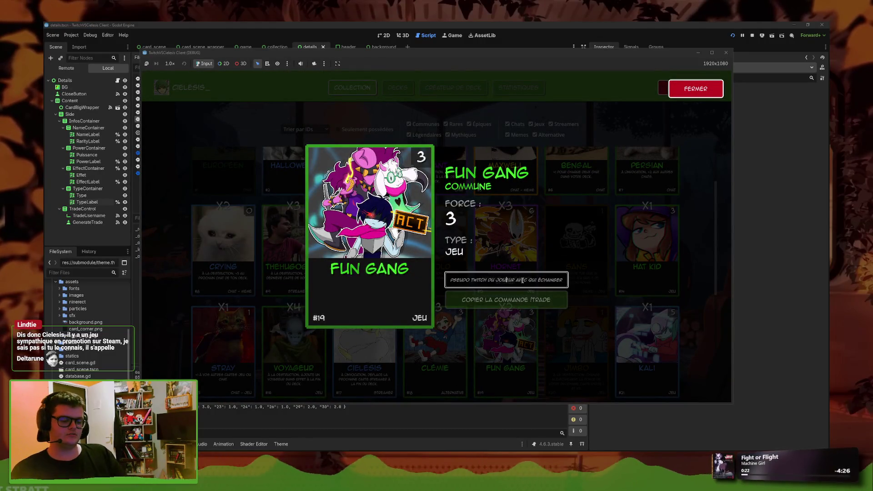
type("cielesis_")
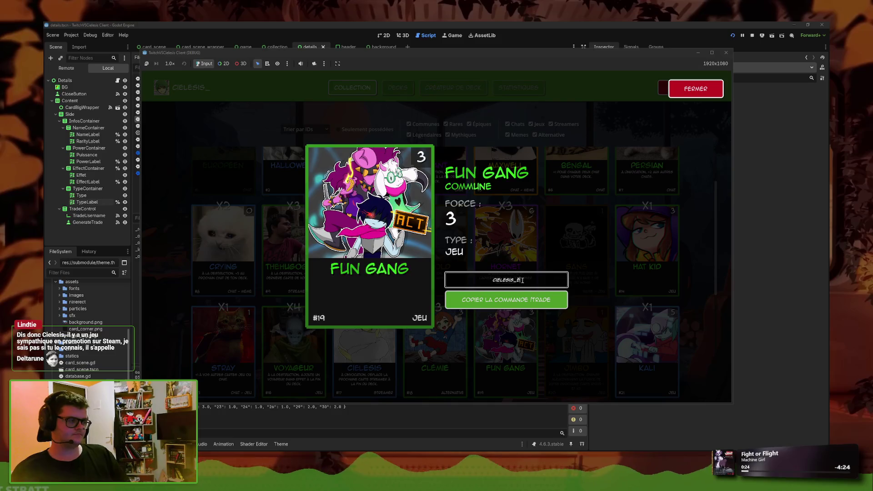
key("BackSpace")
key("BackSpace")
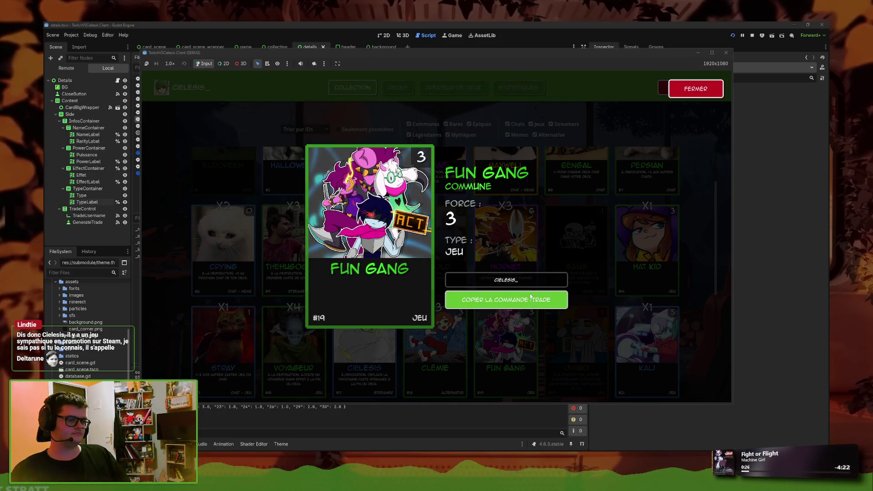
Step: Close the game, clear the Errors list and save back in details.gd
key("F8")
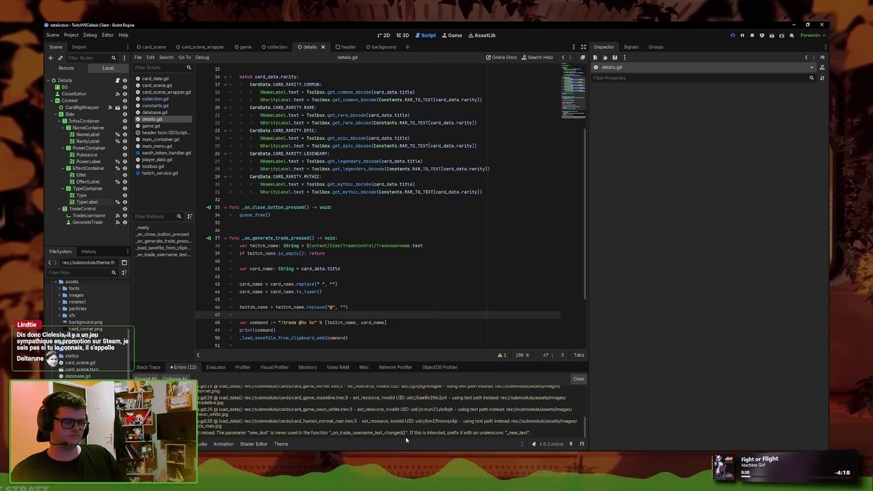
left_click(579, 379)
scroll(391, 227, "down", 3)
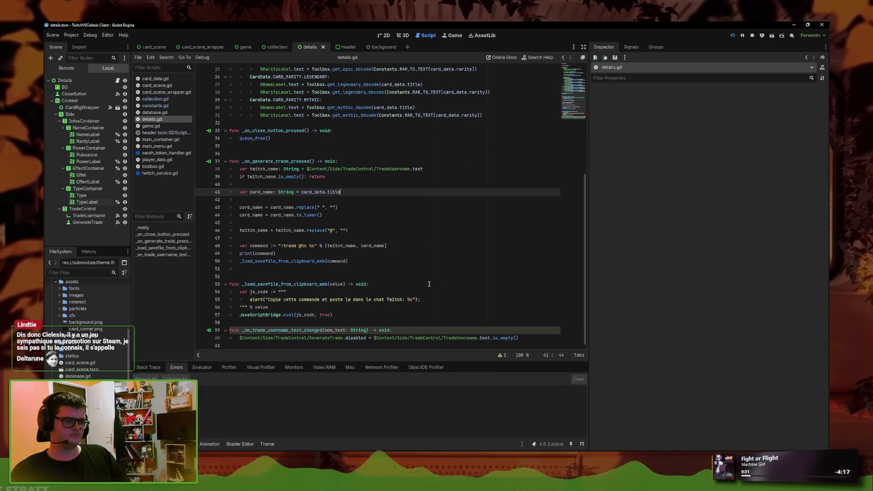
left_click(396, 254)
key("ctrl+s")
key("Down")
key("Down")
key("Down")
key("End")
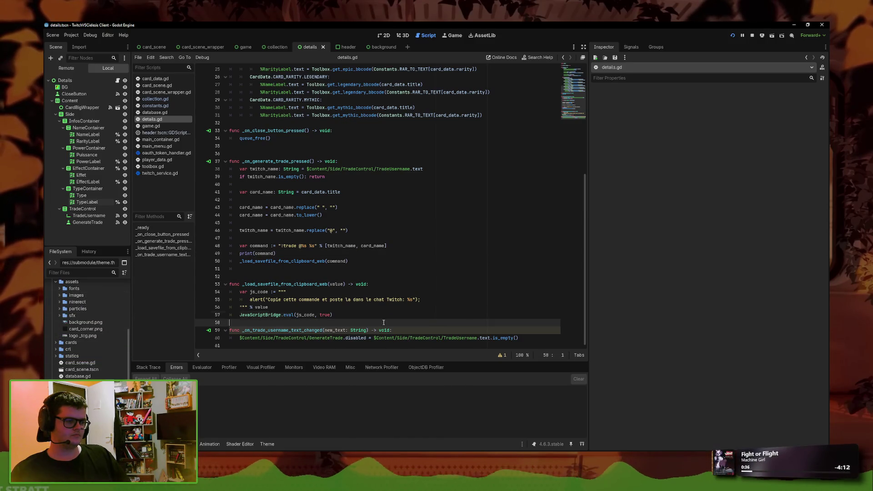
Step: Rename the handler's new_text parameter to _new_text on line 59
left_click(421, 338)
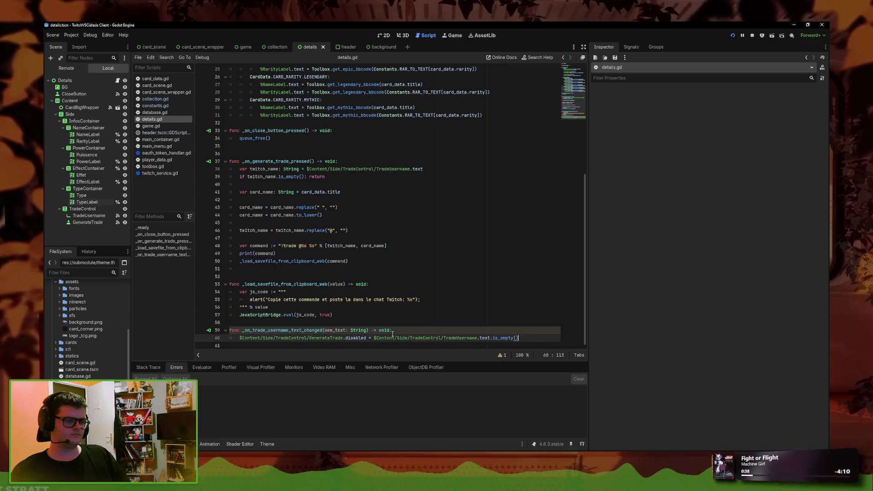
left_click(353, 331)
double_click(339, 330)
key("Left")
type("_")
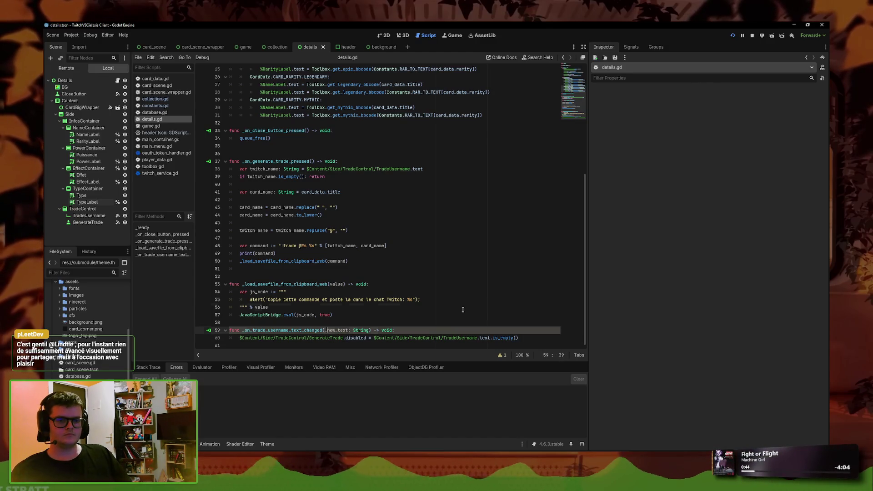
left_click(463, 307)
left_click(477, 276)
left_click(491, 315)
left_click(500, 331)
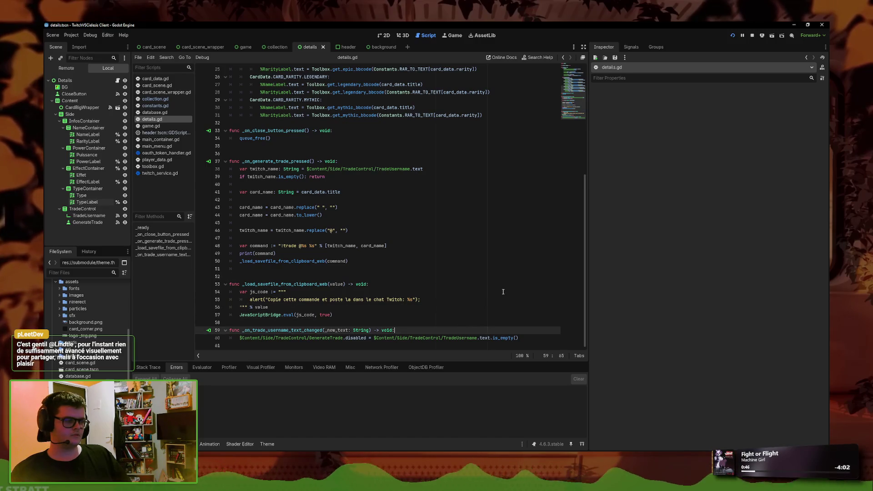
Step: Re-export the Web preset to index.html, confirming the overwrite
left_click(71, 35)
left_click(79, 73)
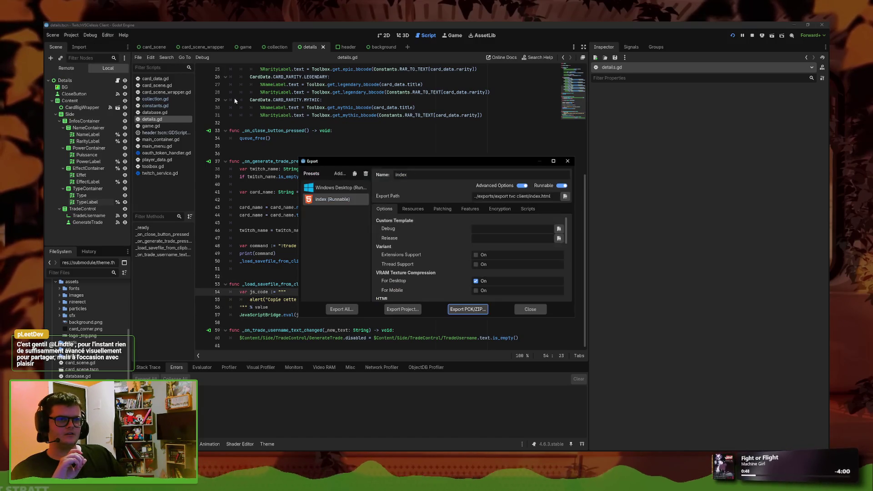
left_click(400, 309)
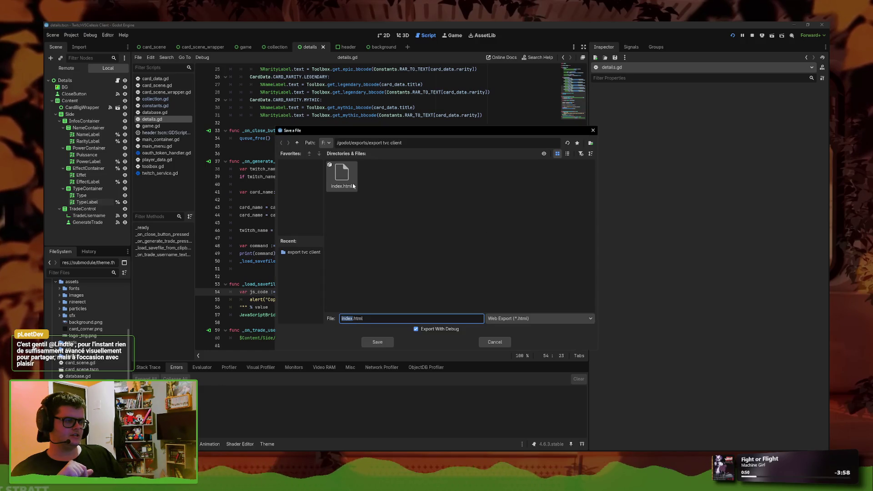
left_click(377, 342)
left_click(407, 253)
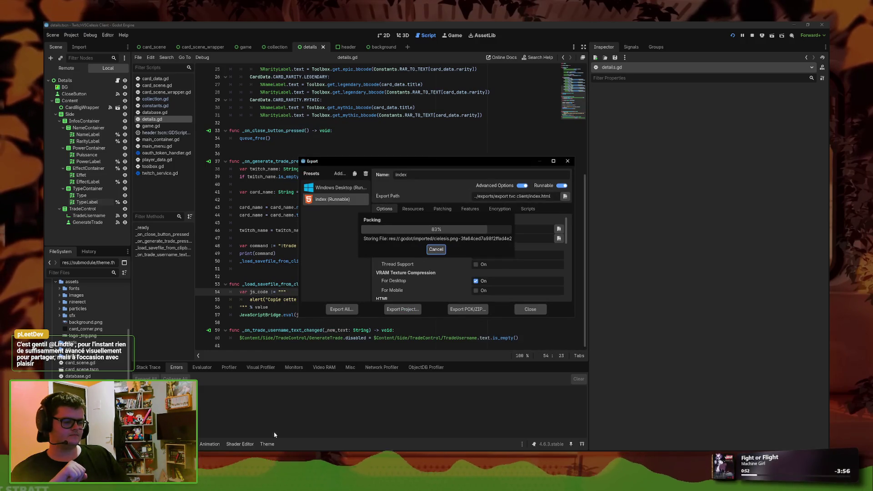
key("alt+Tab")
left_click(486, 41)
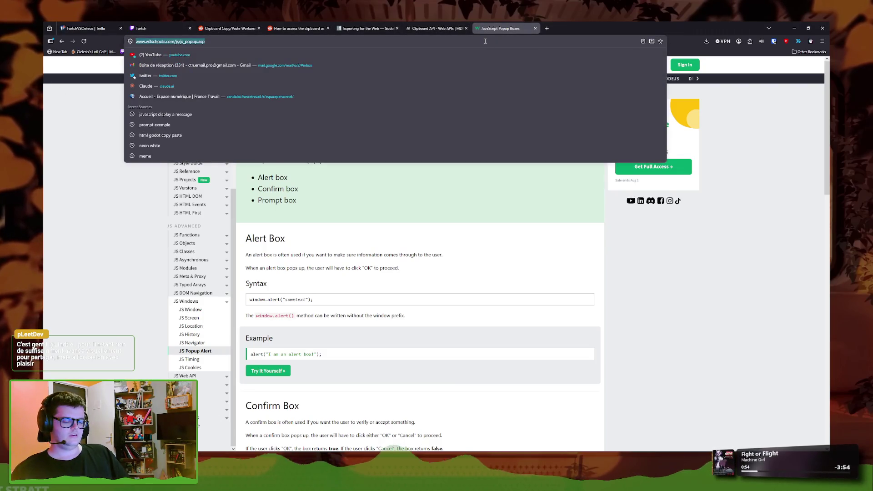
Step: Open the game project from the itch.io dashboard and delete the old export tvc client.zip upload
type("itch.io/")
key("Return")
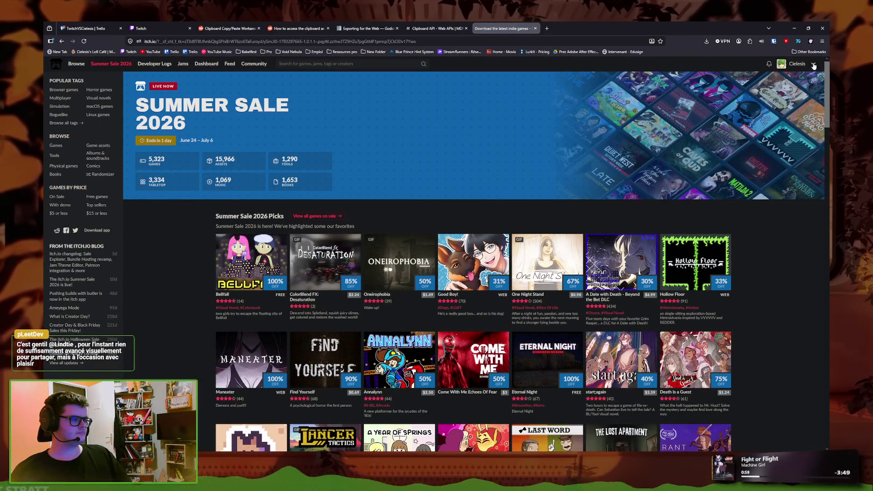
left_click(813, 64)
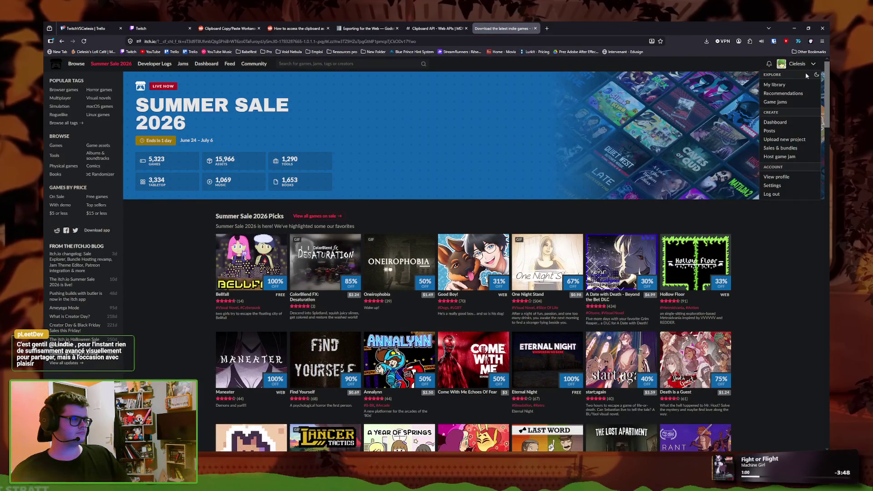
left_click(791, 124)
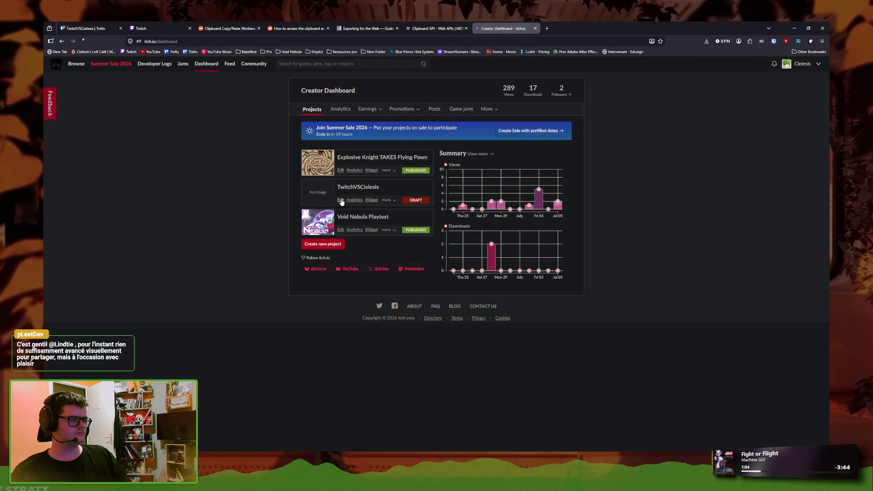
left_click(341, 200)
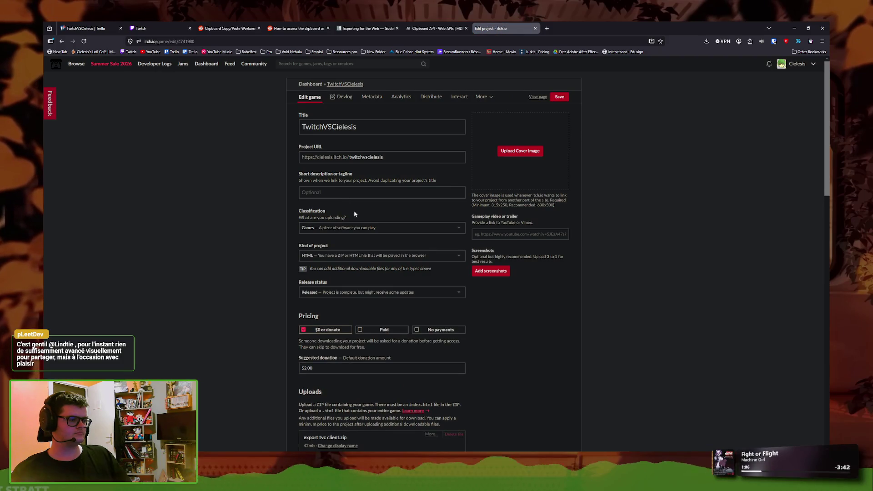
scroll(355, 213, "down", 3)
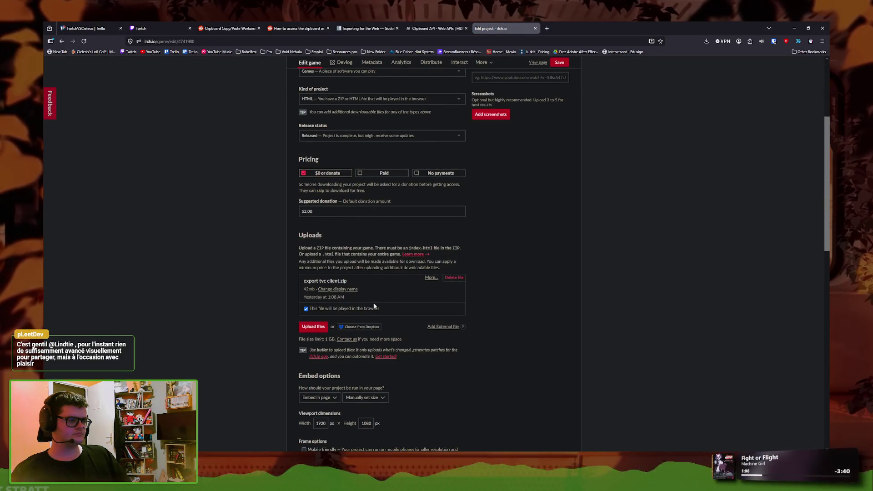
left_click(454, 278)
key("Return")
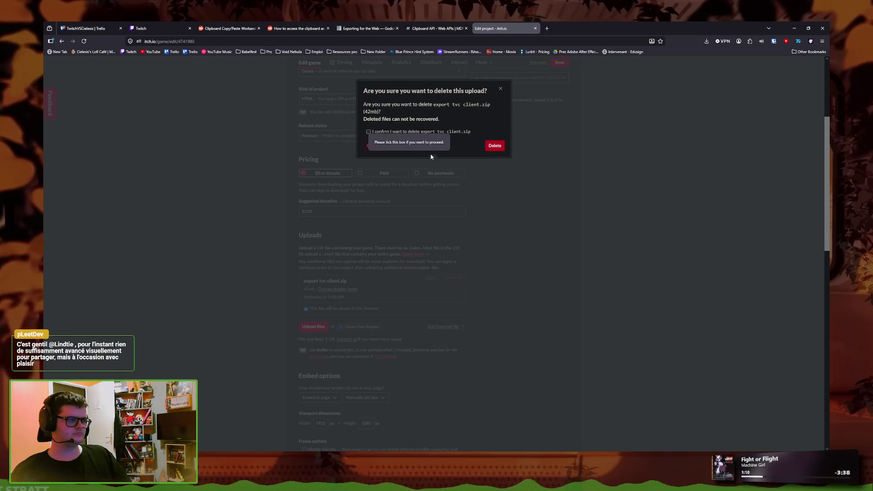
left_click(499, 147)
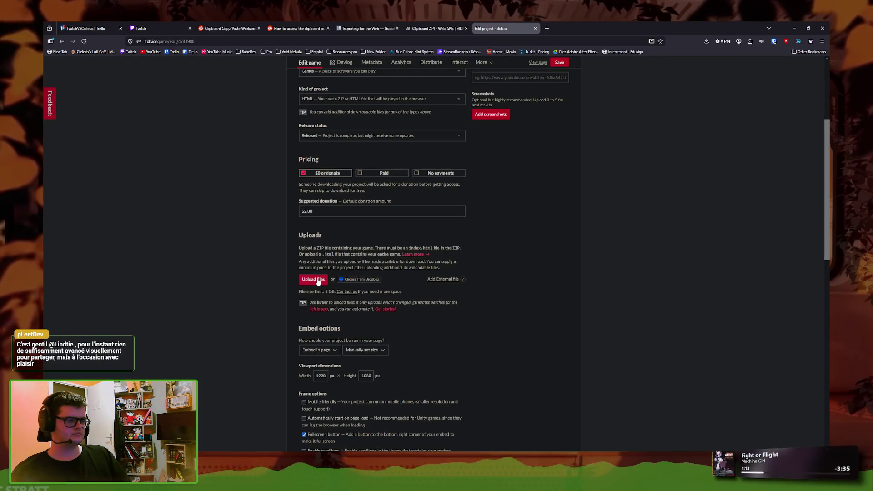
Step: Zip the exported index files with WinRAR into export tvc client.zip
left_click(317, 280)
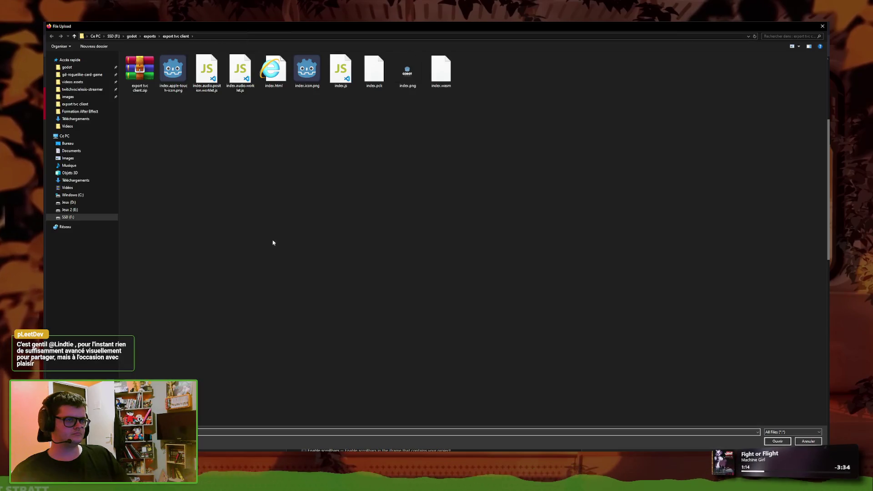
mouse_move(157, 110)
left_mouse_down()
mouse_move(471, 75)
mouse_move(456, 76)
left_mouse_up()
right_click(456, 76)
left_click(494, 104)
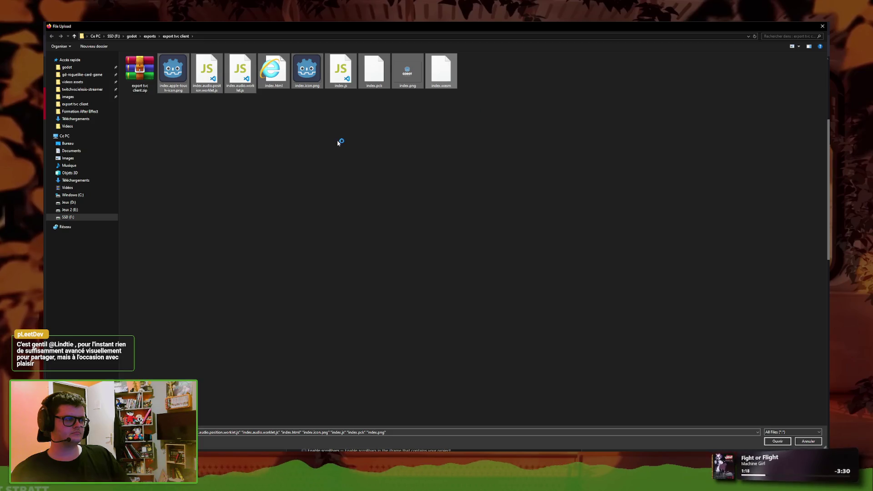
left_click(449, 305)
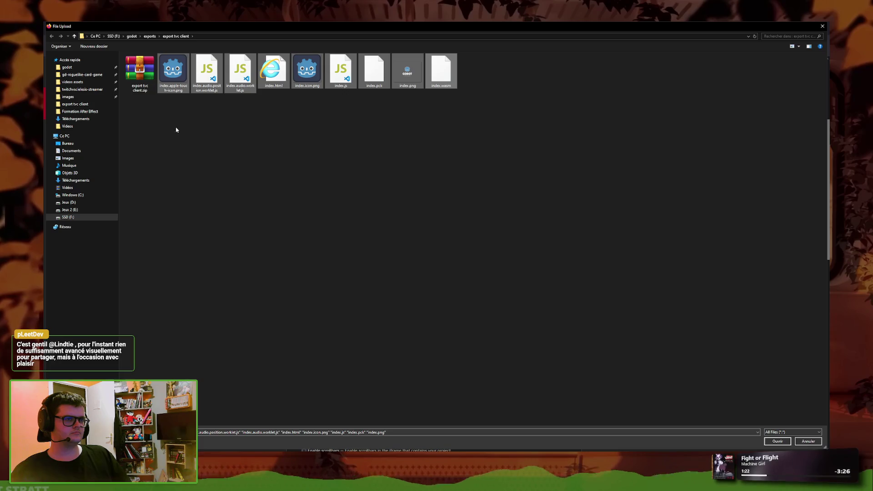
right_click(133, 80)
left_click(171, 202)
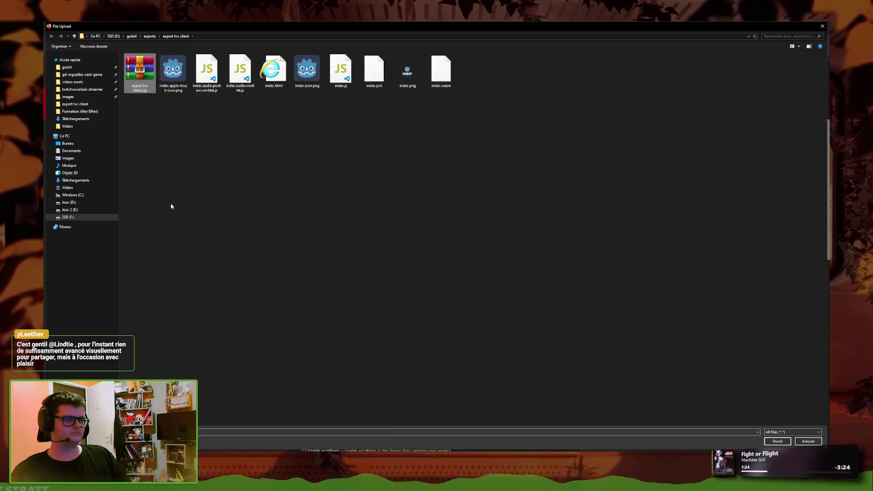
left_click(275, 86)
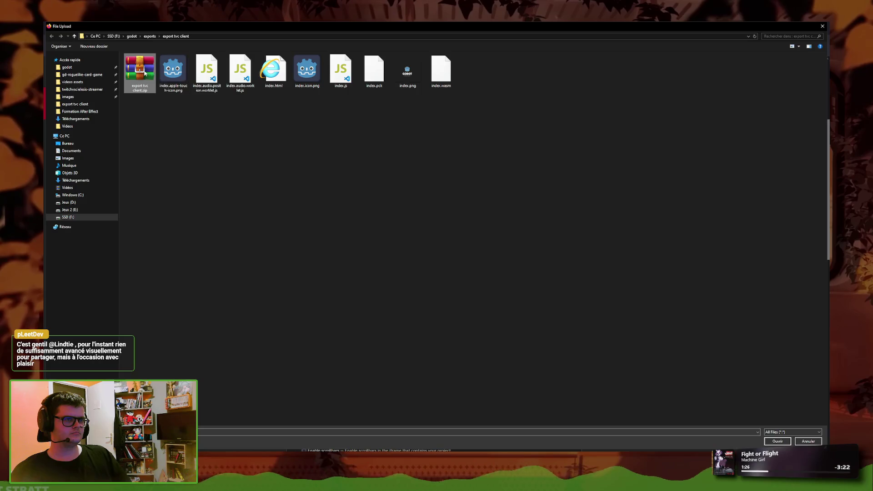
Step: Upload export tvc client.zip, mark it as played in the browser, and save
double_click(139, 68)
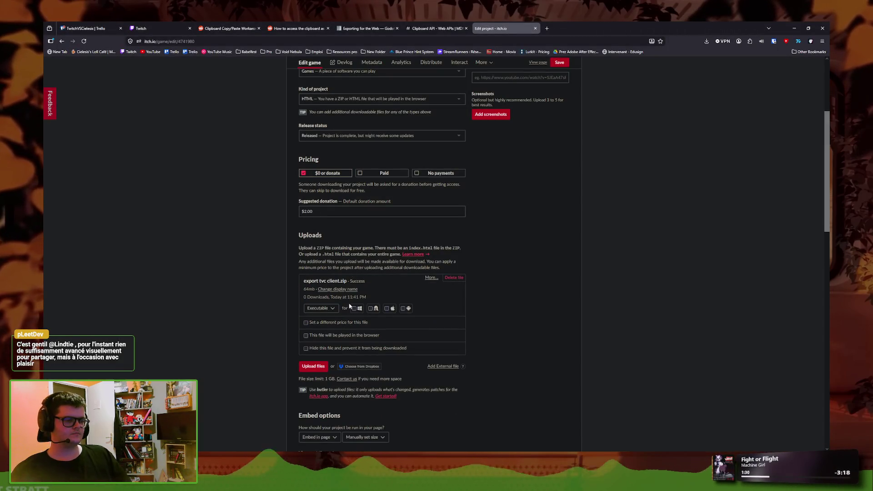
left_click(328, 336)
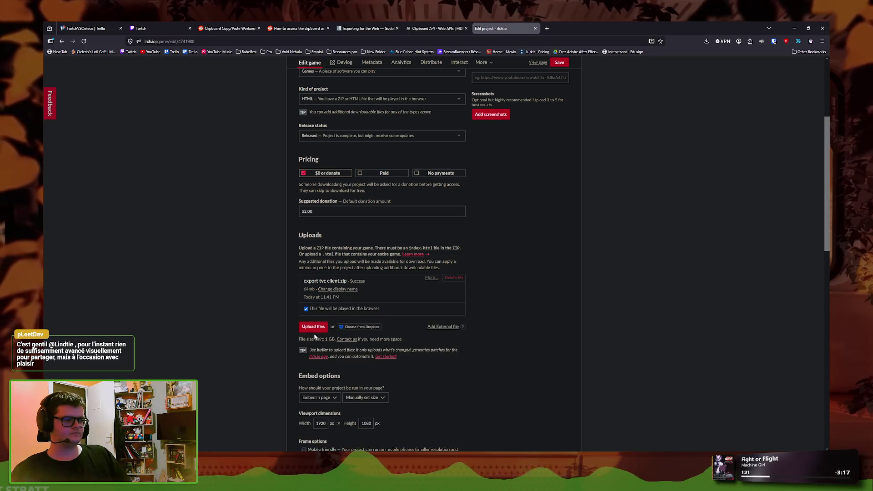
left_click(558, 63)
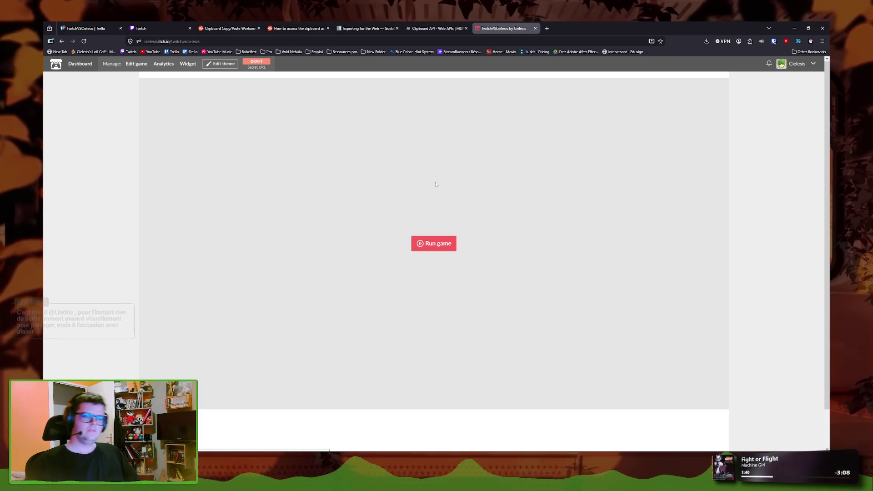
Step: Launch the hosted game, open OMOX, enter a trade username and copy its !trade command
left_click(439, 244)
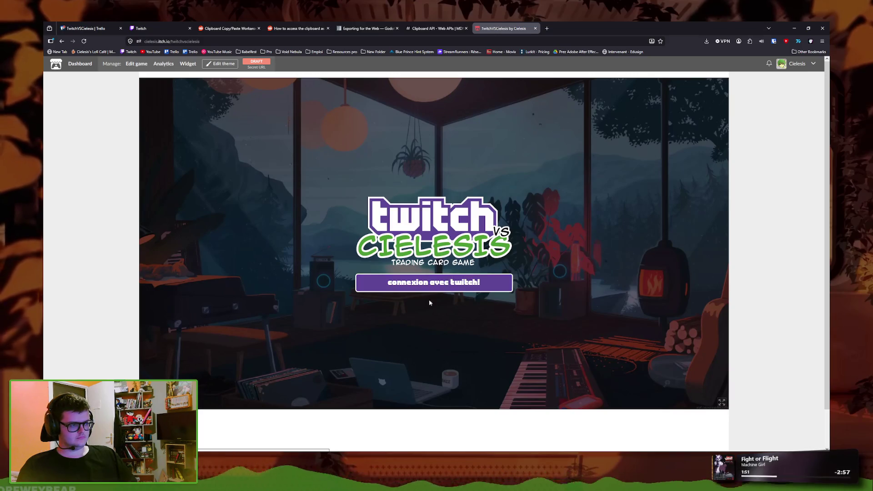
left_click(432, 283)
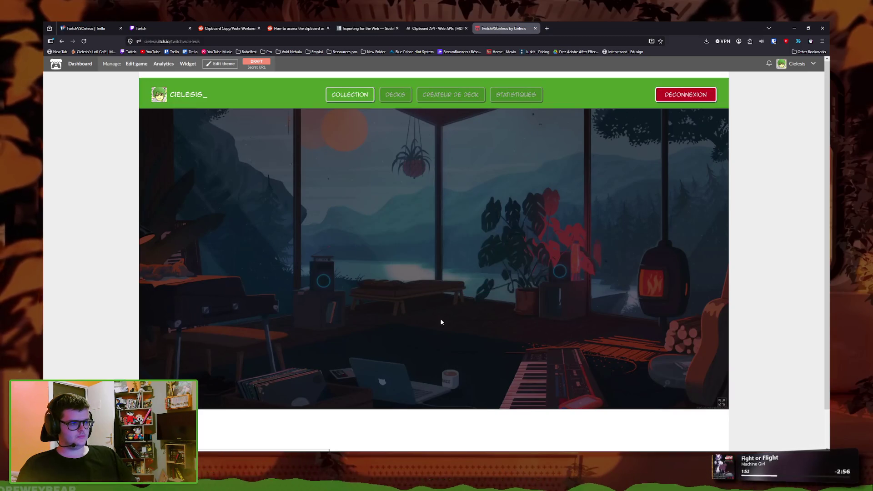
scroll(403, 177, "down", 5)
left_click(361, 237)
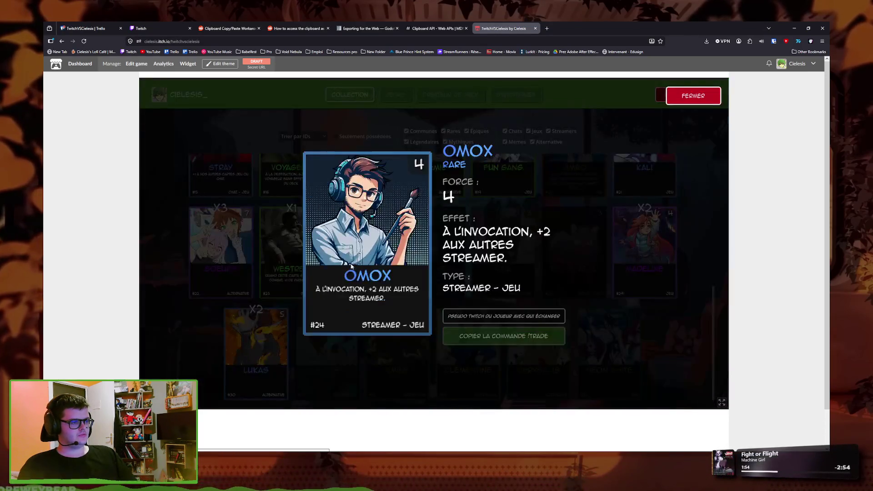
left_click(510, 314)
type("_a")
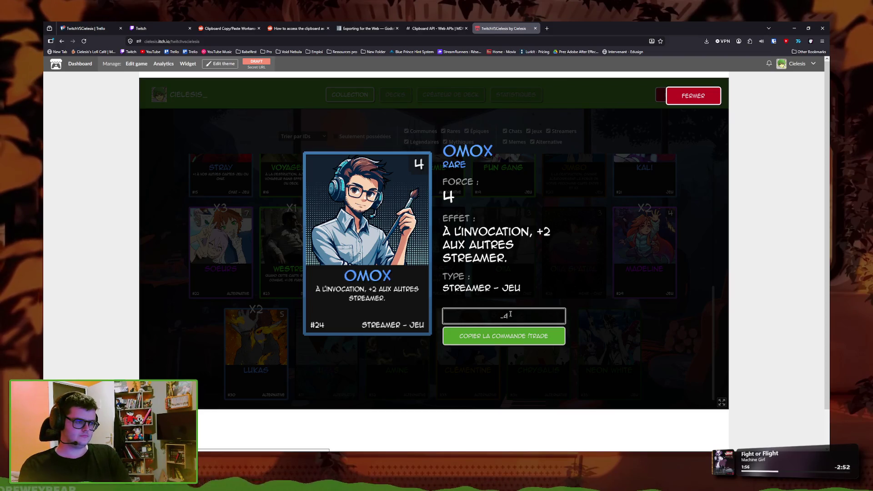
type("elesis")
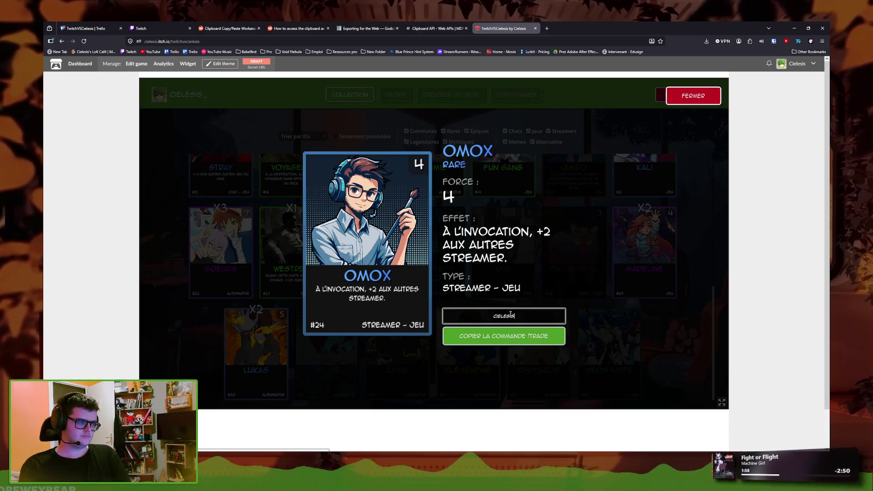
type("_")
left_click(522, 337)
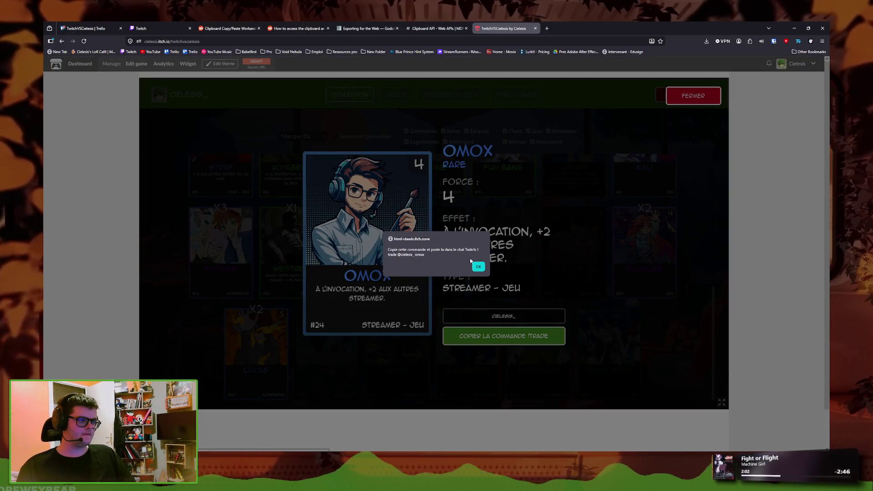
left_click_drag(471, 253, 476, 249)
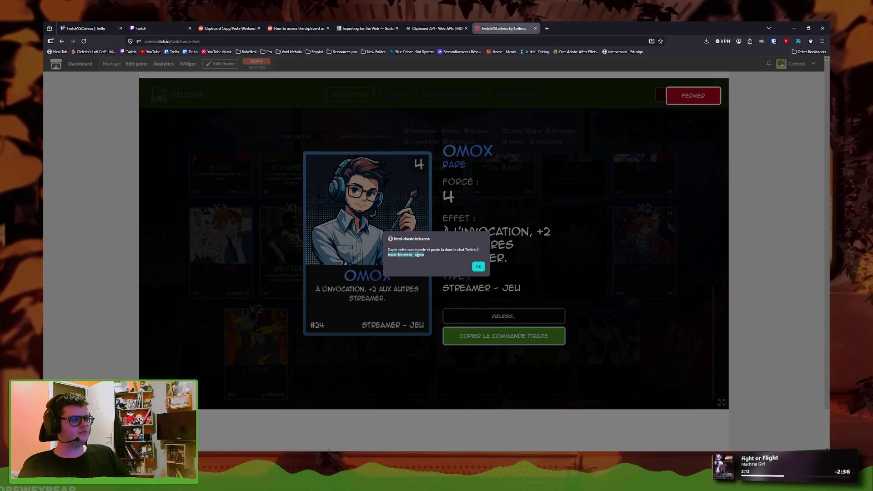
left_click(479, 269)
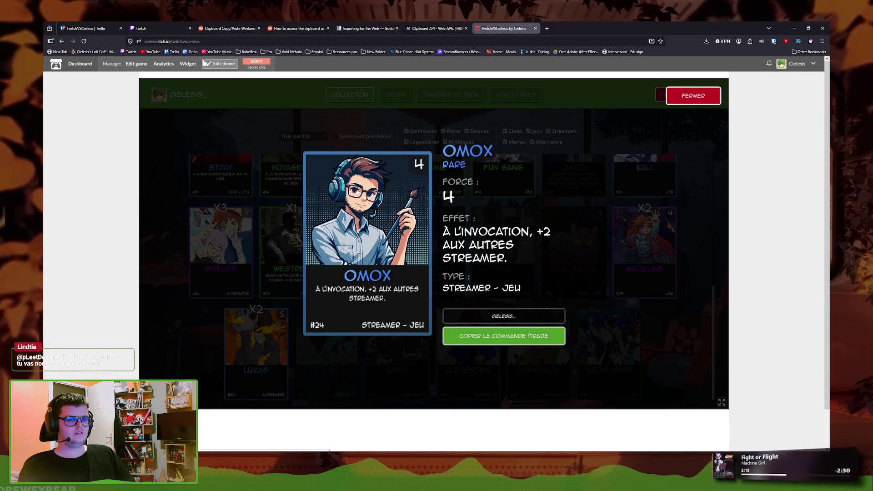
Step: Select and copy all text in OMOX's Twitch name field
left_click(525, 320)
key("ctrl+a")
key("ctrl+c")
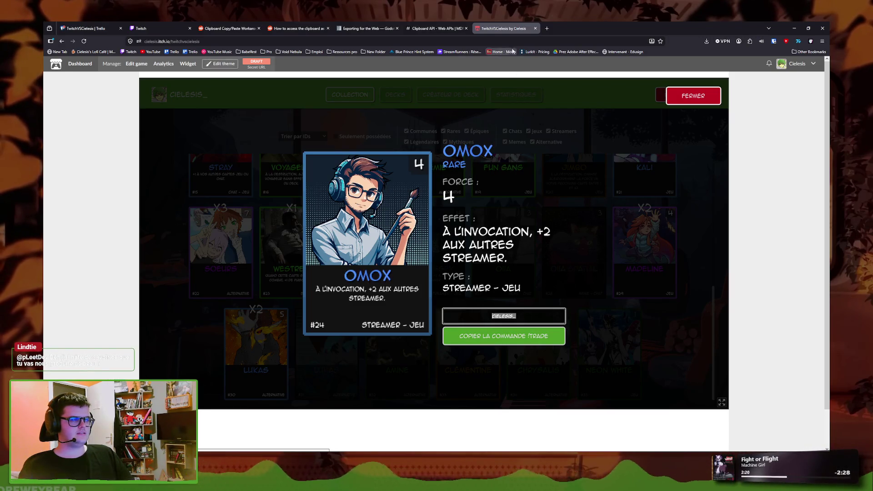
Step: Paste the copied name-field text into a new Firefox tab
left_click(547, 28)
key("ctrl+v")
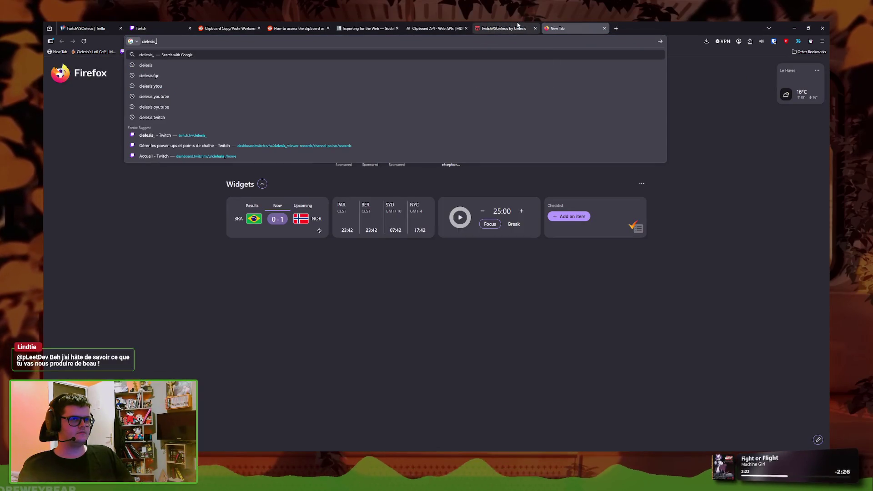
left_click(514, 25)
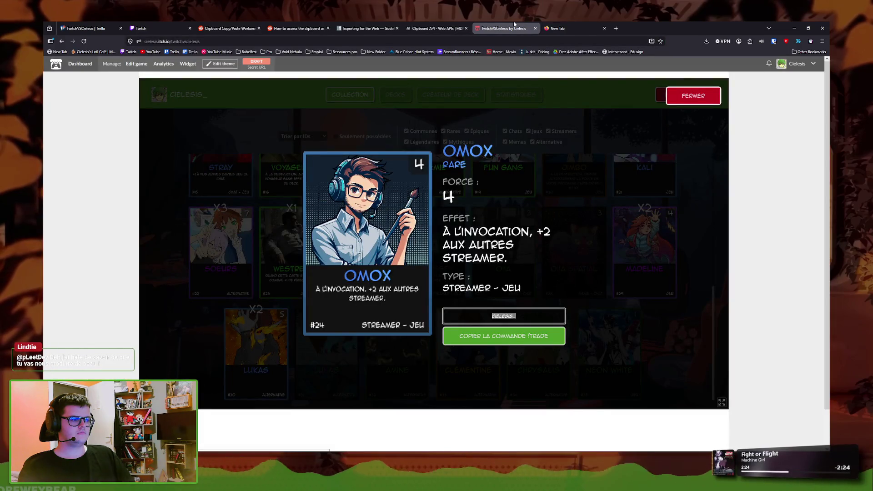
Step: Type 'qqzqqzqqzqqz' into the game's name field and check it pastes into the new tab
type("qqzqqzqqzqqz")
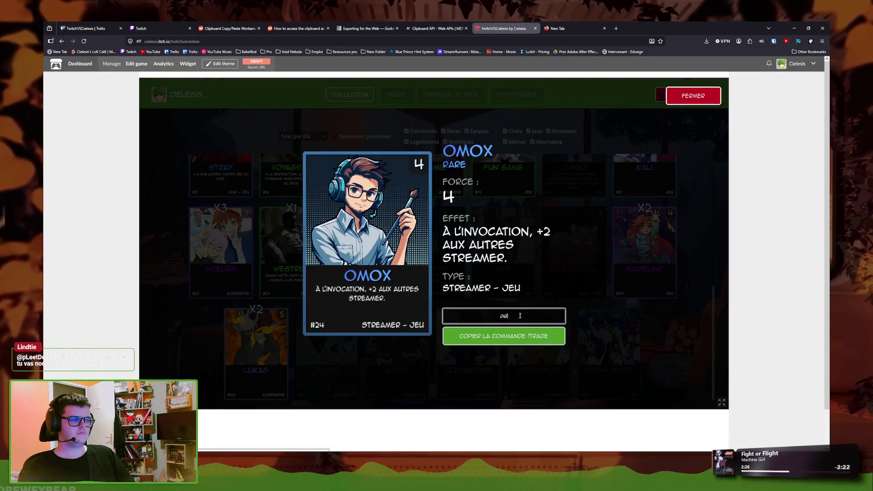
left_click(566, 28)
key("ctrl+v")
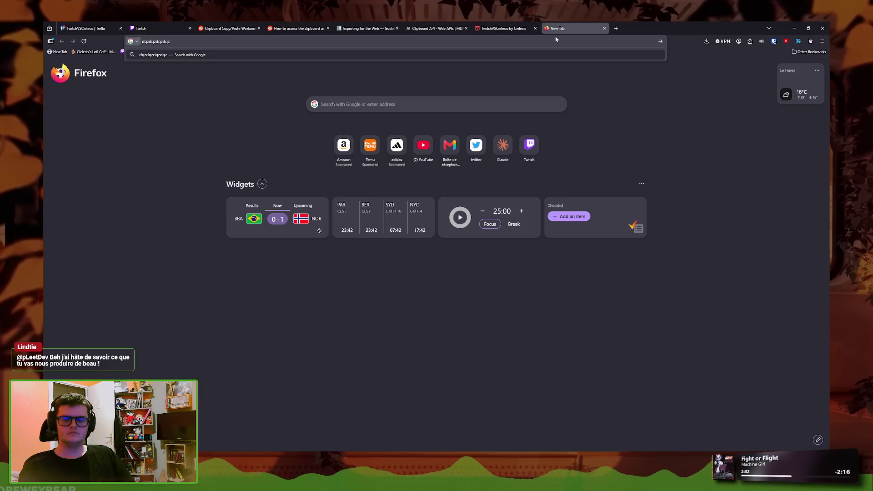
left_click(495, 25)
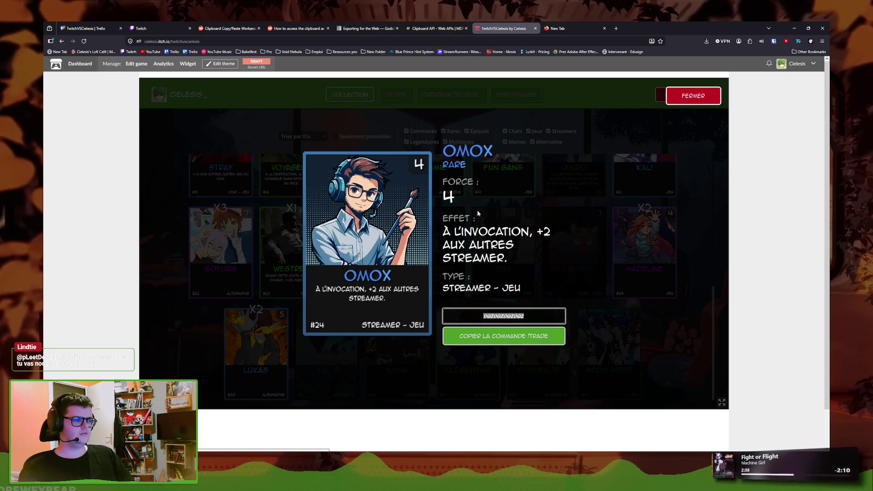
left_click(561, 28)
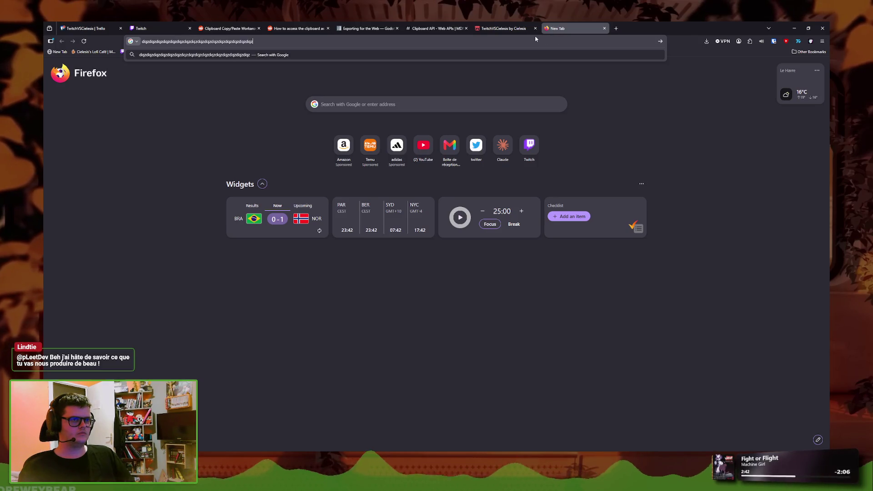
left_click(522, 25)
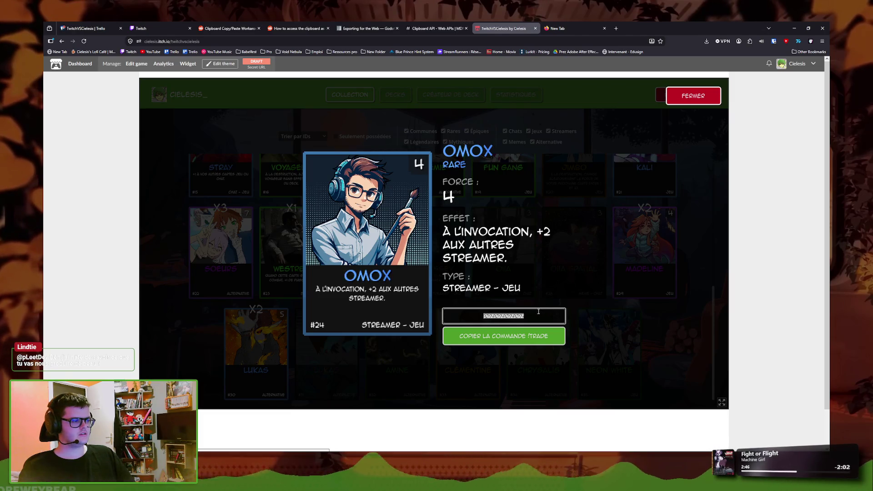
left_click(524, 316)
mouse_move(323, 435)
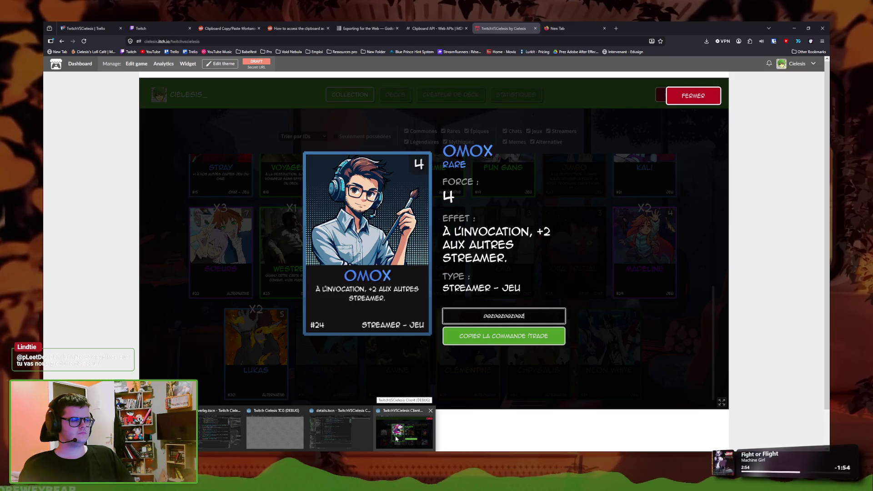
Step: Close the Fun Gang card, log out, close the game window and Export dialog, and stop the project
left_click(395, 438)
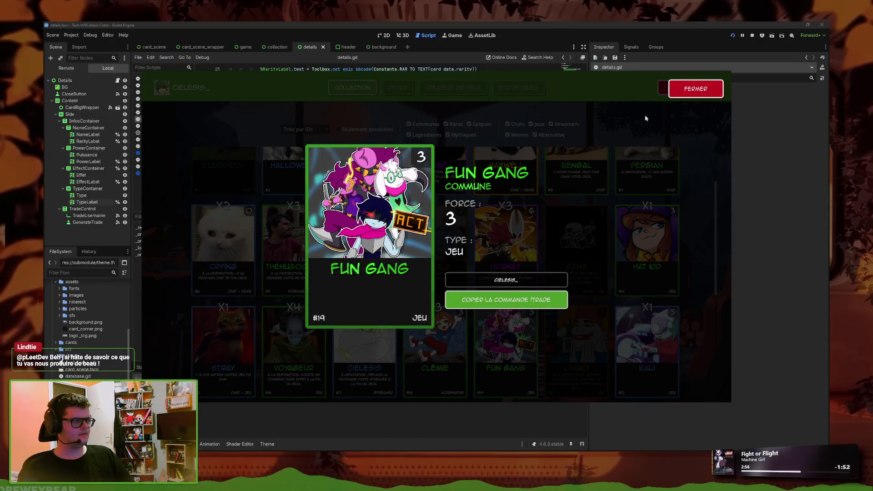
left_click(694, 93)
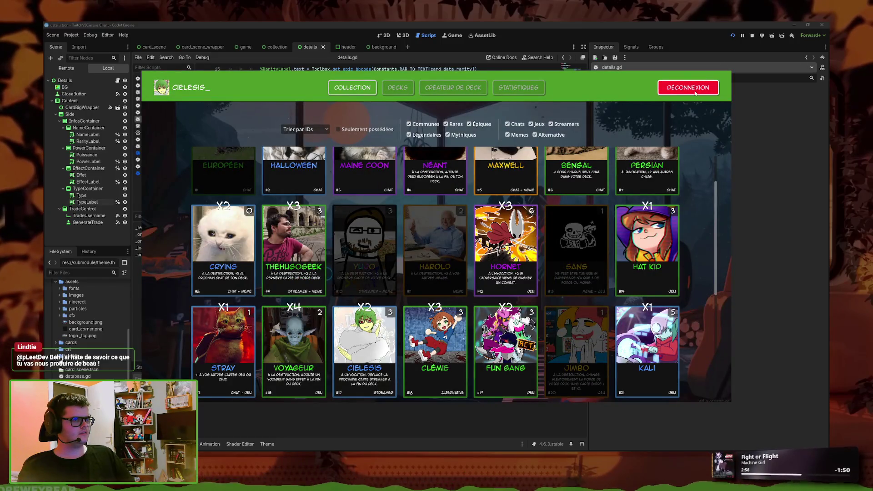
left_click(688, 92)
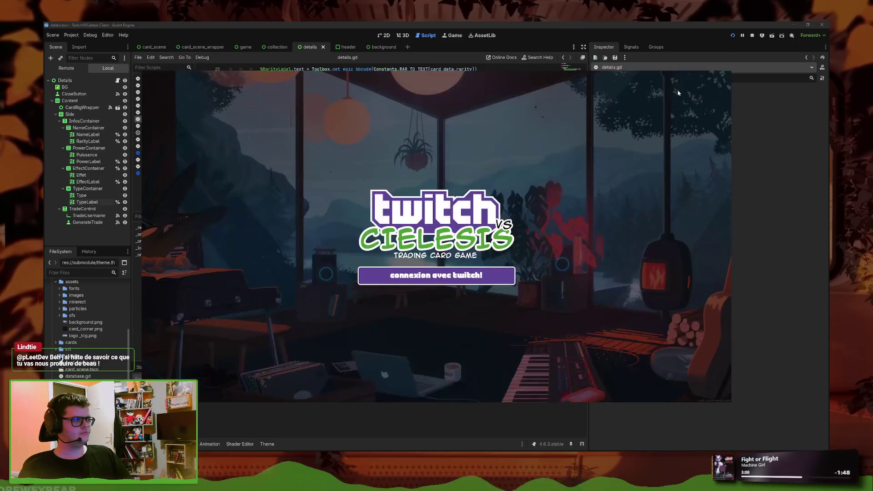
key("alt+Tab")
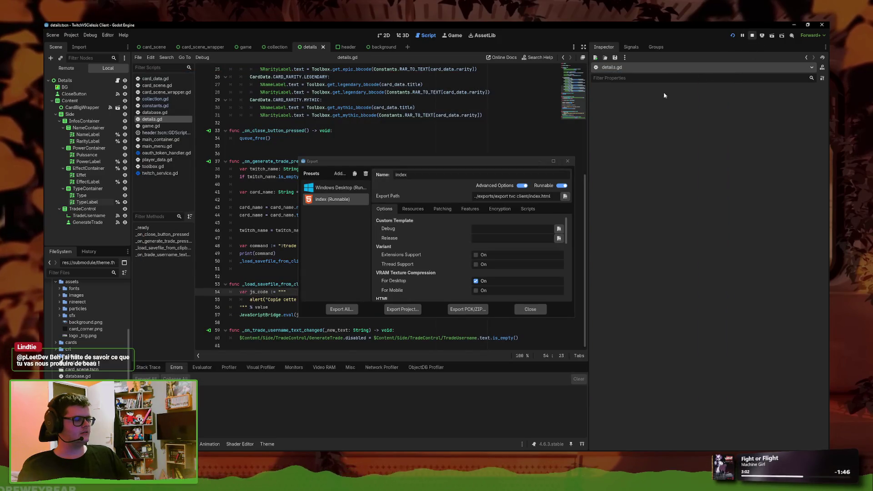
key("Escape")
left_click(750, 36)
Step: Switch to the 2D view of the details scene
left_click(448, 253)
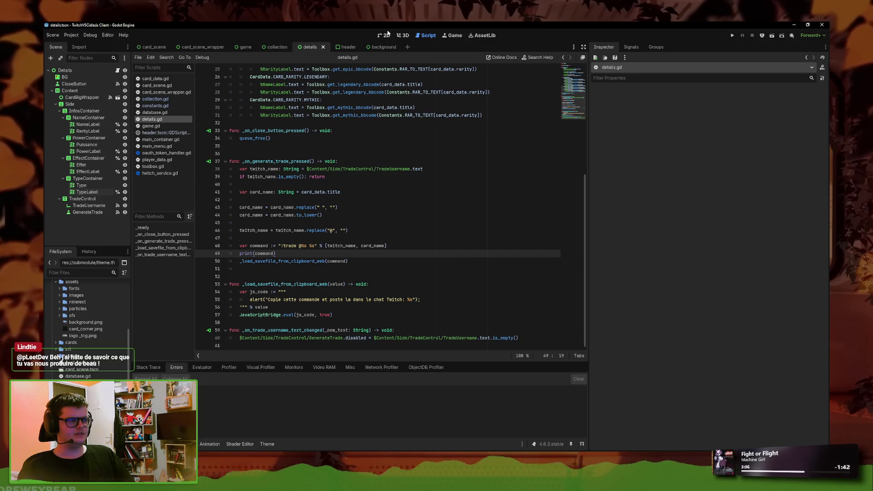
left_click(383, 36)
scroll(421, 231, "up", 3)
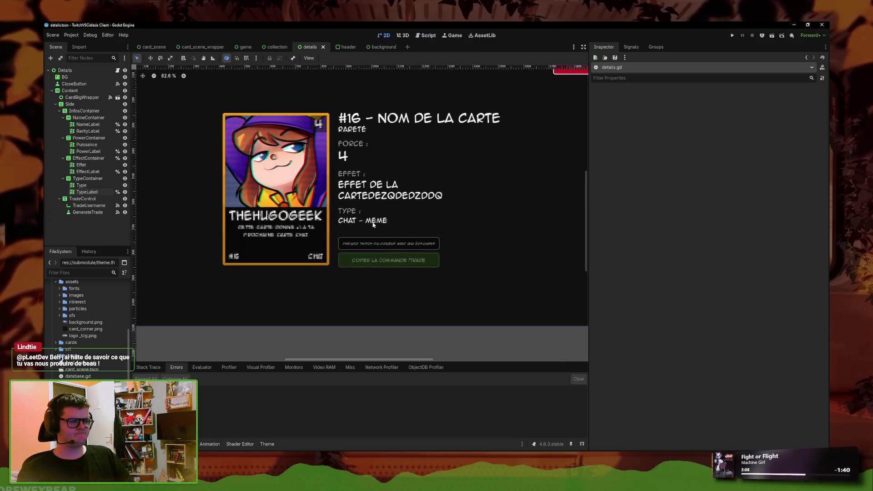
Step: Place a copy of TypeLabel, reading CHAT - MEME, under TradeControl
left_click(421, 228)
left_click(82, 199)
left_click_drag(86, 201, 87, 203)
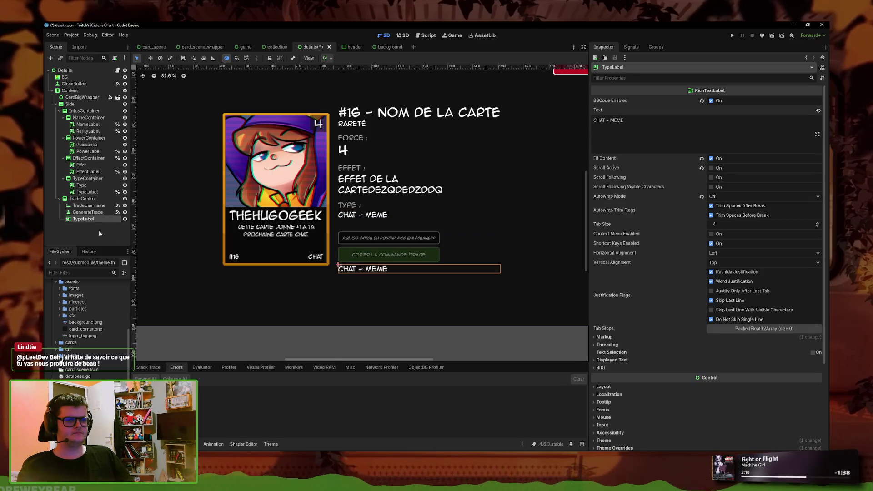
triple_click(649, 136)
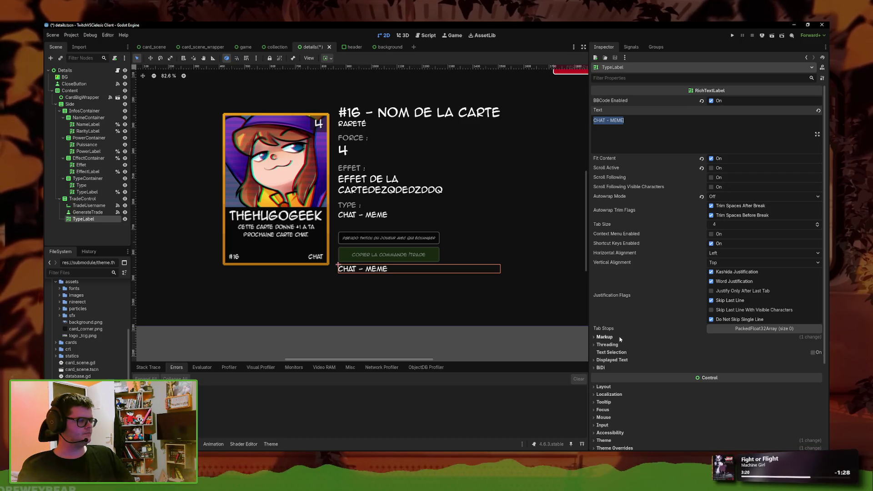
mouse_move(623, 256)
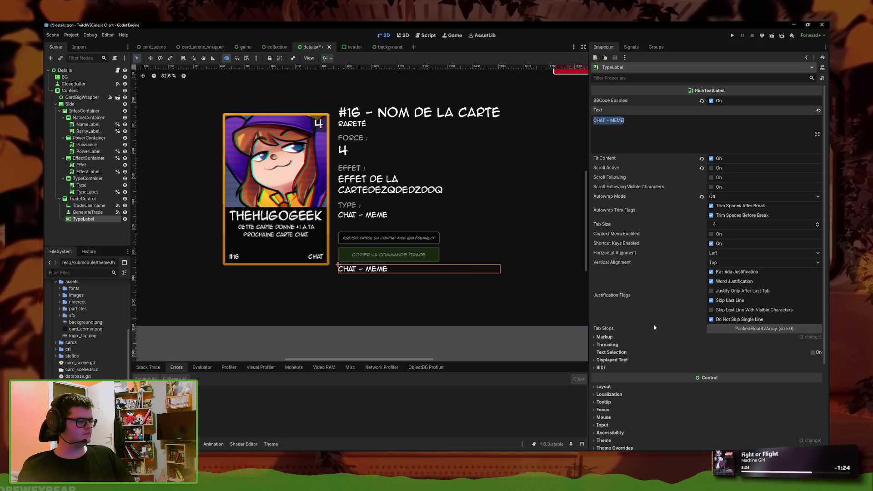
Step: Turn off BBCode, enable Text Selection on the new label, and save the scene
left_click(618, 357)
left_click(712, 101)
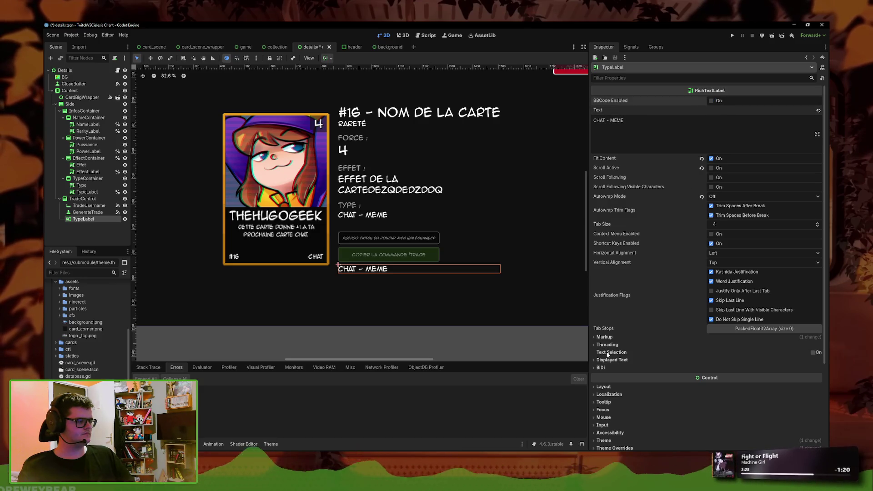
left_click(812, 353)
key("ctrl+s")
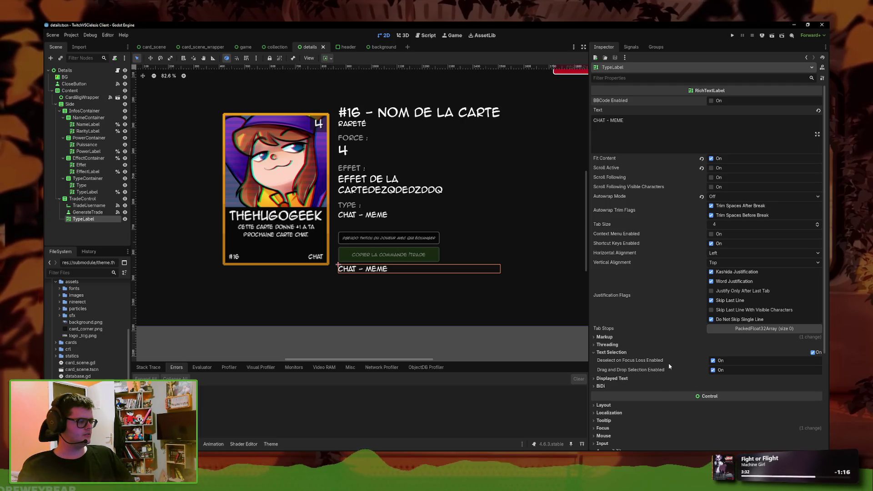
Step: Expand the new label's Layout and Transform properties in the Inspector
scroll(616, 366, "down", 5)
left_click(606, 355)
left_click(605, 355)
left_click(603, 274)
left_click(630, 344)
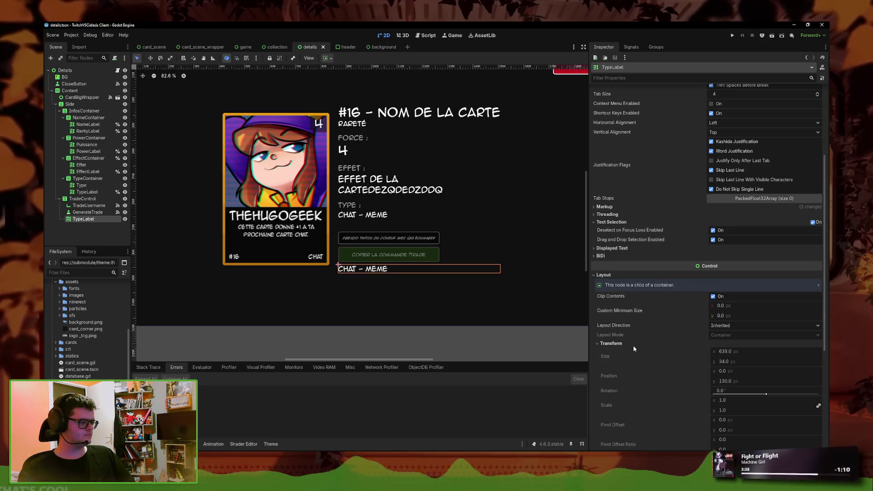
scroll(691, 304, "down", 3)
left_click(636, 367)
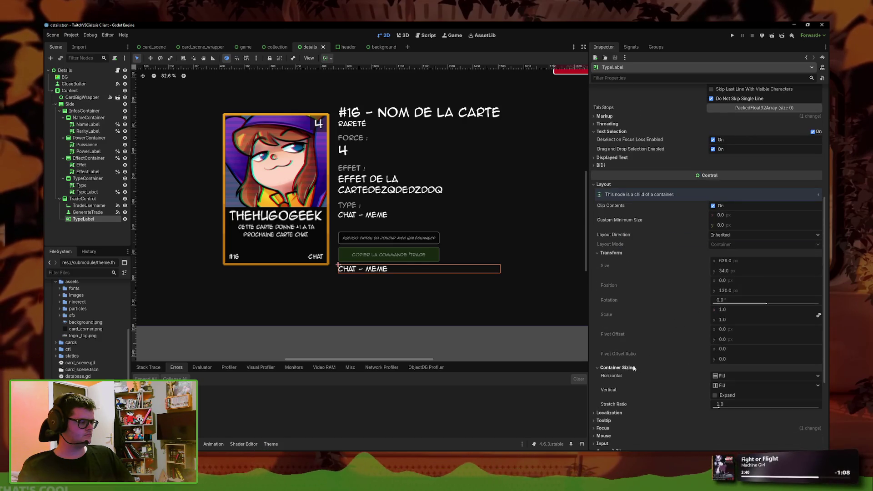
left_click(633, 367)
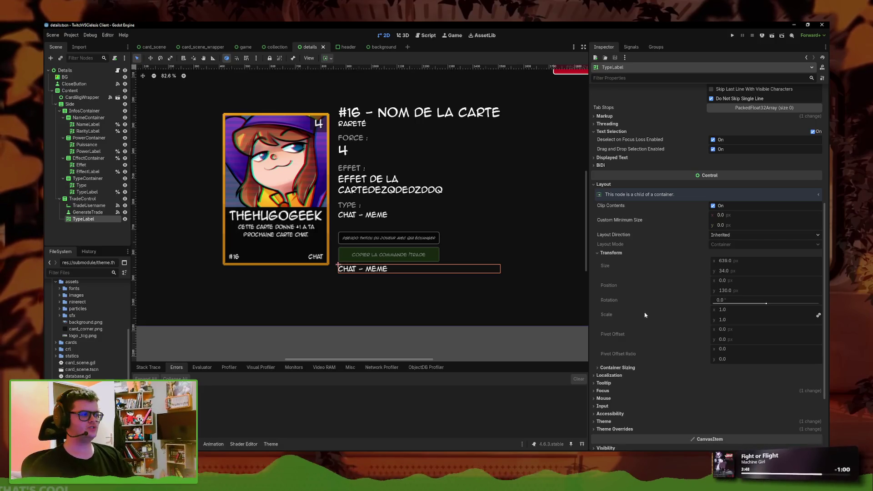
left_click(610, 376)
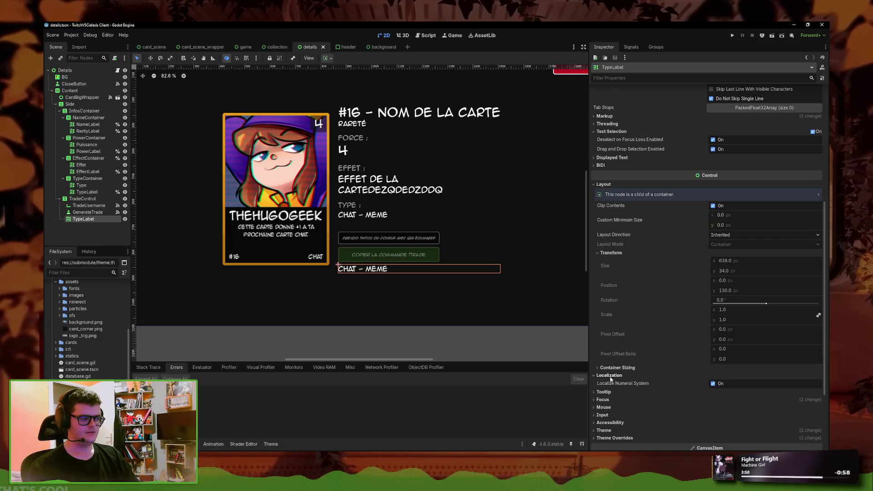
left_click(610, 376)
scroll(609, 385, "down", 2)
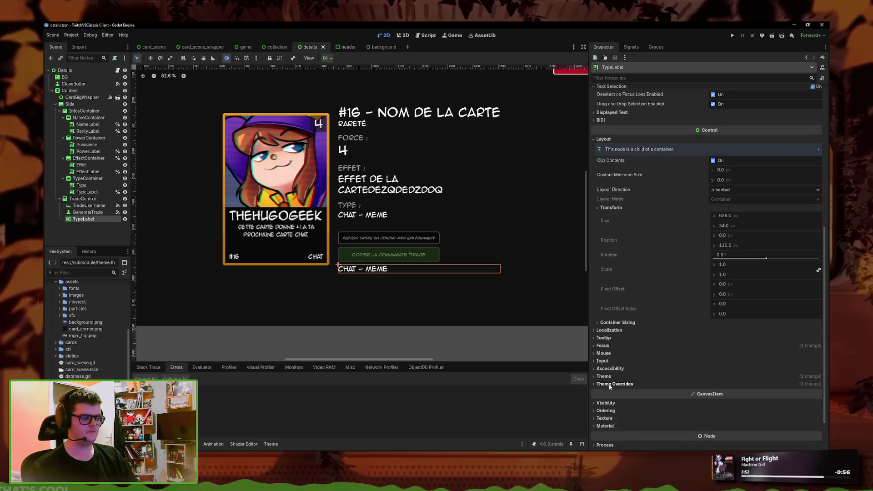
Step: Open Theme Overrides > Font Sizes, showing the 25 px normal font size
left_click(610, 385)
left_click(613, 384)
left_click(615, 383)
left_click(606, 406)
left_click(606, 406)
left_click(610, 414)
scroll(723, 410, "down", 2)
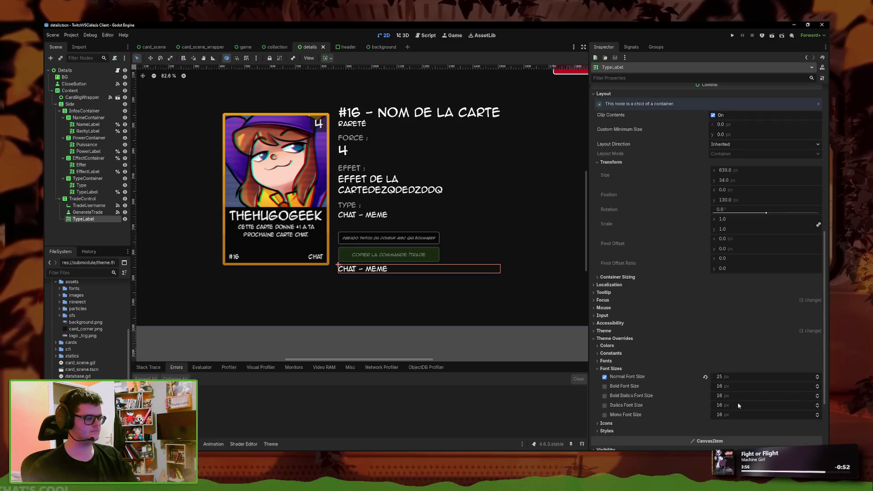
Step: Delete the label's 'CHAT - MEME' text and save the details scene
scroll(821, 381, "down", 10)
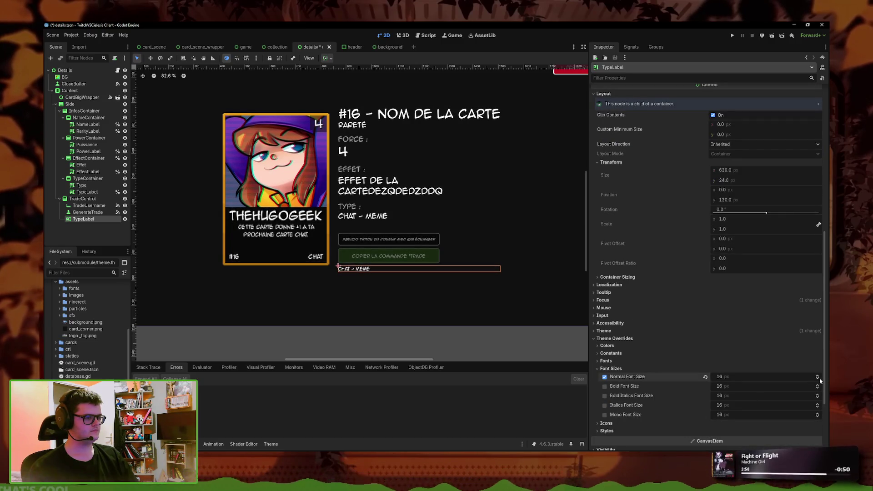
scroll(820, 378, "up", 1)
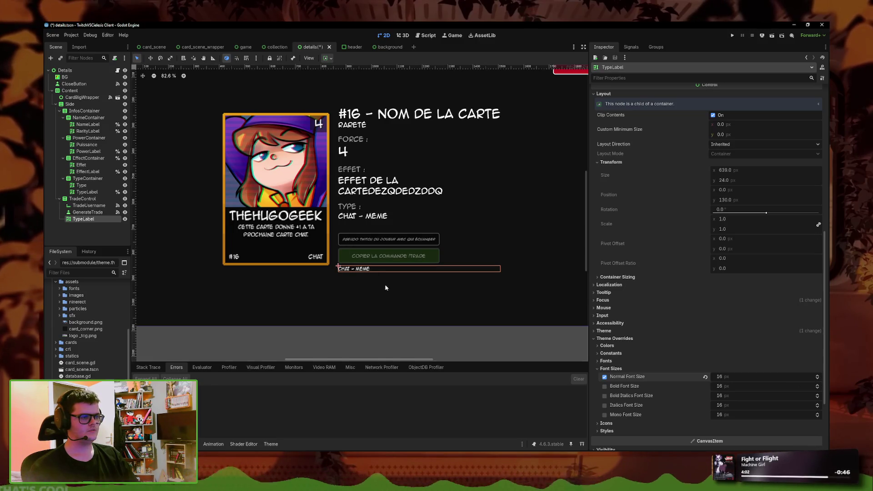
scroll(649, 127, "up", 10)
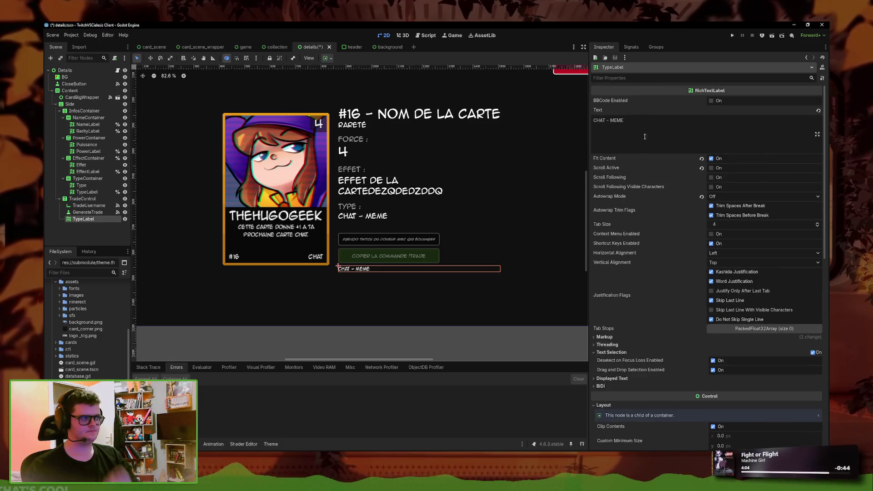
left_click_drag(631, 120, 563, 117)
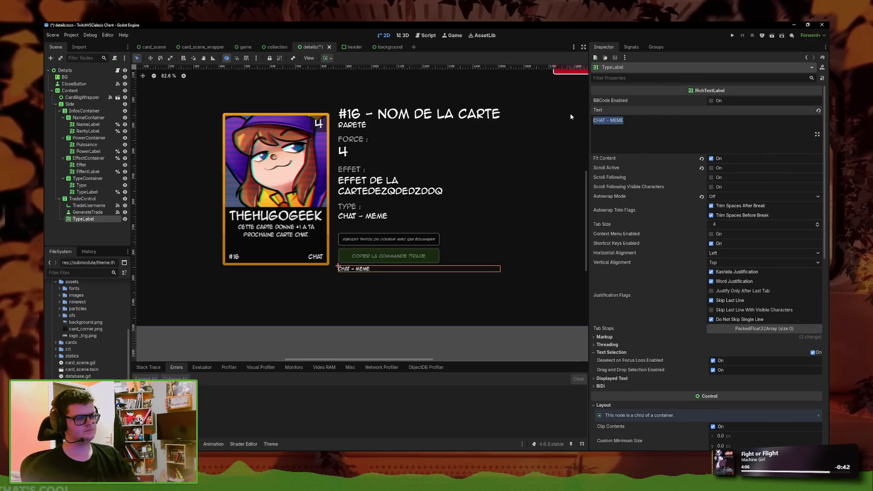
key("BackSpace")
key("ctrl+s")
left_click(712, 158)
Step: Turn off horizontal expand on the TradeControl container's sizing
left_click(328, 59)
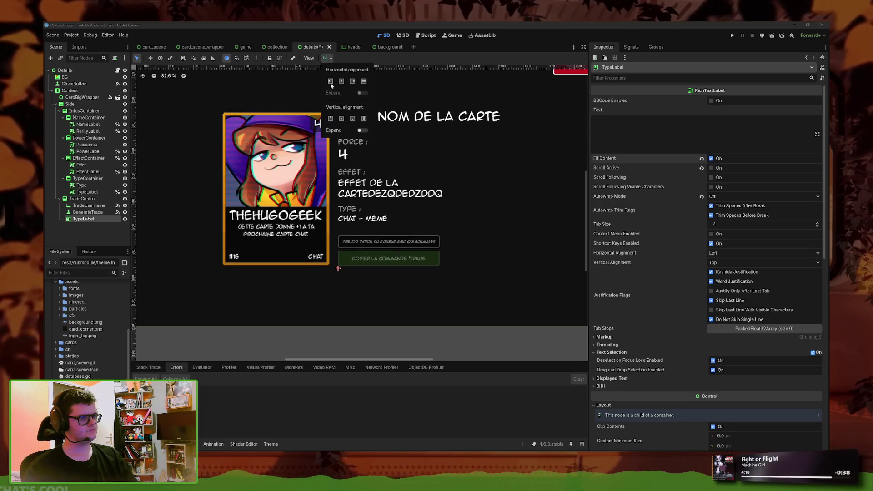
scroll(610, 411, "down", 5)
left_click(720, 300)
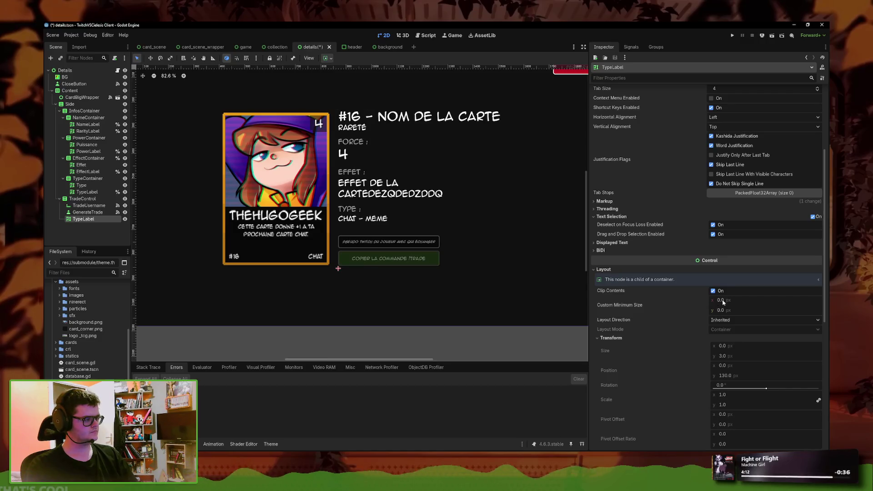
left_click(83, 199)
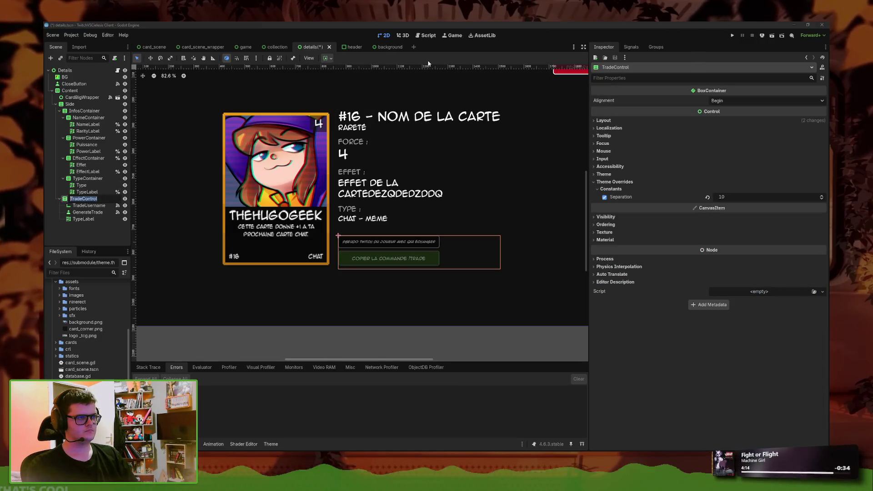
left_click(327, 58)
left_click(330, 81)
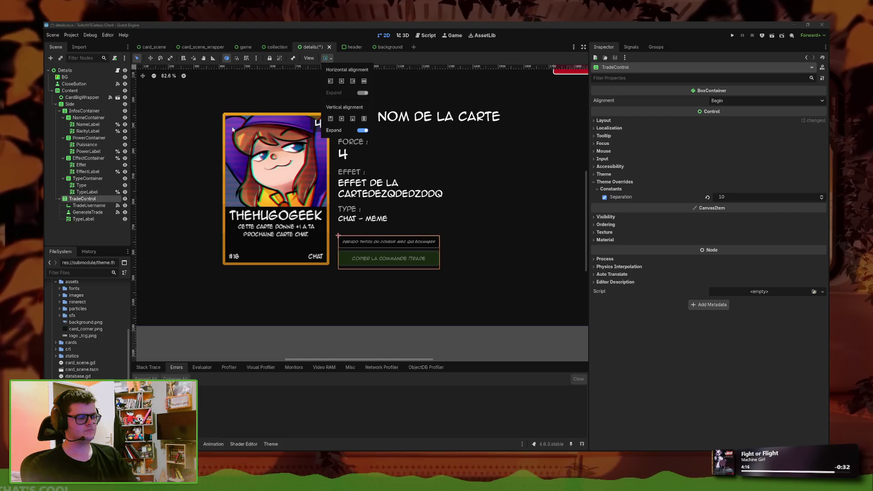
left_click(259, 111)
Step: Make TypeLabel fill horizontally and set its minimum height to 50
left_click(83, 219)
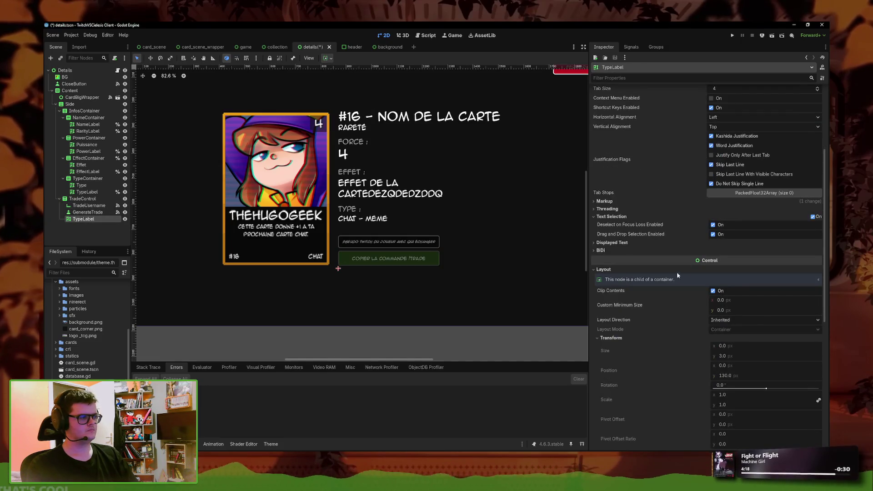
scroll(687, 232, "up", 3)
left_click(327, 58)
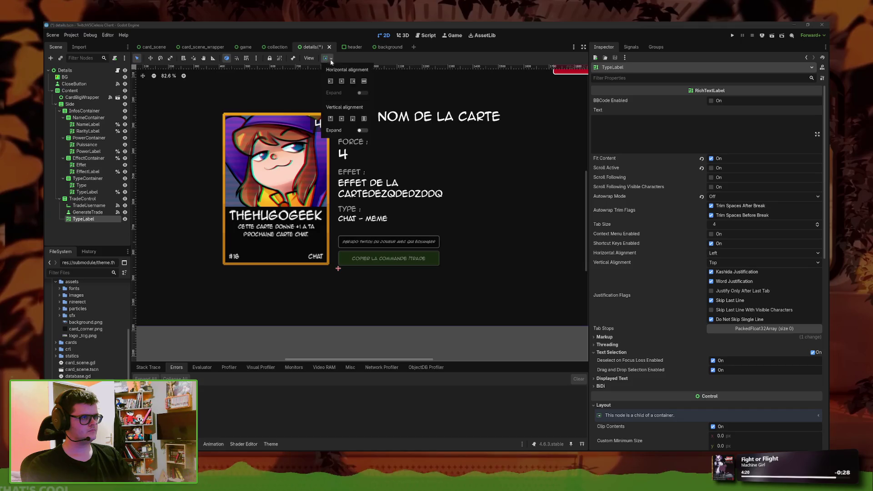
left_click(364, 81)
scroll(731, 224, "down", 5)
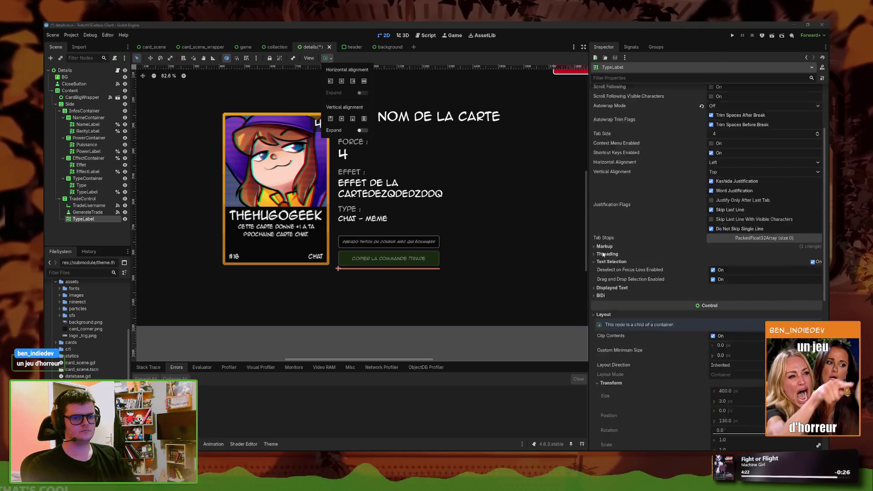
left_click(723, 219)
type("50")
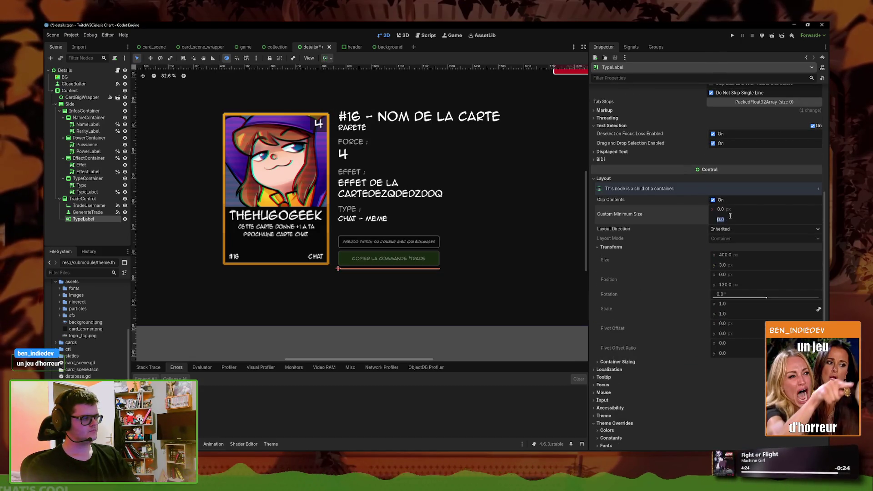
key("Return")
Step: Re-enter the 50 px minimum height after it reset, and save
scroll(709, 223, "up", 5)
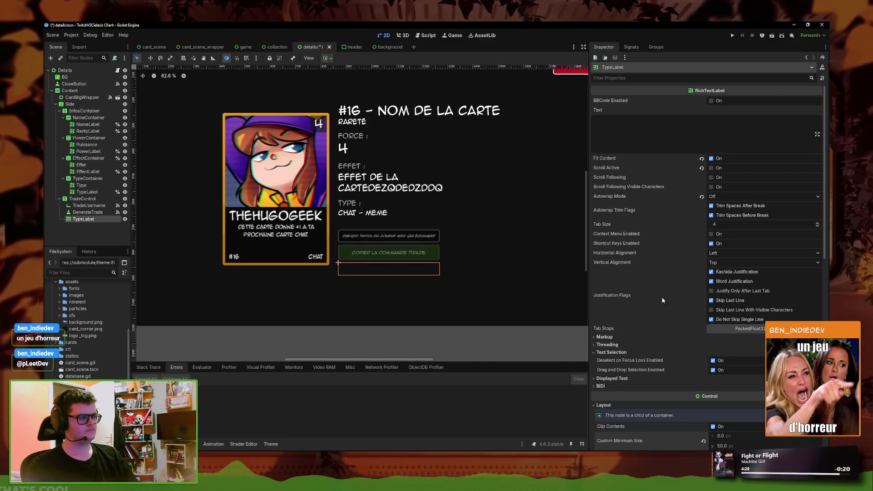
scroll(655, 292, "down", 3)
left_click(704, 305)
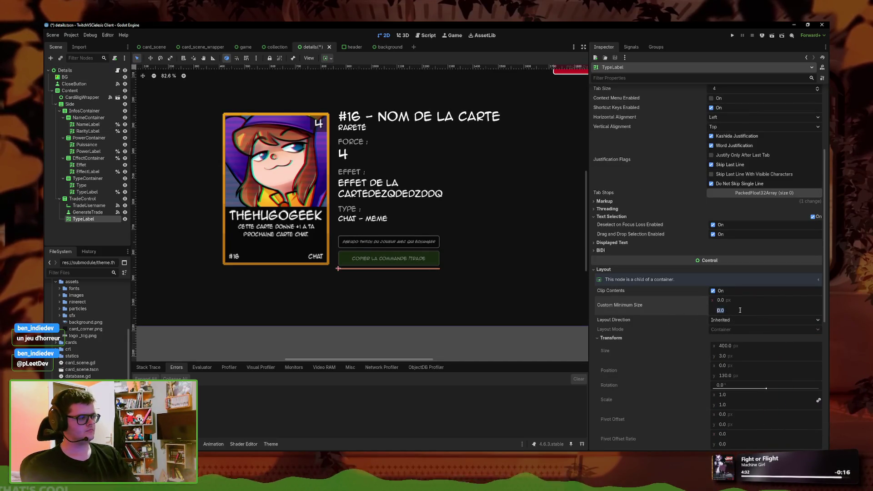
type("50")
key("Return")
key("ctrl+s")
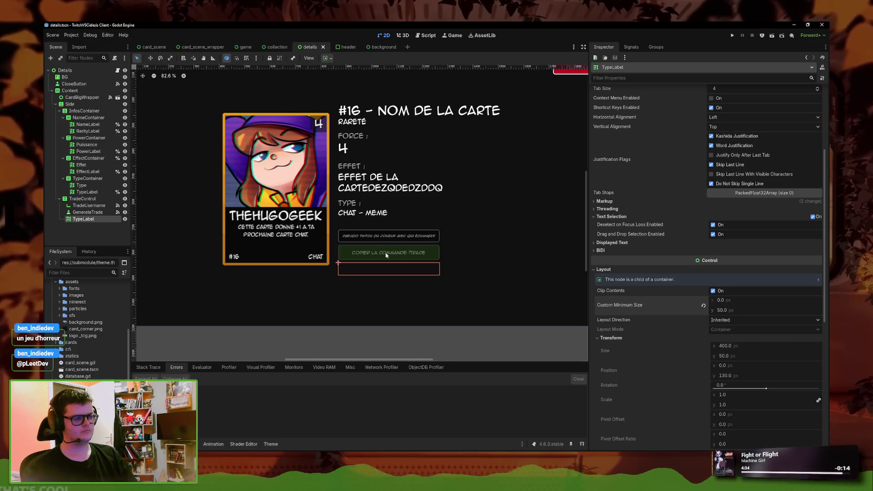
Step: Select the empty TypeLabel below the GenerateTrade button and edit its Text field
left_click(385, 255)
left_click(382, 264)
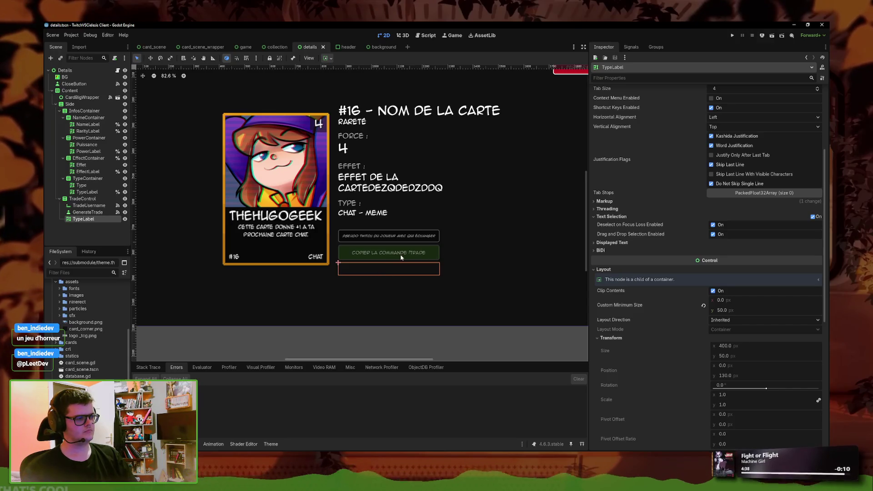
scroll(704, 181, "up", 5)
left_click(624, 135)
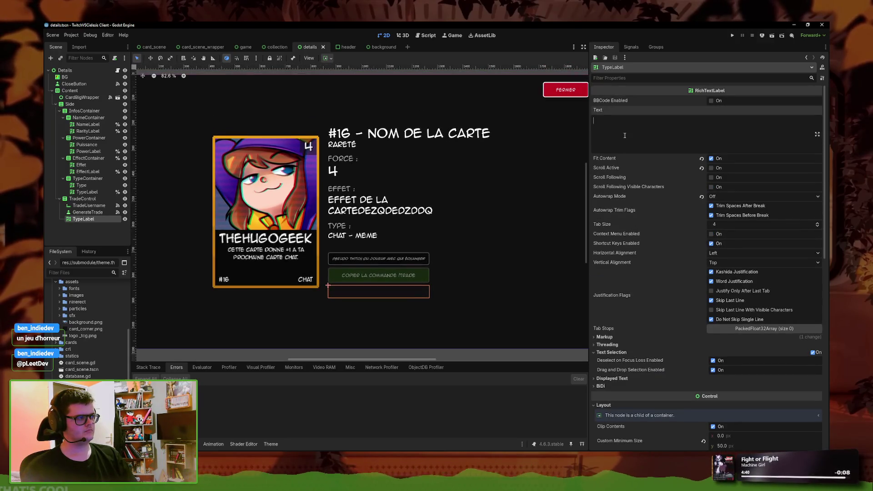
Step: Set the label text to '!trade @??? nomcarte', save, and open details.gd with Ctrl+F3
type("!trade @???")
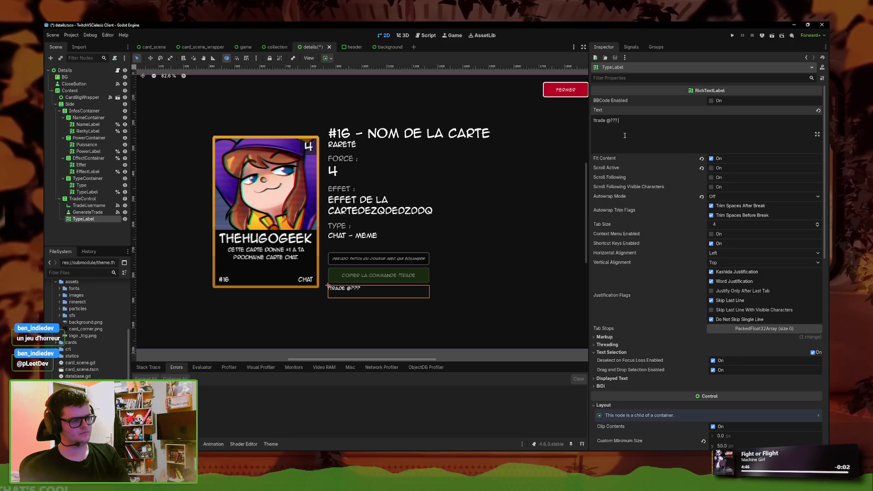
type(" nom")
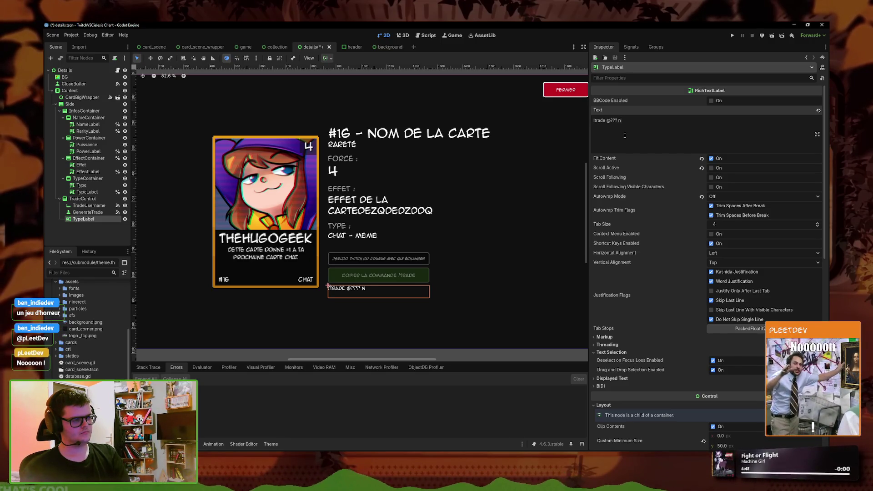
type("carte")
key("ctrl+s")
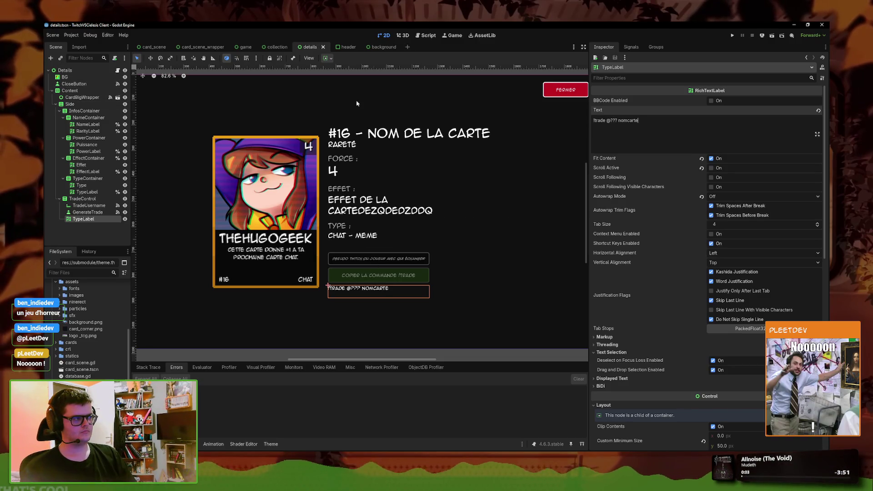
key("ctrl+F3")
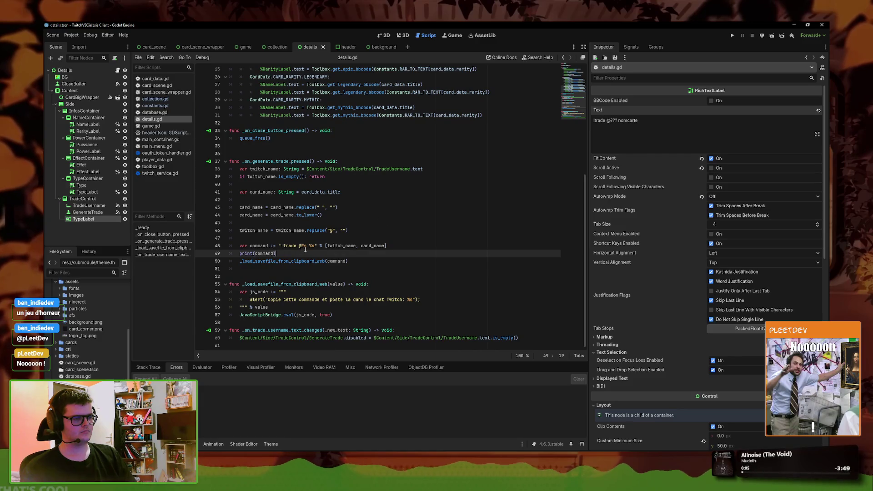
Step: Open a new line 16 after the EffectContainer line in _ready
scroll(305, 250, "up", 8)
left_click(288, 108)
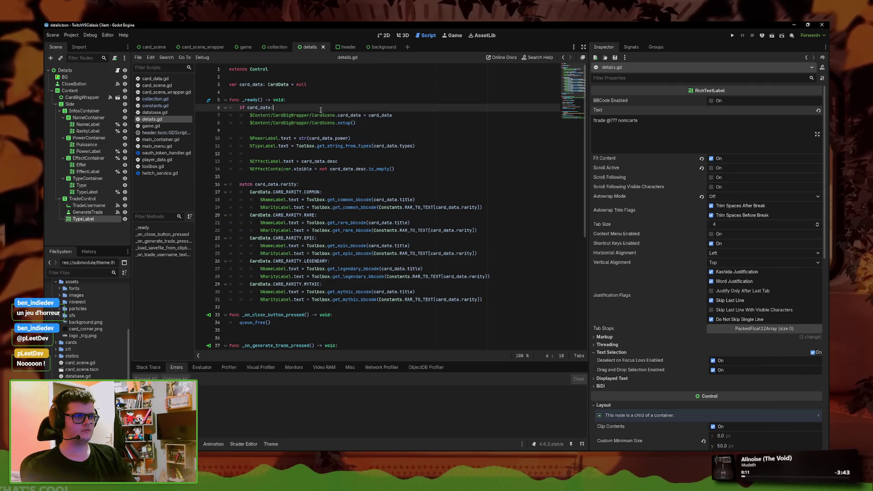
key("ctrl+shift+Return")
key("ctrl+shift+Return")
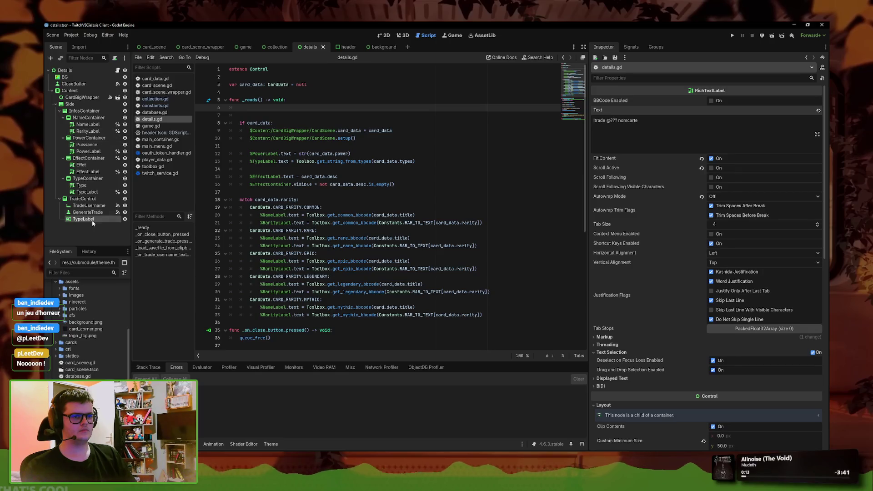
key("ctrl+z")
key("ctrl+z")
key("Down")
key("Down")
key("Down")
key("End")
key("Return")
key("Return")
mouse_move(83, 219)
left_mouse_down()
mouse_move(193, 213)
mouse_move(273, 184)
left_mouse_up()
key("ctrl+z")
Step: Dismiss the unique-name conflict and rename TypeLabel to 'TradeCom'
right_click(99, 221)
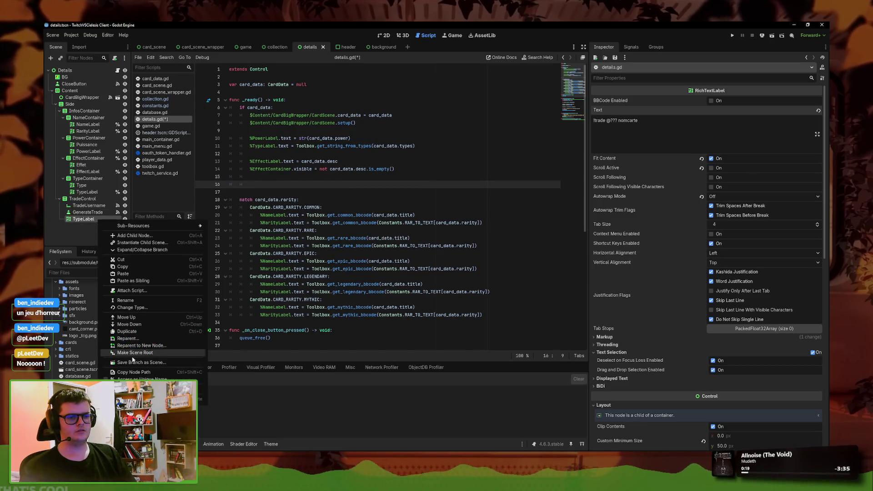
left_click(146, 379)
left_click(437, 255)
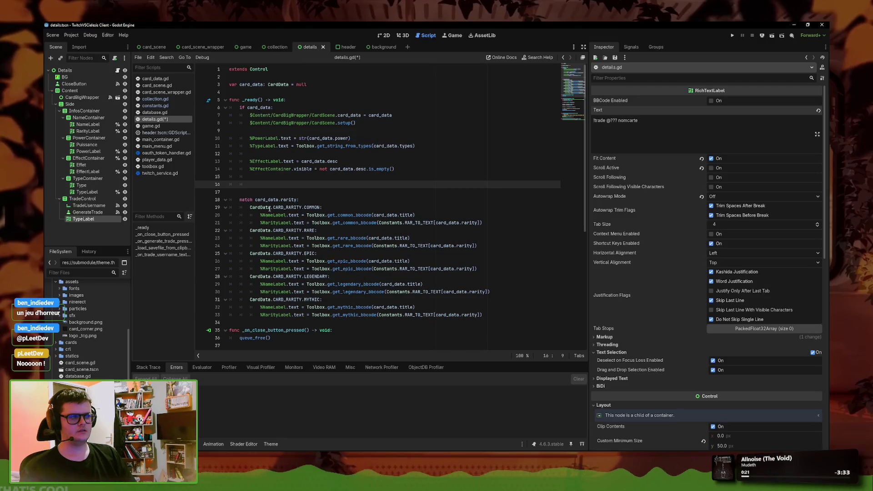
right_click(101, 220)
left_click(124, 287)
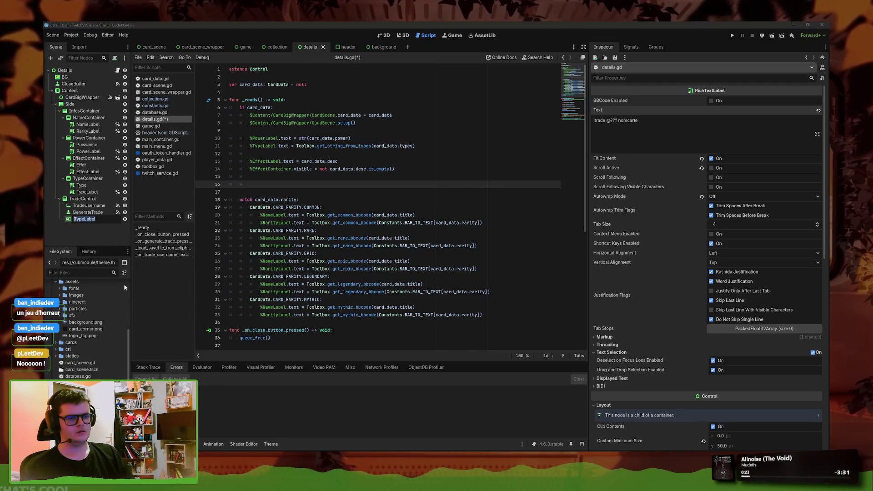
type("TradeCo")
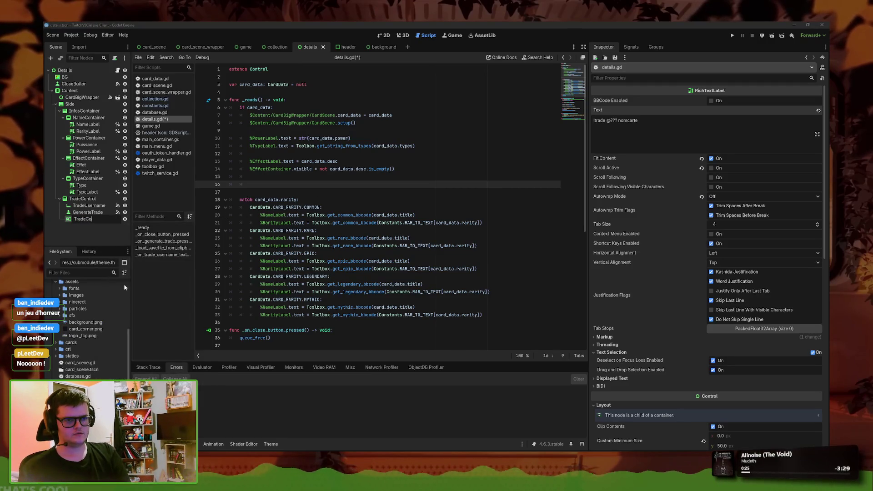
type("m")
key("Return")
Step: Rename the node to TradeCommand and enable Access as Unique Name
key("Menu")
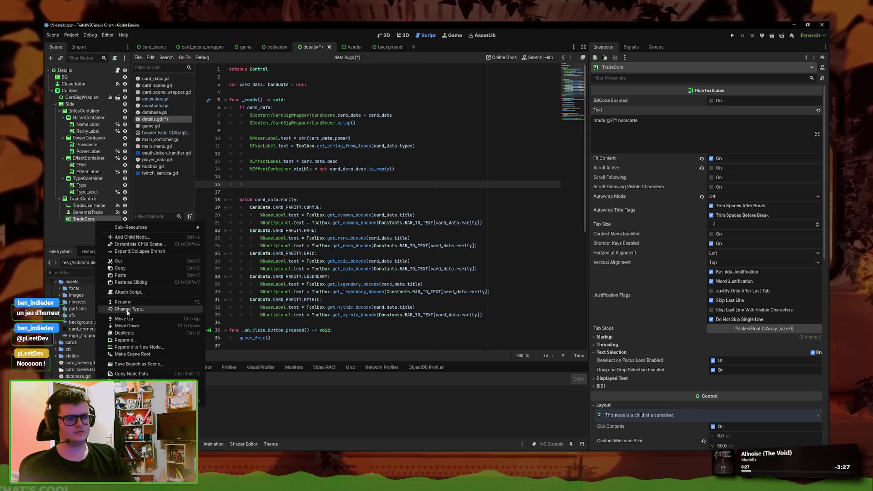
left_click(125, 302)
key("Return")
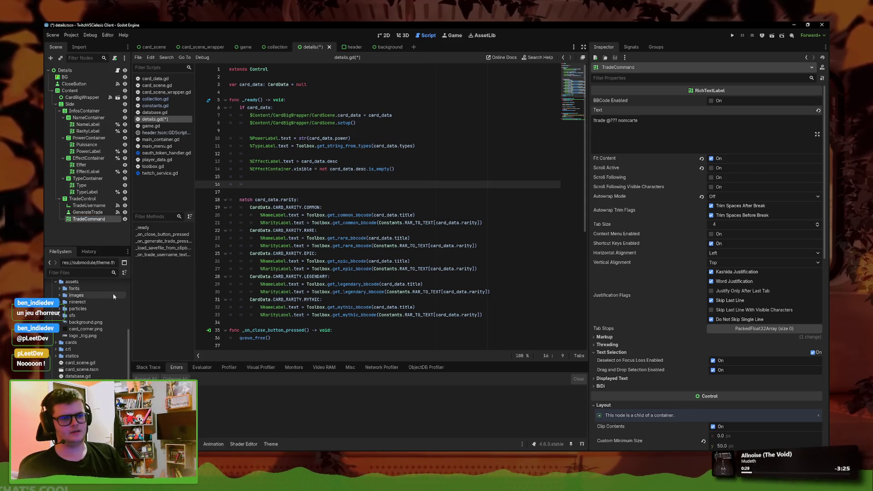
key("Menu")
left_click(143, 378)
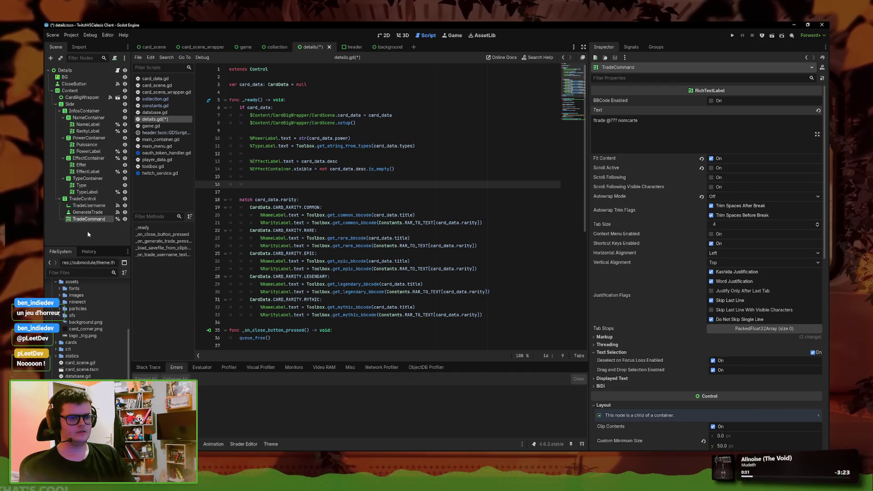
Step: Insert a %TradeCommand reference on line 16 and begin assigning it '= "'
left_click_drag(88, 219, 287, 185)
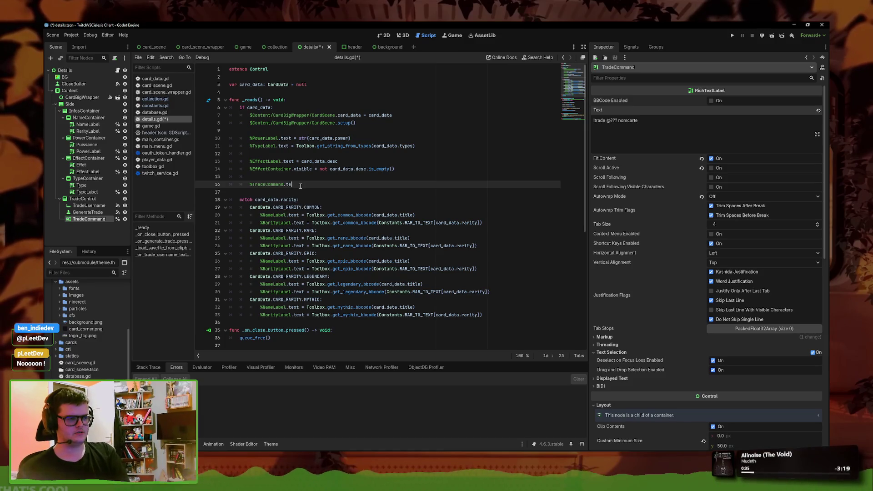
key("BackSpace")
type("= ")
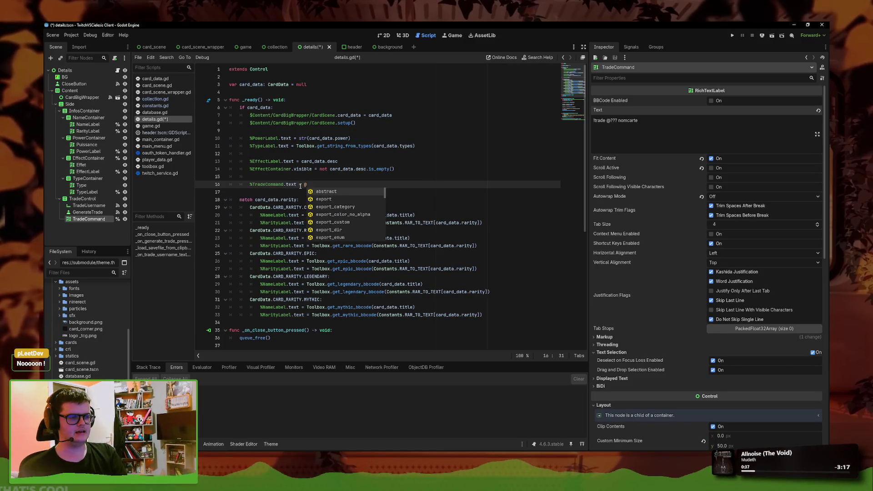
type("\"!trade")
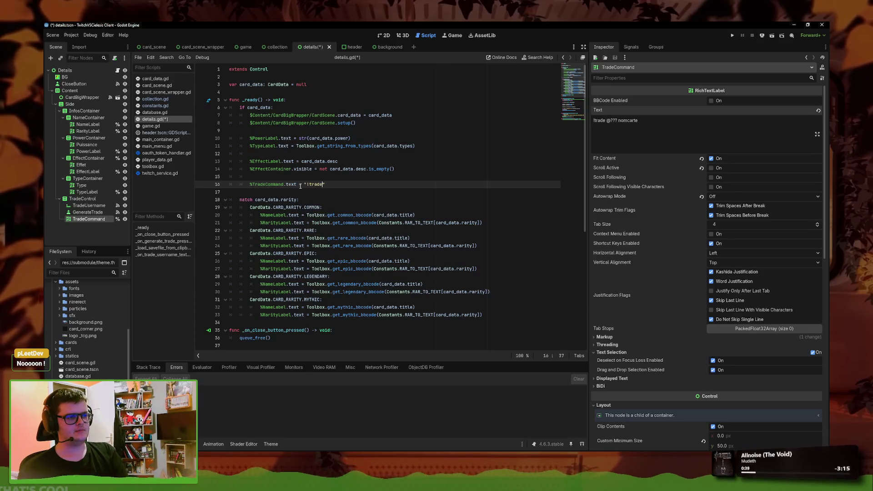
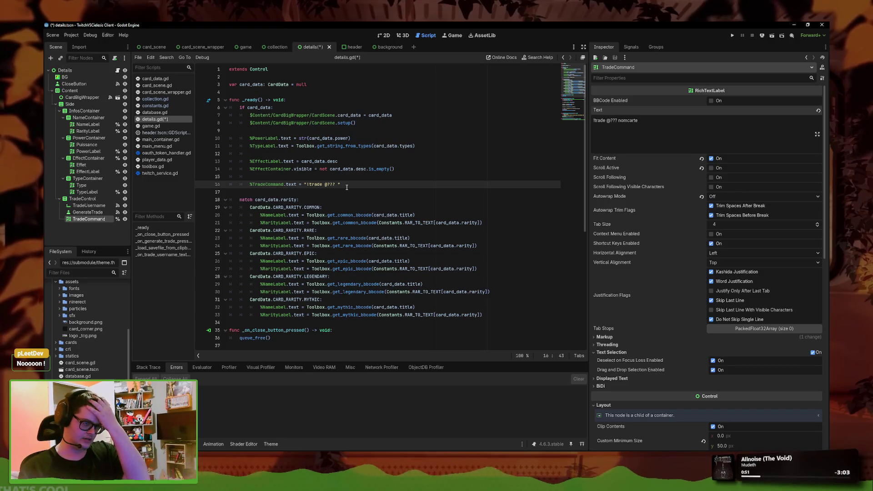
Step: Select the username and card-name cleanup code in the trade handler and add a line below it
scroll(346, 187, "down", 5)
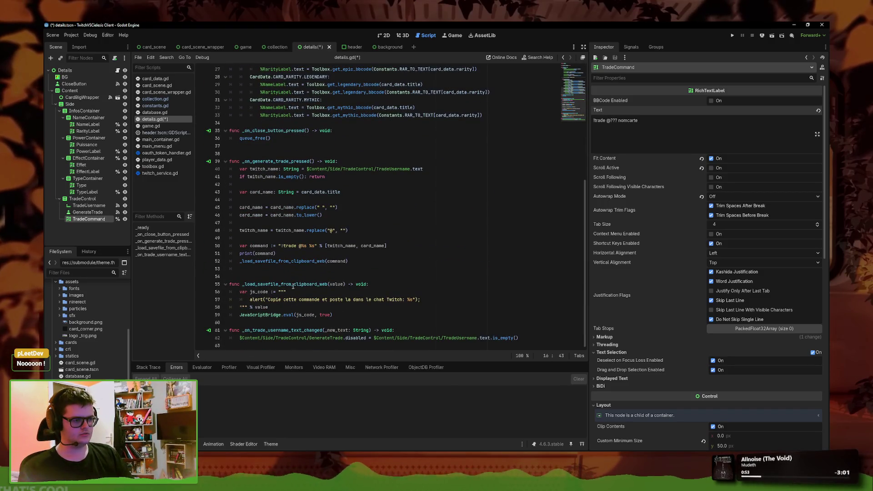
mouse_move(328, 223)
left_mouse_down()
mouse_move(318, 230)
mouse_move(273, 178)
mouse_move(230, 169)
left_mouse_up()
scroll(321, 224, "up", 5)
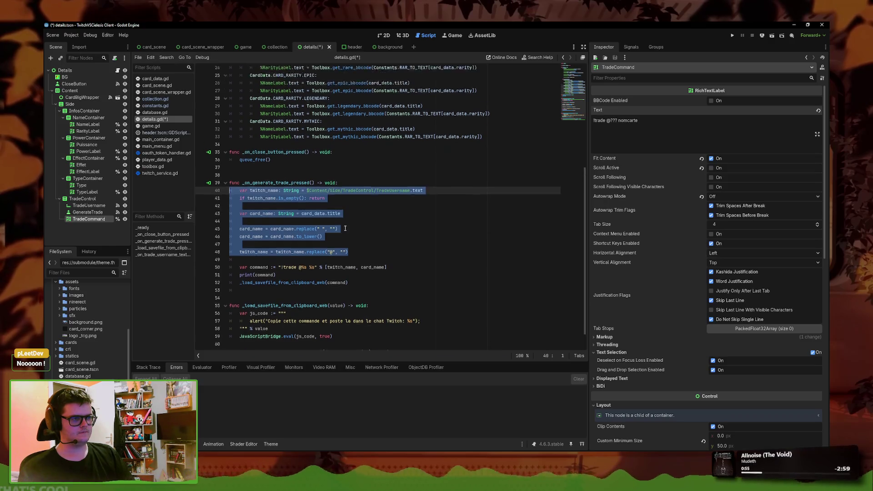
left_click(346, 183)
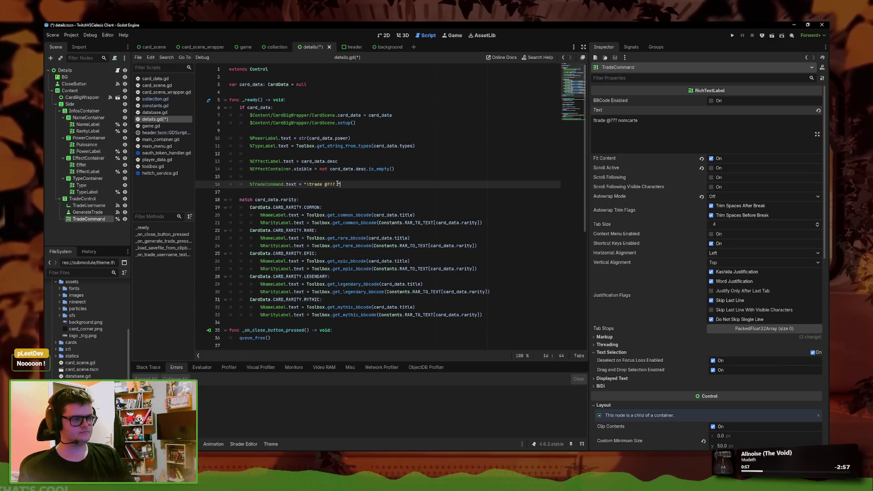
left_click_drag(339, 184, 204, 185)
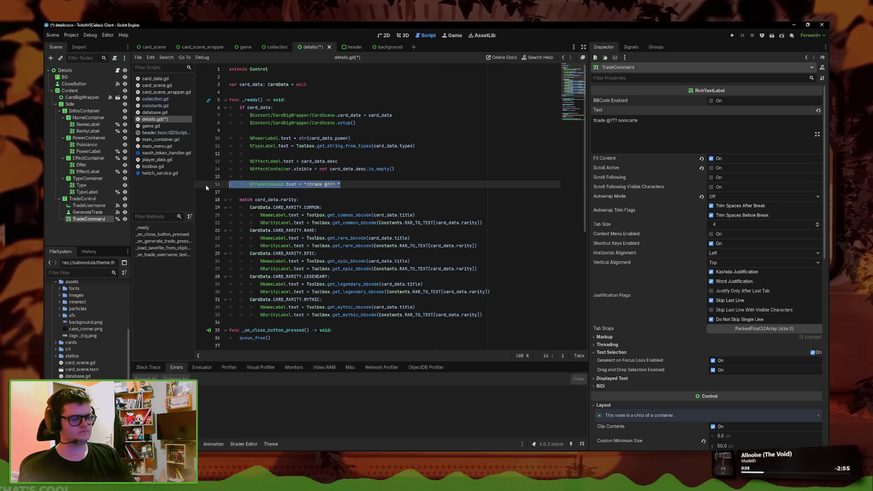
scroll(336, 264, "down", 5)
mouse_move(348, 230)
left_mouse_down()
mouse_move(254, 211)
mouse_move(258, 225)
left_mouse_up()
left_click(345, 238)
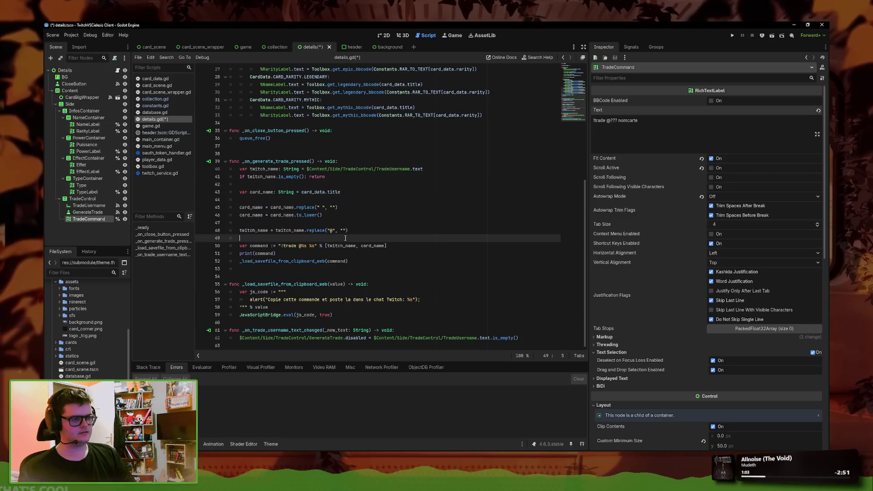
left_click_drag(367, 230, 191, 170)
key("ctrl+c")
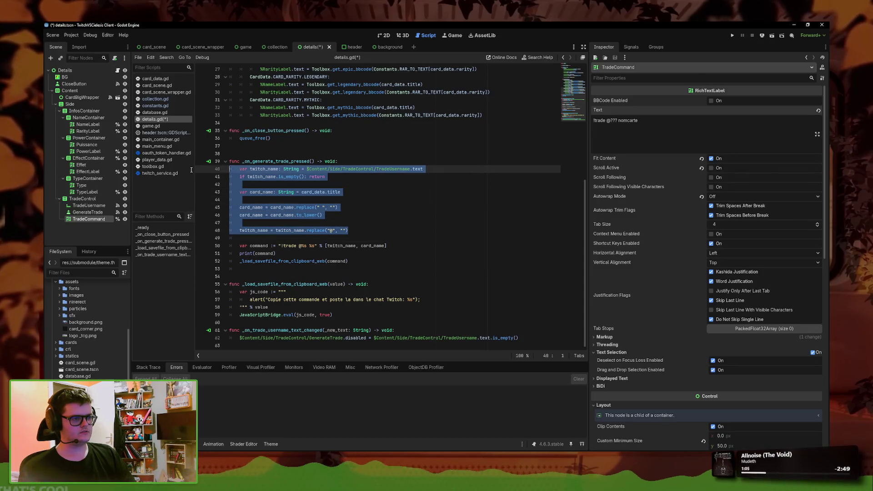
left_click(371, 232)
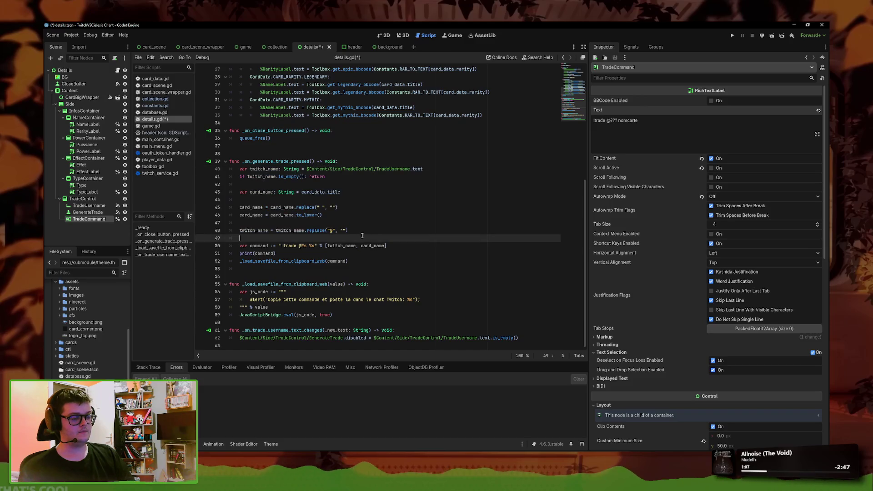
left_click(364, 145)
left_click(325, 161)
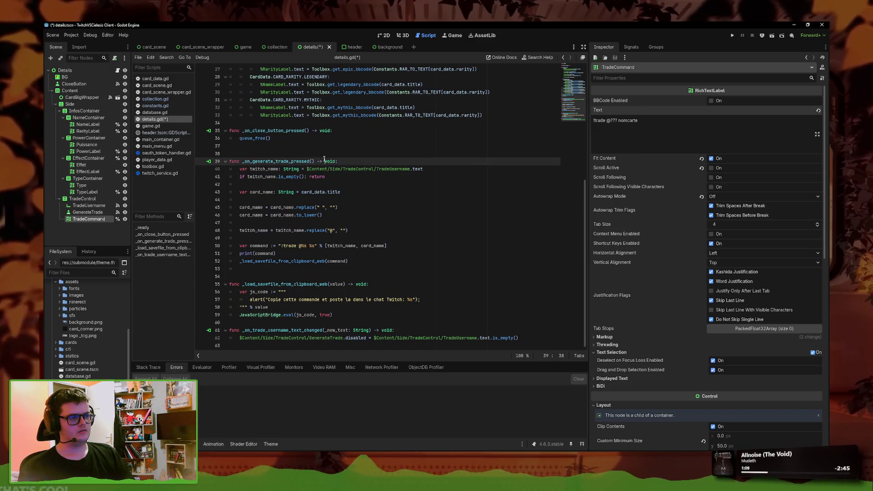
left_click(374, 273)
key("Return")
type("func generate_trade_command() -> voi")
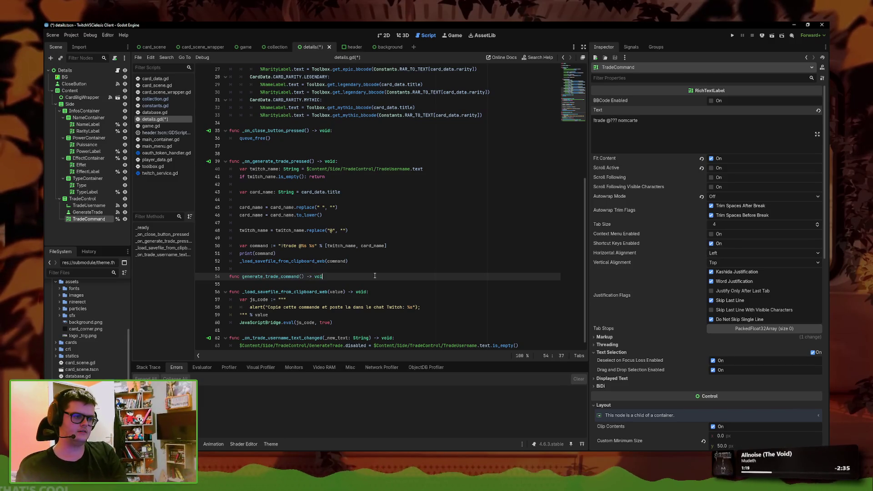
Step: Declare _generate_trade_command() -> String containing the pasted cleanup code, and save
type("d:")
key("Return")
key("ctrl+v")
left_click(243, 276)
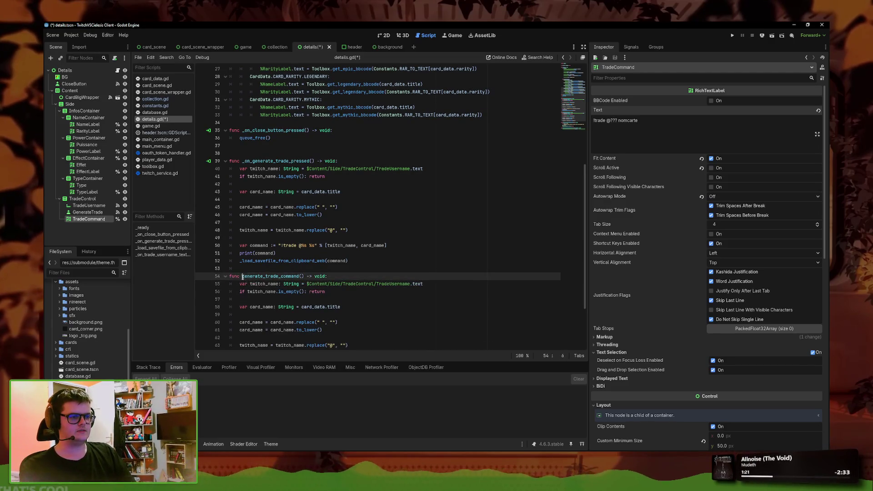
type("_")
key("ctrl+s")
scroll(288, 298, "down", 3)
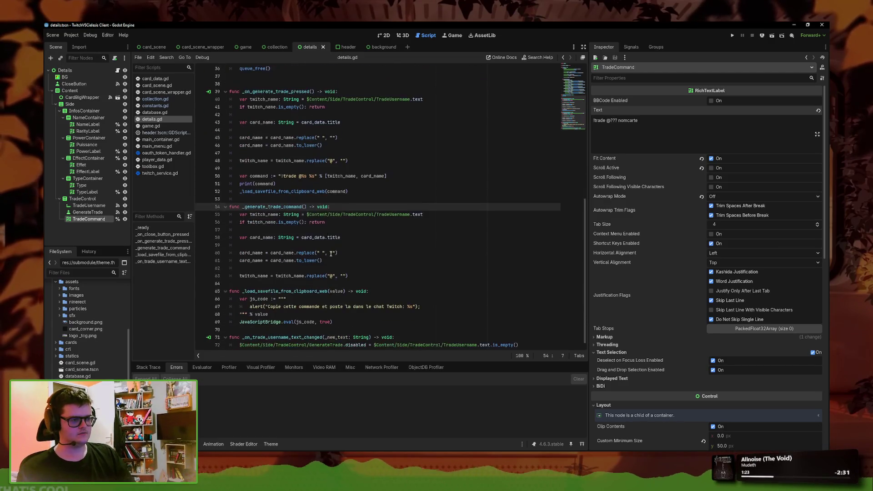
left_click_drag(329, 207, 315, 207)
type("St")
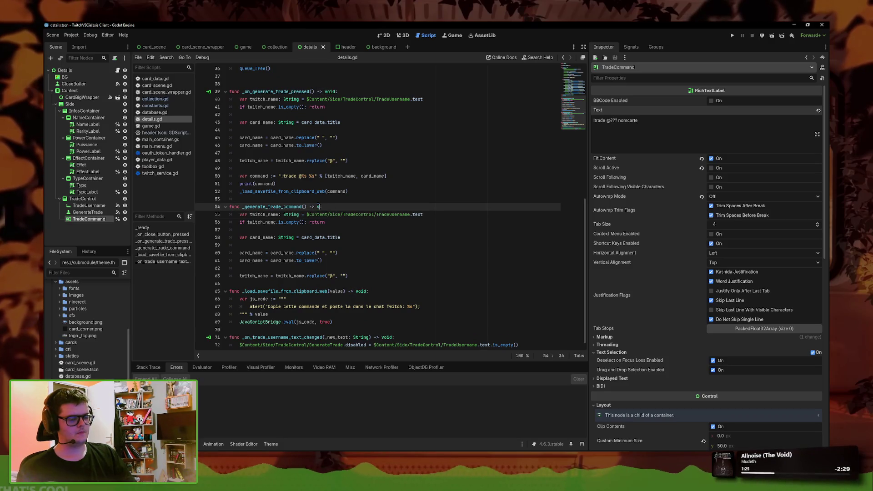
key("BackSpace")
key("BackSpace")
key("BackSpace")
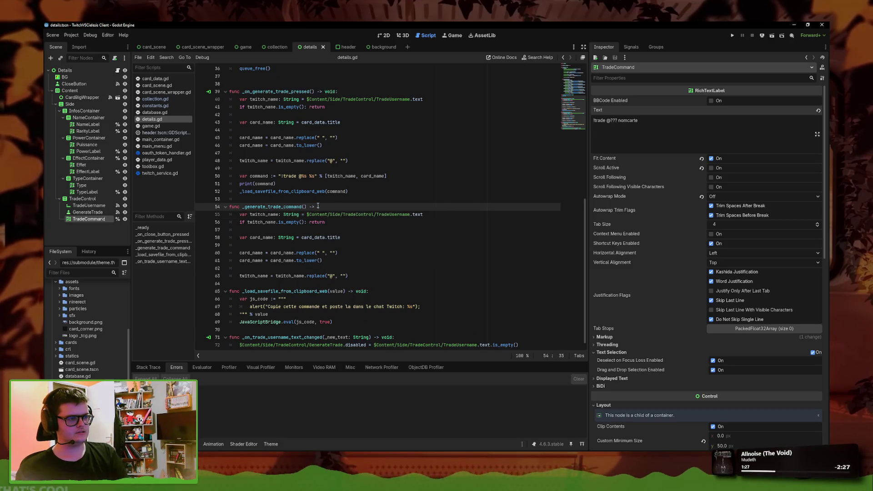
type("ng")
Step: End the new function with return twitch_name and remove its early-return check
scroll(327, 273, "down", 1)
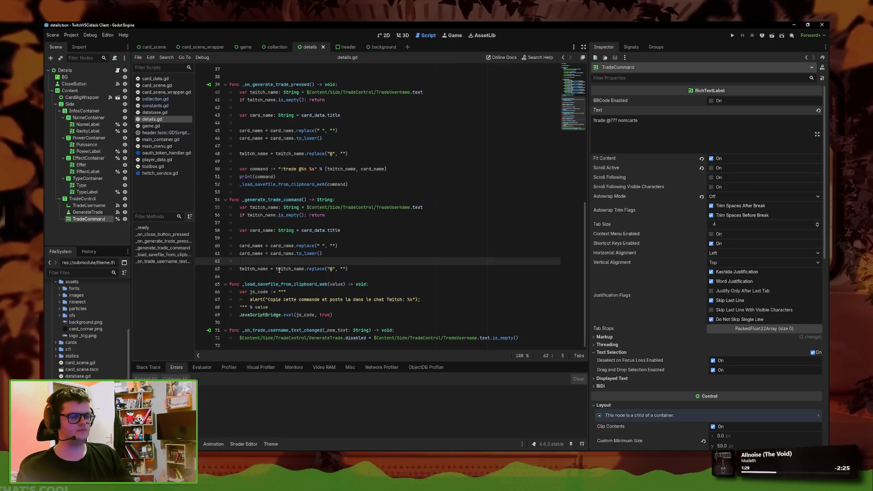
left_click(280, 284)
left_click(329, 277)
key("Return")
type("return")
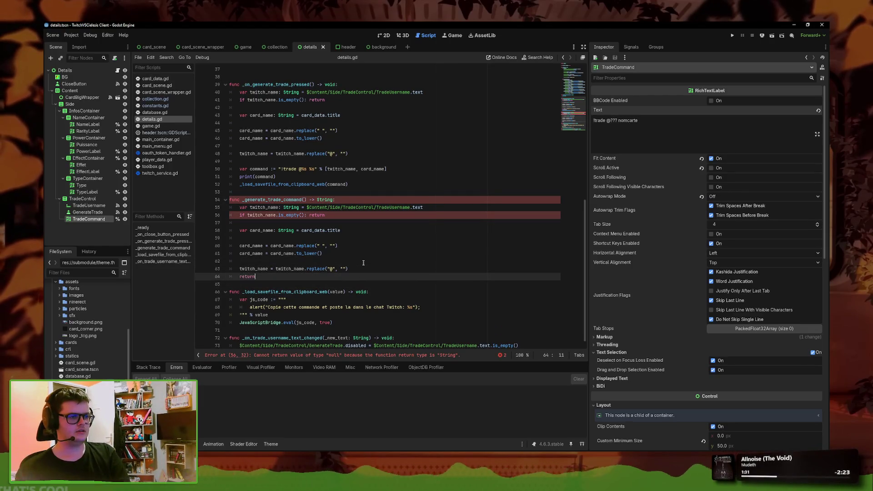
type("twi")
key("Return")
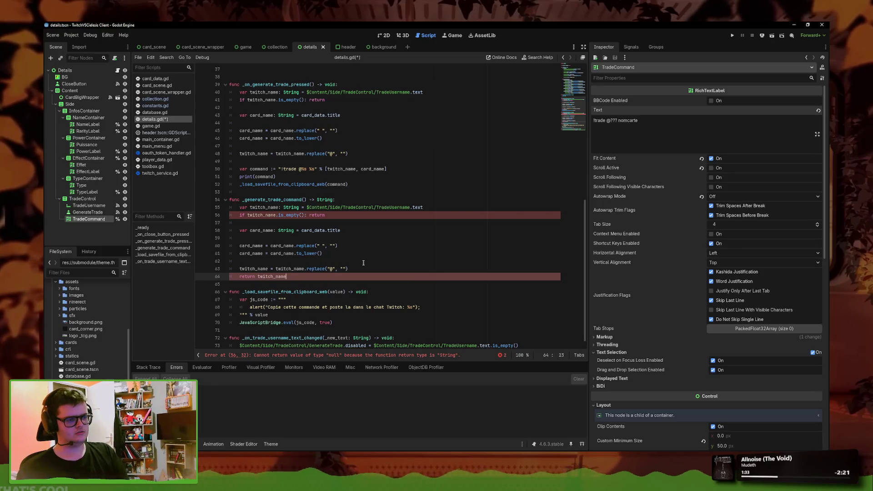
left_click(338, 215)
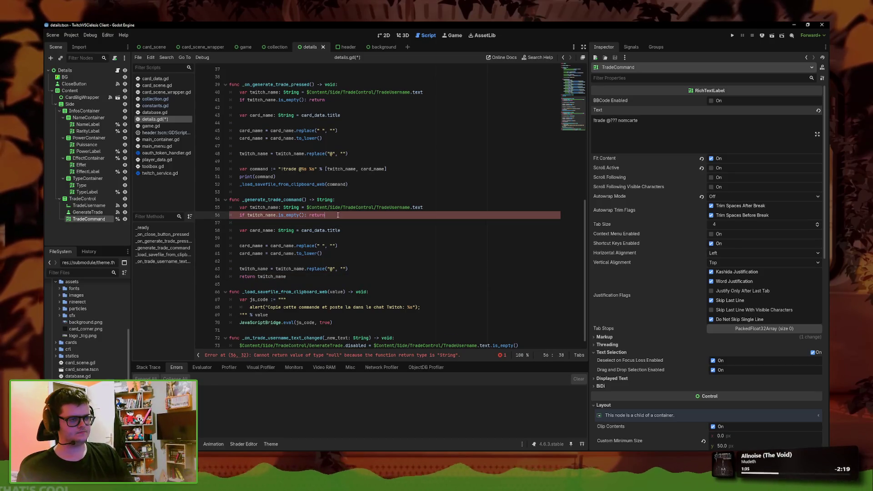
key("shift+Home")
key("BackSpace")
key("BackSpace")
key("BackSpace")
key("ctrl+s")
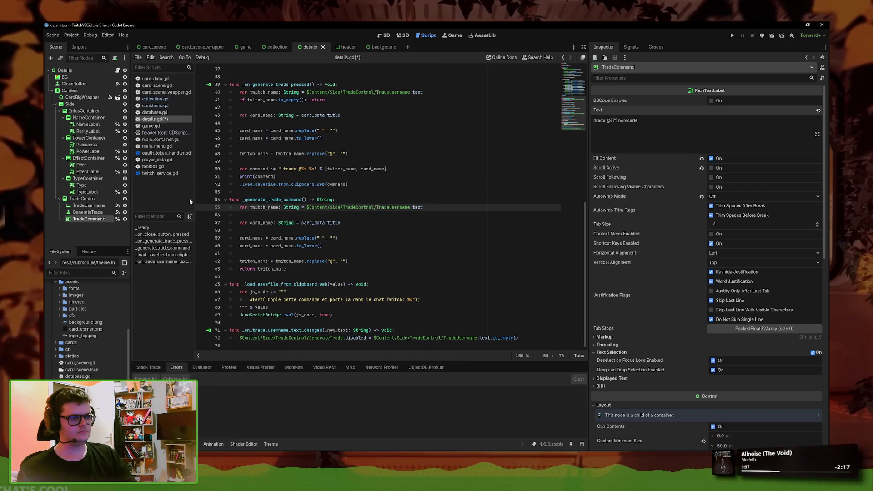
Step: In the trade handler, replace the empty-name early return with twitch_name = "???"
left_click(320, 238)
scroll(318, 234, "up", 12)
left_click(317, 187)
scroll(345, 182, "down", 11)
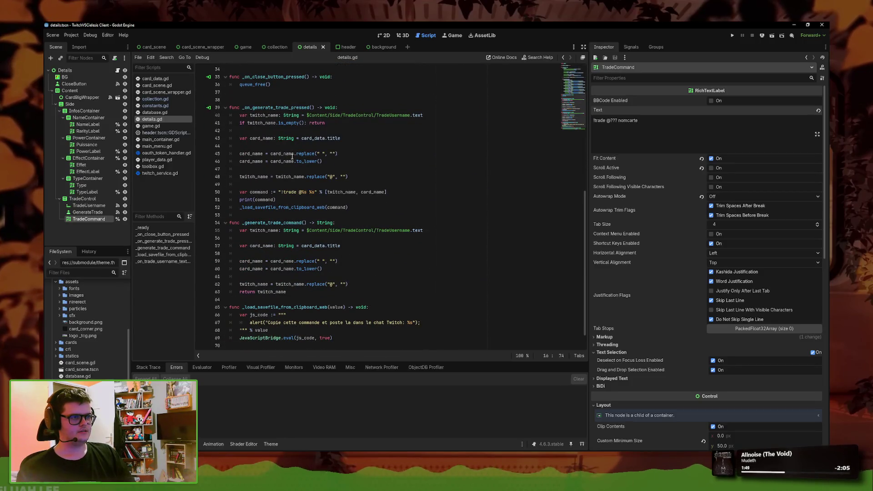
left_click(370, 161)
key("Up")
key("Up")
key("Up")
key("Down")
key("Down")
key("Down")
key("Up")
key("Up")
key("Up")
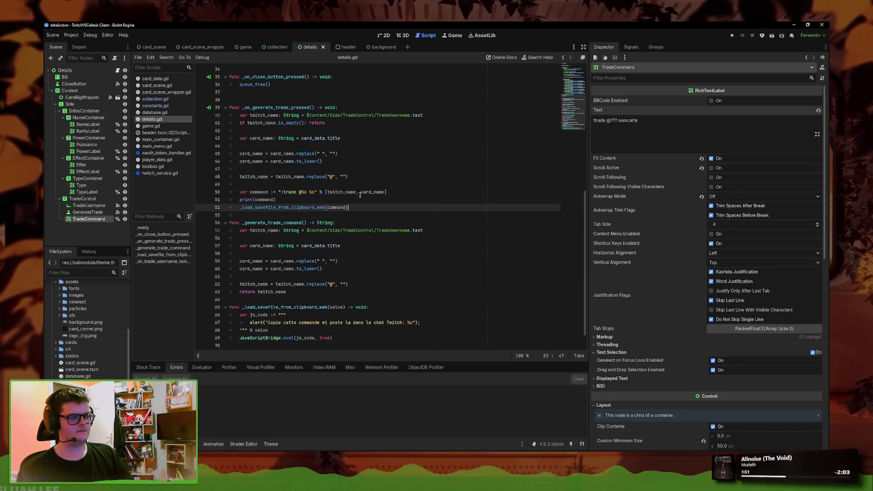
left_click(341, 122)
left_click_drag(326, 123, 310, 123)
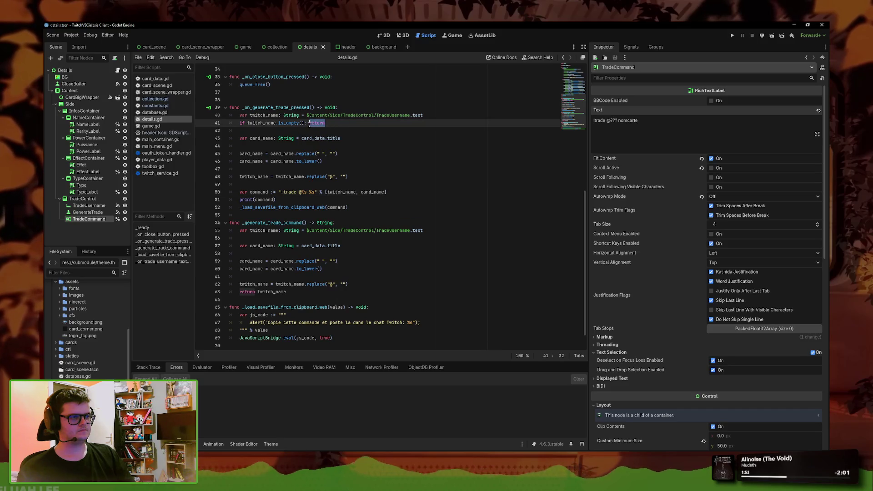
key("BackSpace")
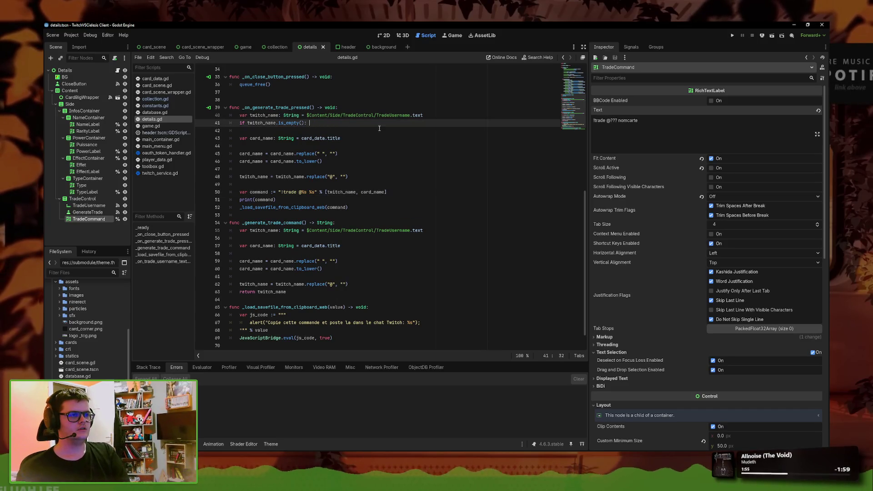
key("Return")
type("twi")
key("Return")
type("= \"??")
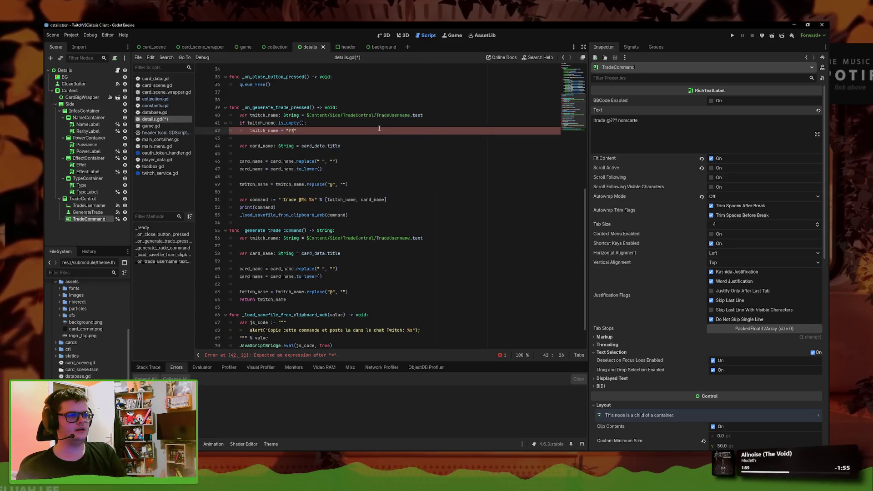
type("?\"")
key("Down")
key("ctrl+s")
Step: Delete the old generate-trade button handler from details.gd
scroll(323, 215, "up", 4)
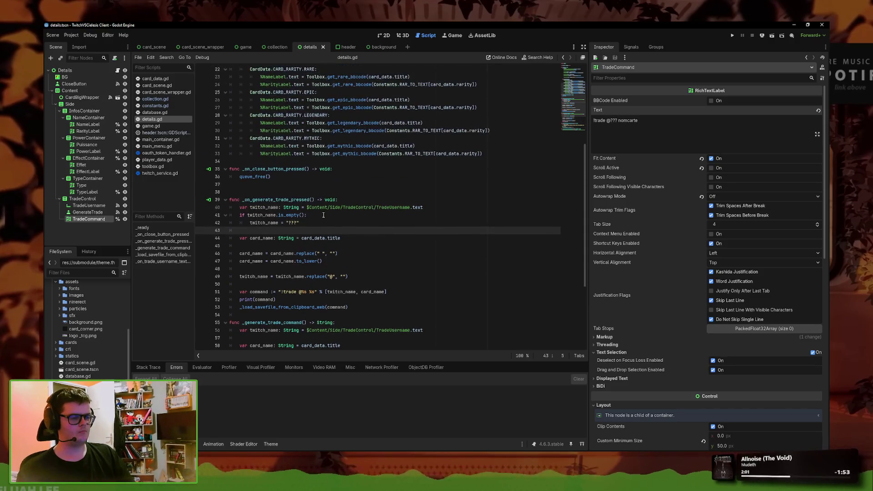
left_click(293, 223)
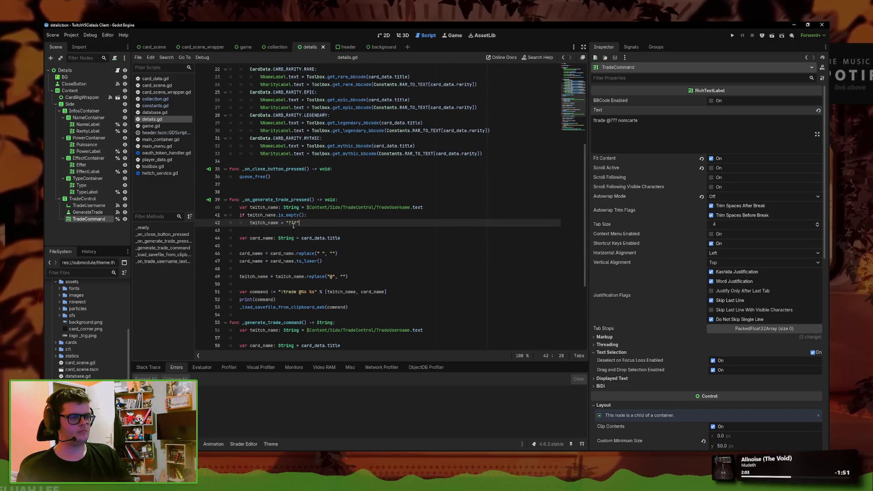
scroll(359, 185, "up", 7)
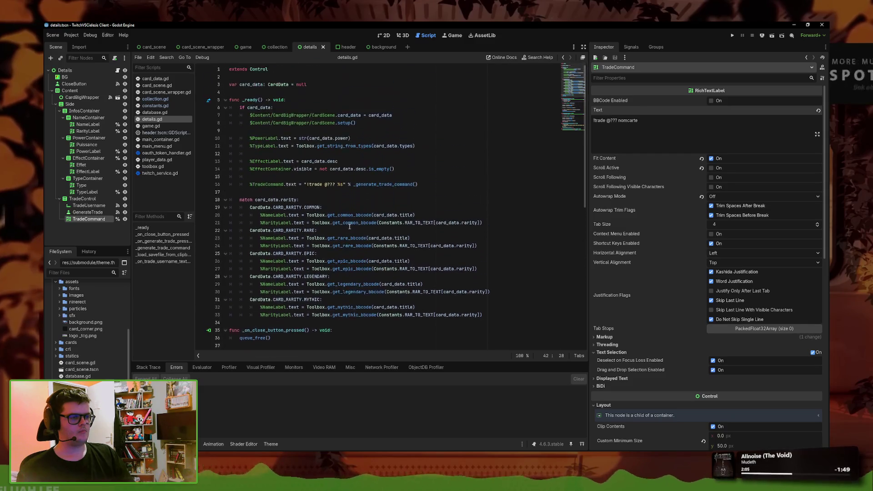
left_click(358, 184)
left_click(398, 146)
key("Up")
key("Up")
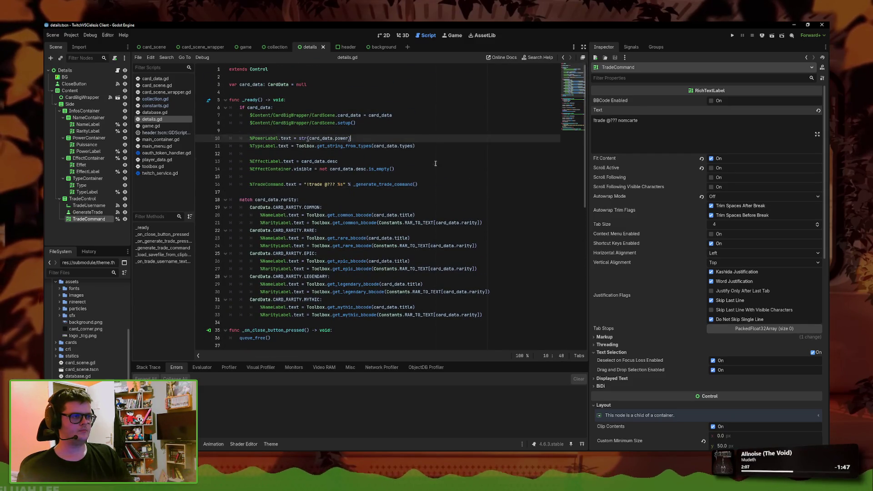
key("Down")
key("End")
left_click(397, 184)
scroll(330, 254, "down", 10)
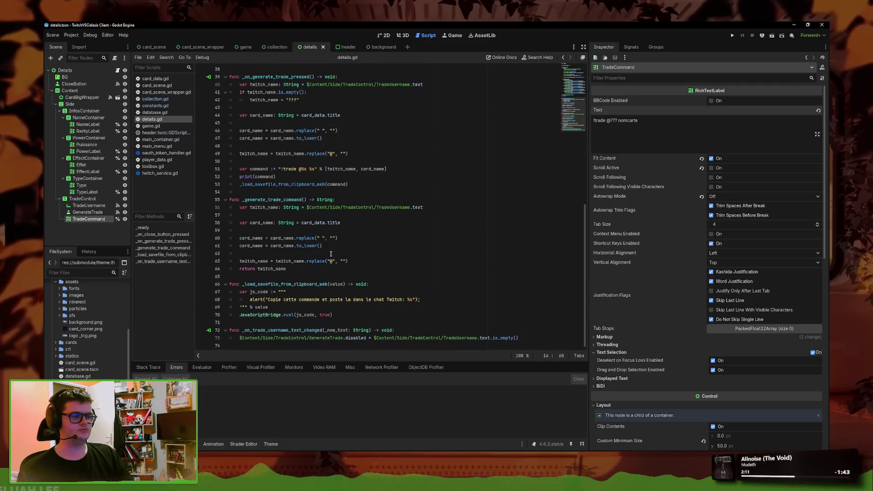
scroll(337, 264, "up", 3)
left_click(375, 254)
mouse_move(374, 254)
left_mouse_down()
mouse_move(245, 172)
mouse_move(229, 145)
left_mouse_up()
key("BackSpace")
key("BackSpace")
key("BackSpace")
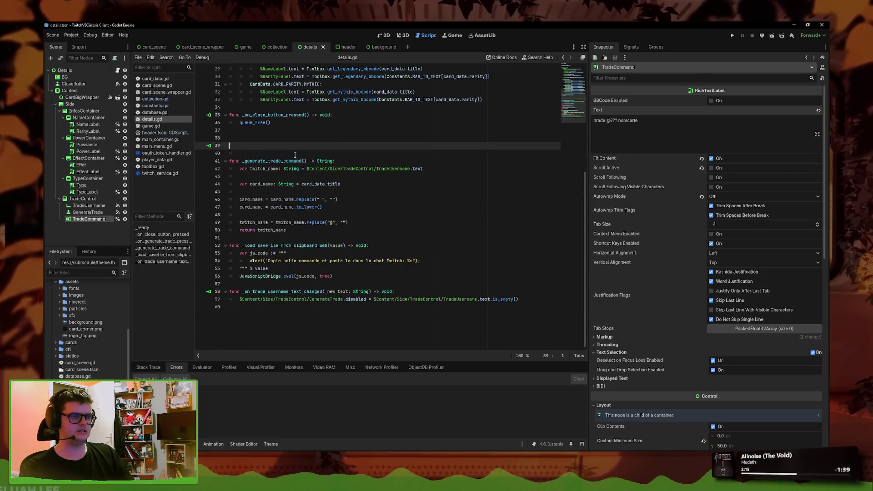
Step: Make the username field's text_changed handler set %TradeCommand.text from _generate_trade_command()
left_click(89, 205)
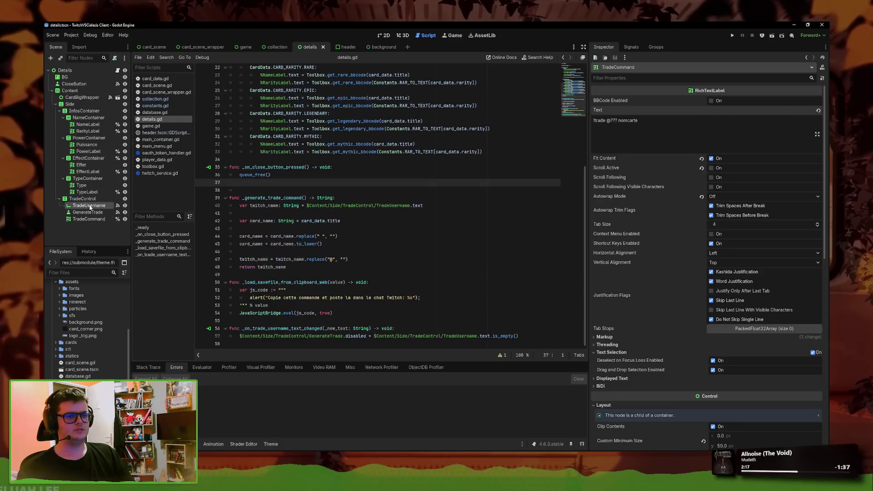
left_click(630, 47)
double_click(654, 98)
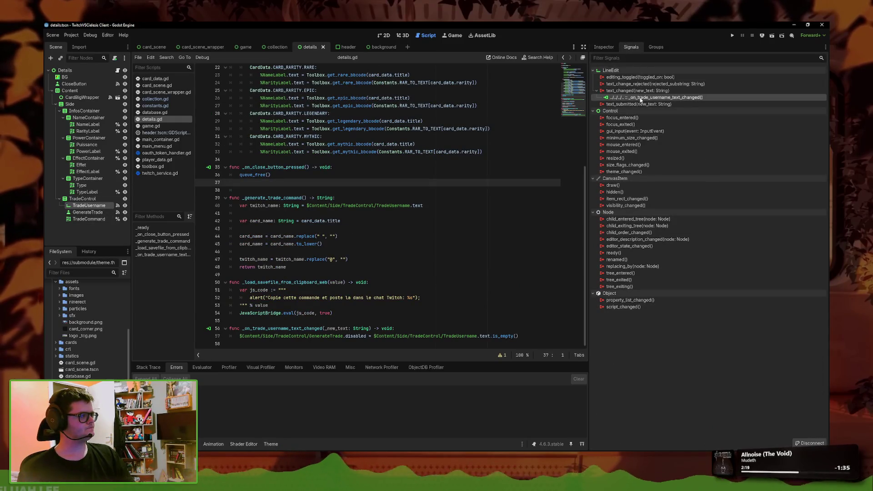
key("End")
key("shift+Home")
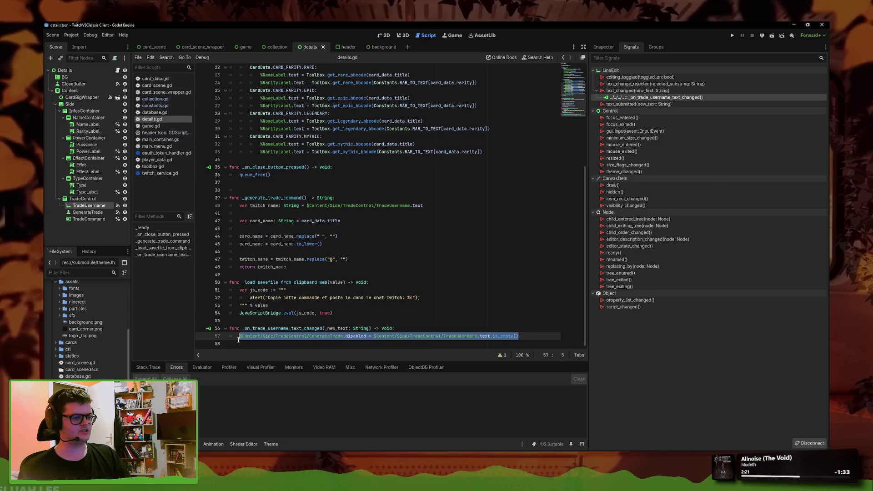
key("BackSpace")
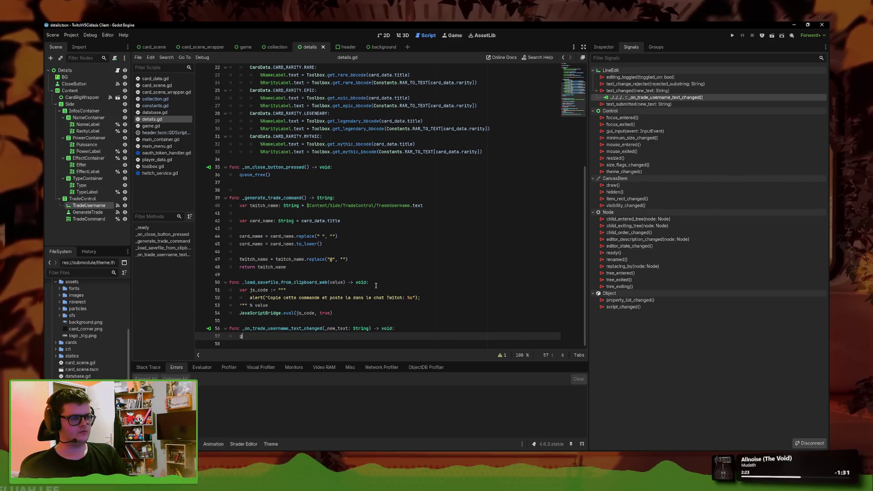
type("gen")
key("ctrl+z")
key("ctrl+z")
key("ctrl+z")
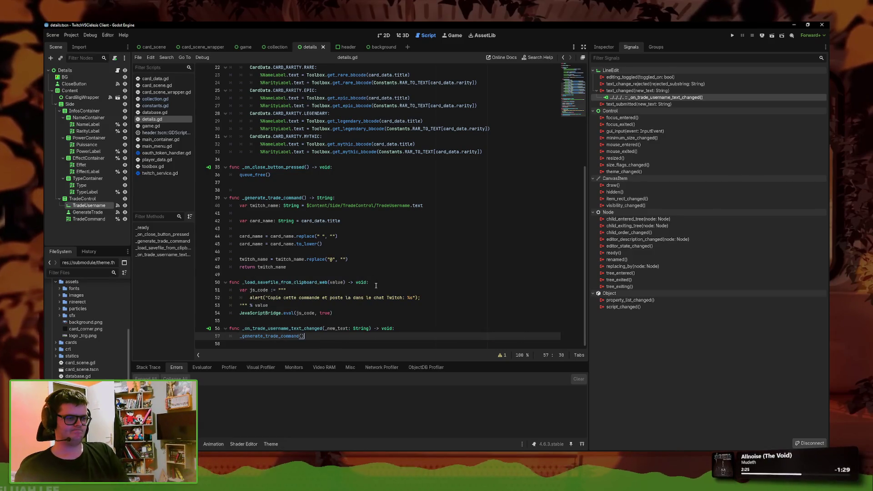
key("ctrl+y")
key("ctrl+y")
key("ctrl+y")
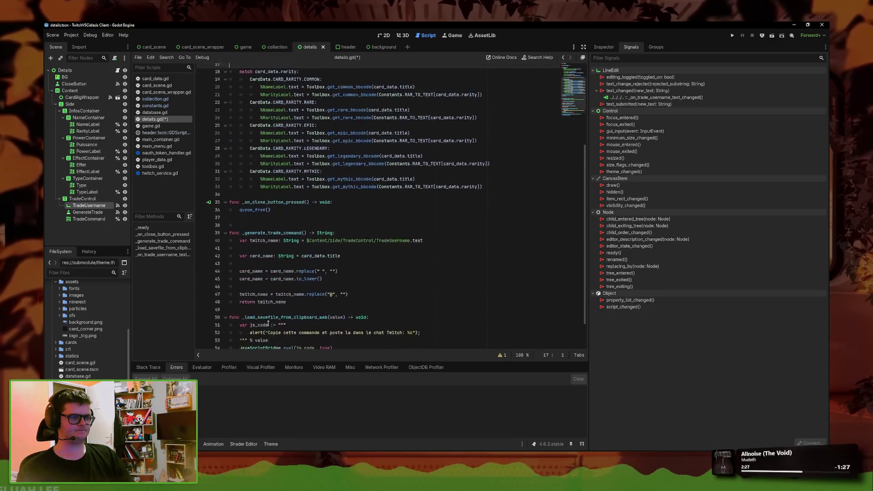
left_click(238, 338, "shift")
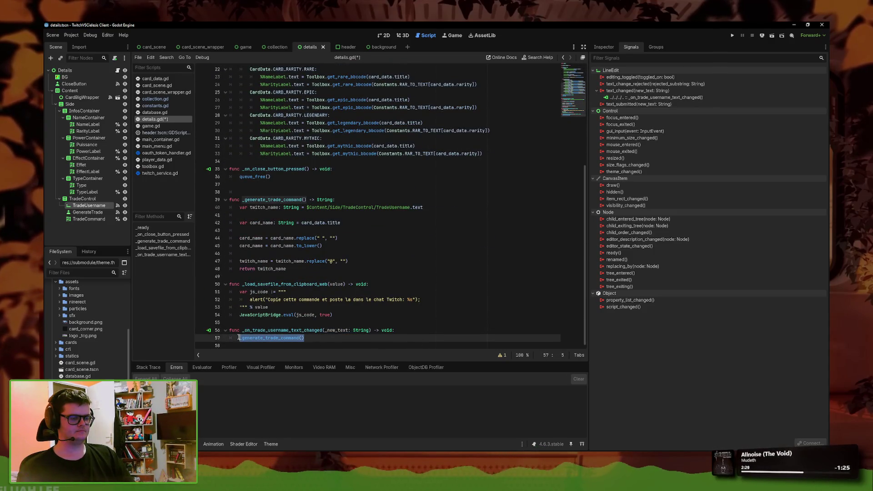
key("ctrl+y")
Step: Rewrite the function's return as the "!trade @%s %s" string using twitch_name and card_data
left_click_drag(363, 337, 312, 337)
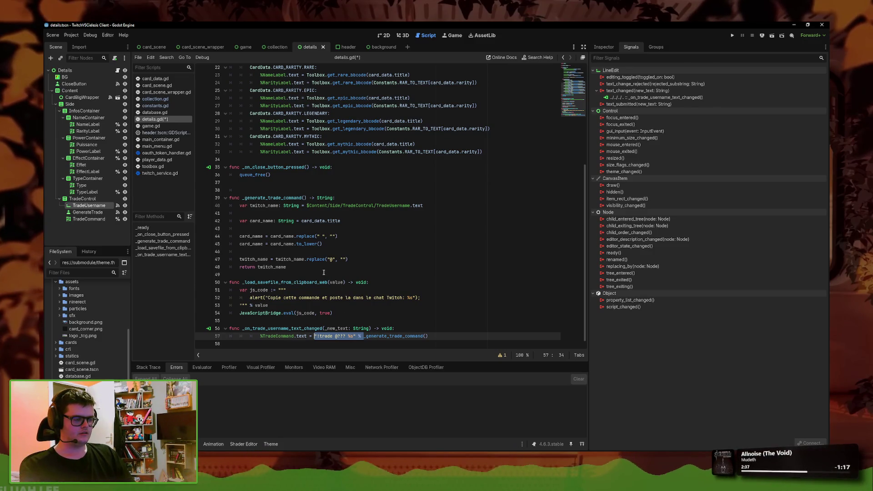
double_click(261, 267)
type("\"")
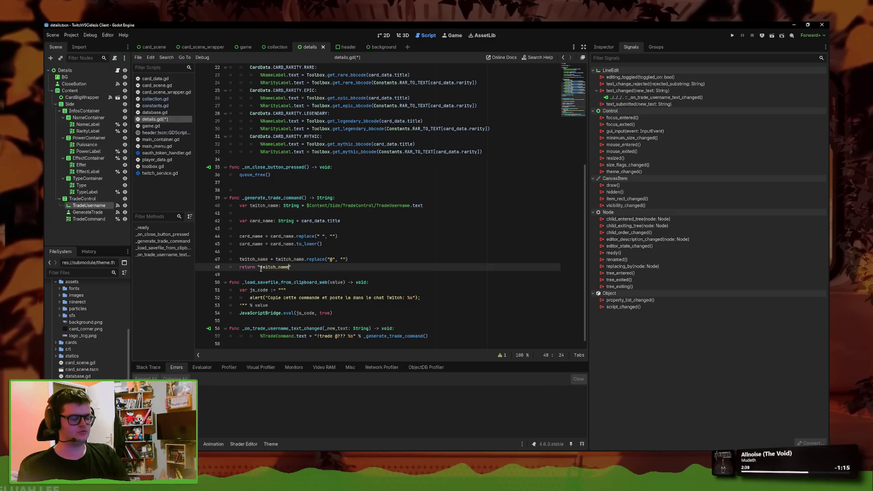
key("BackSpace")
key("BackSpace")
key("BackSpace")
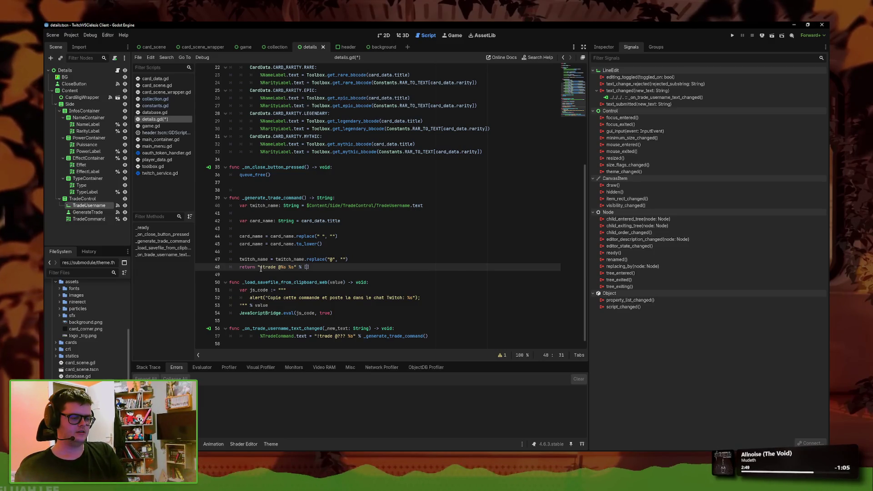
type("w")
key("Return")
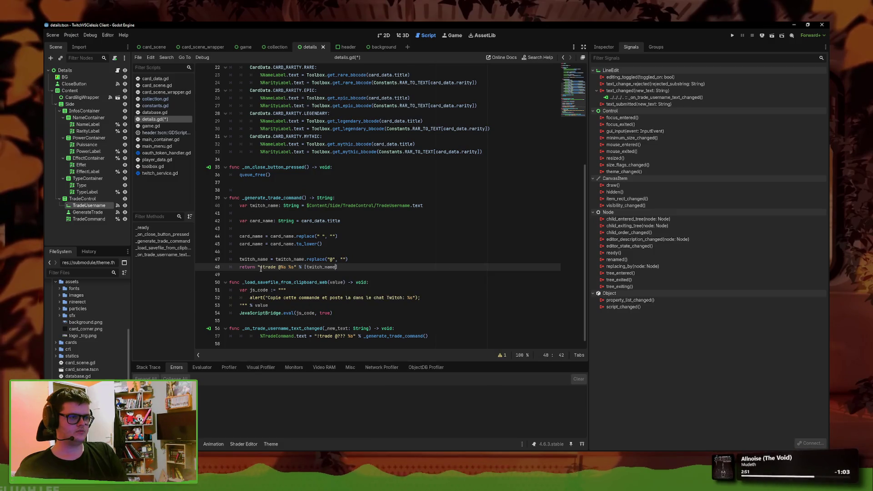
type("card_data")
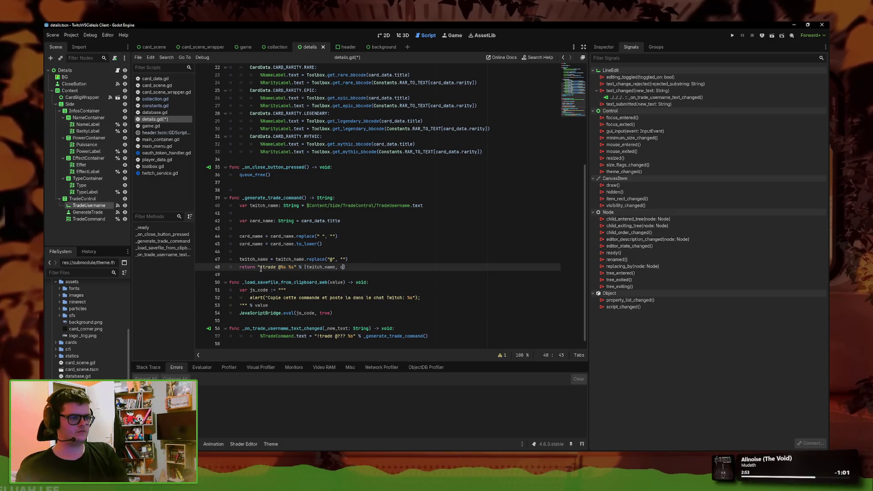
type("ard_data")
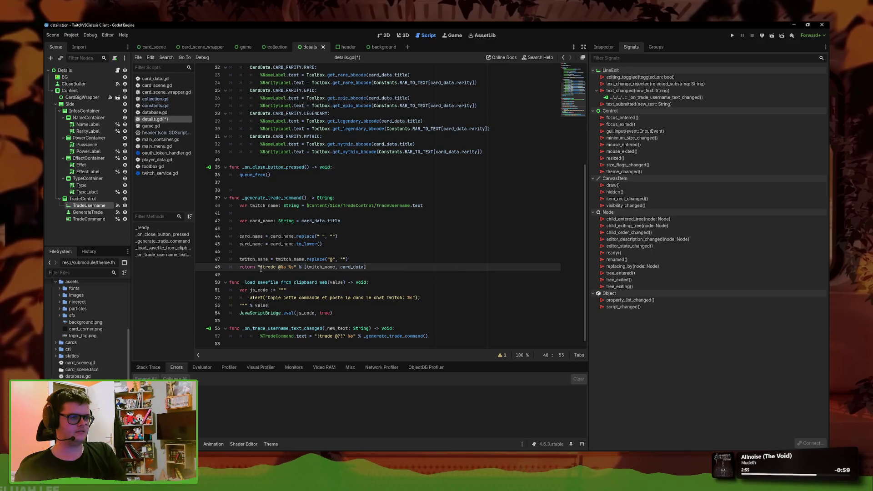
Step: Add an is_empty() check that sets twitch_name to the "????" fallback, and save
left_click(465, 210)
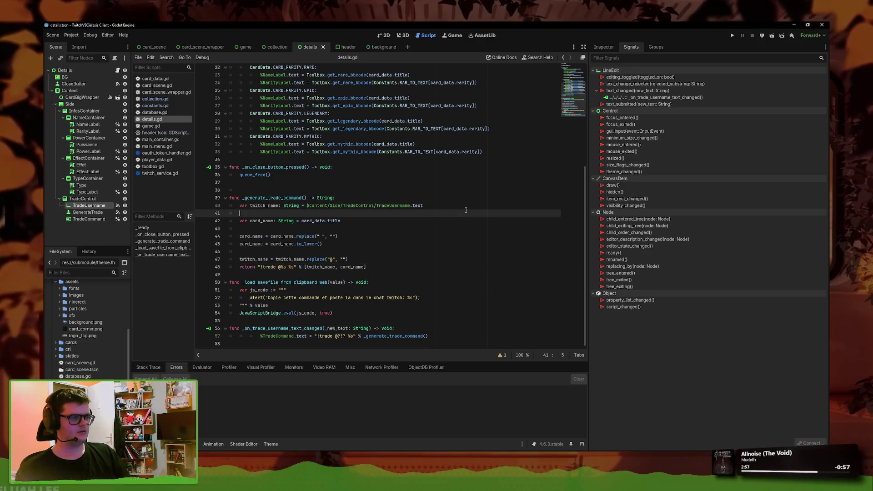
key("Return")
key("Up")
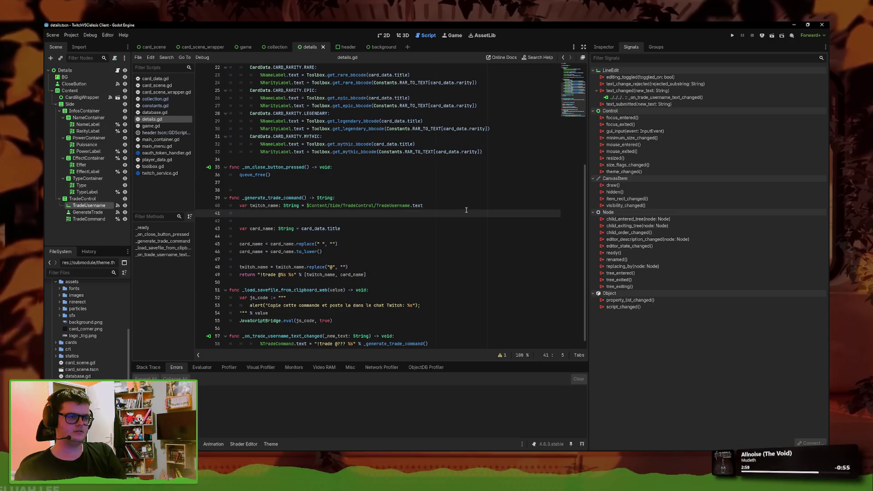
type("witch_name.is_empty(")
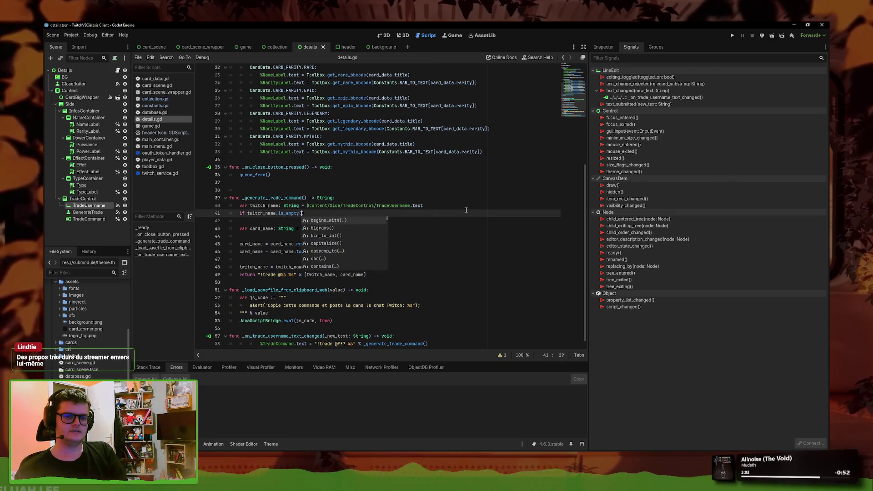
key("Return")
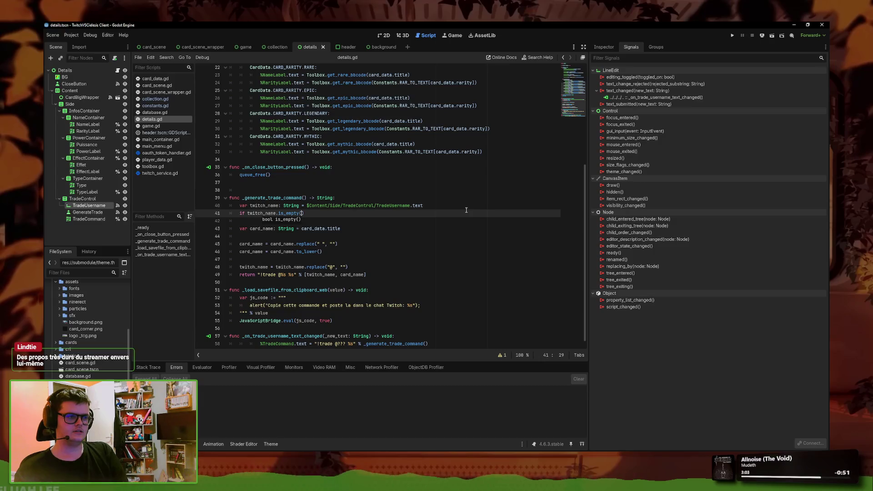
type("):")
key("Return")
type("i")
key("Return")
type("=")
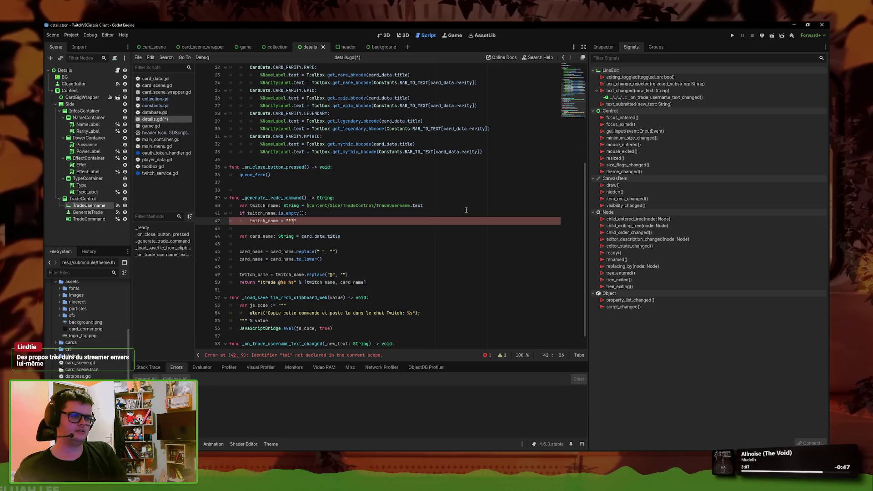
key("Up")
key("Up")
key("Up")
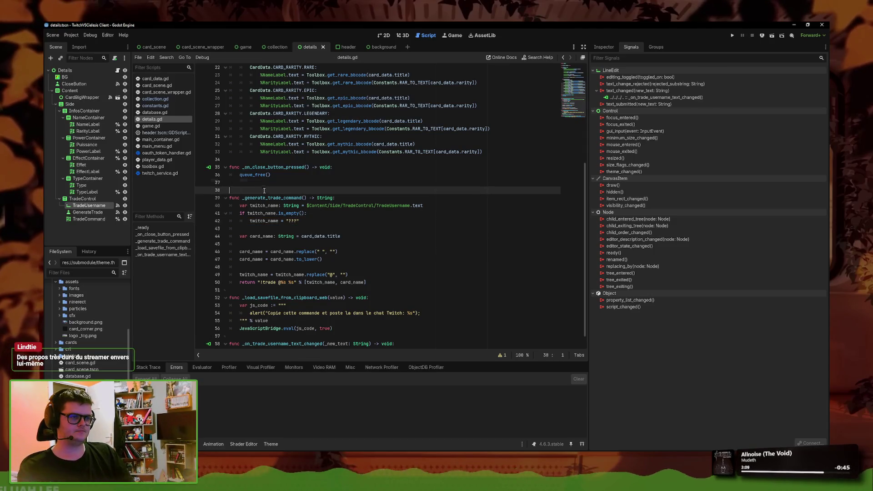
key("Delete")
key("ctrl+s")
Step: Comment out the clipboard-loading function on lines 50–55 and save
left_click_drag(288, 276, 366, 322)
key("ctrl+k")
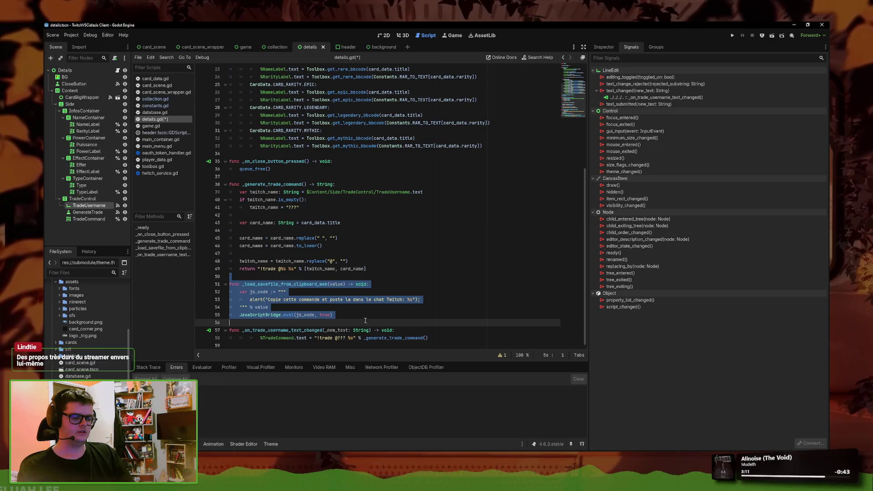
left_click(383, 292)
key("ctrl+s")
Step: Remove the old !trade format prefix from the handler's TradeCommand assignment
key("Up")
key("Up")
key("Up")
key("Down")
key("Down")
key("Down")
key("End")
left_click(450, 341)
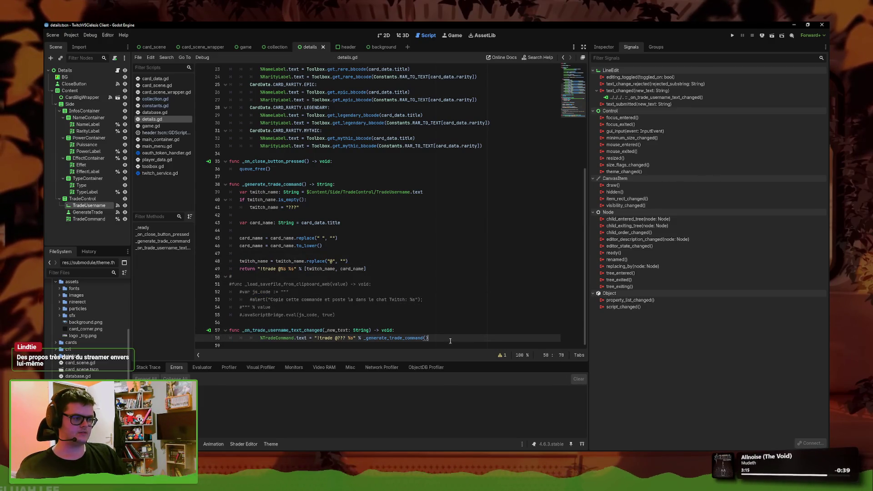
left_click_drag(365, 338, 315, 337)
key("BackSpace")
left_click(401, 340)
key("Down")
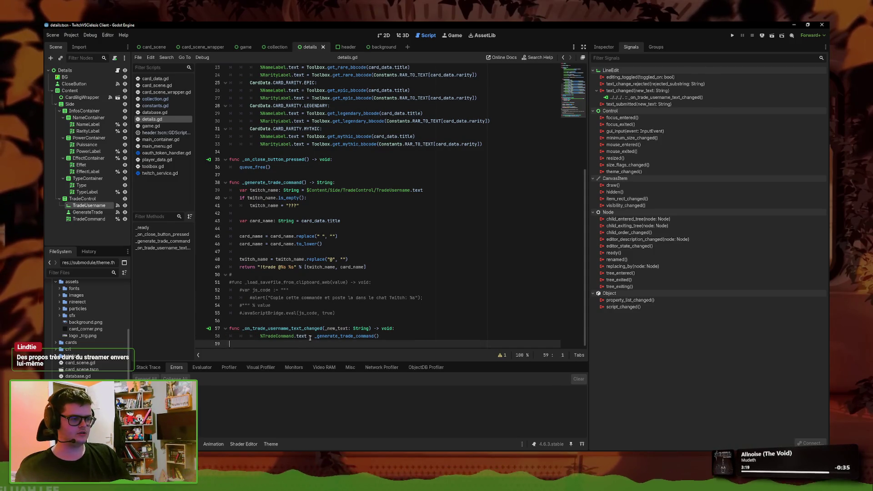
left_click(411, 336)
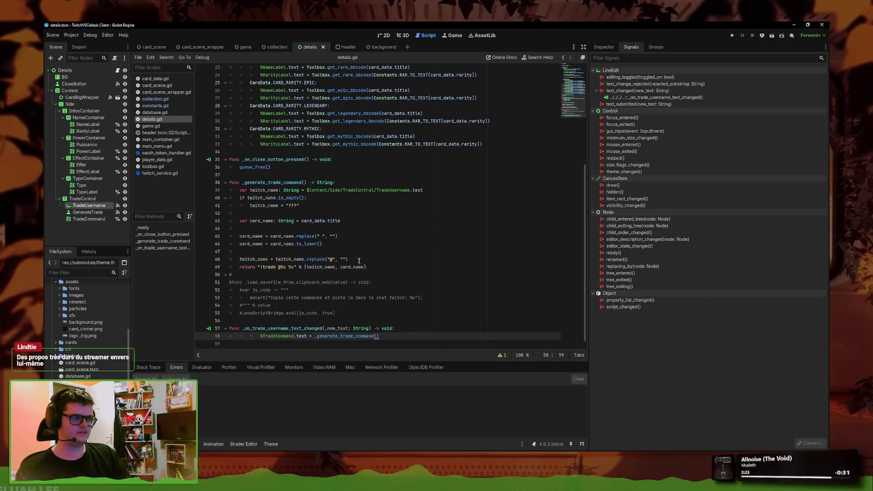
Step: Remove the same prefix from the _ready TradeCommand assignment and launch the game with F5
scroll(356, 258, "up", 6)
scroll(356, 258, "up", 1)
left_click(361, 186)
key("End")
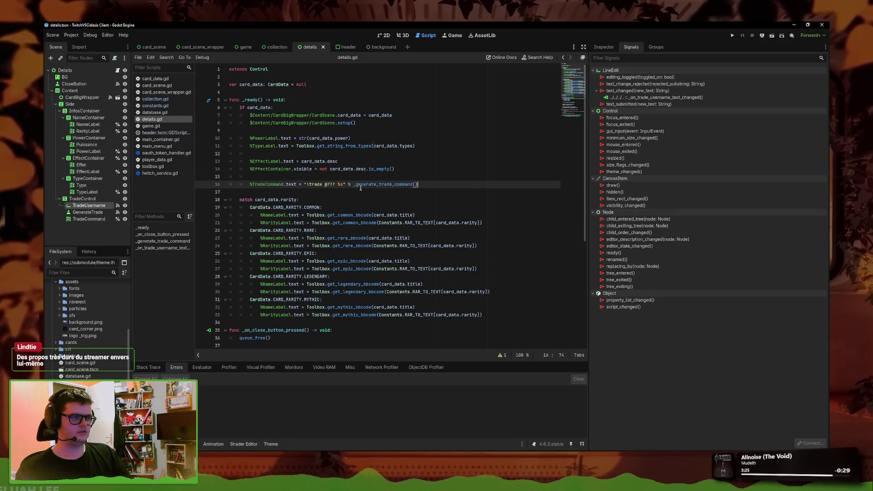
left_click_drag(353, 186, 303, 184)
key("BackSpace")
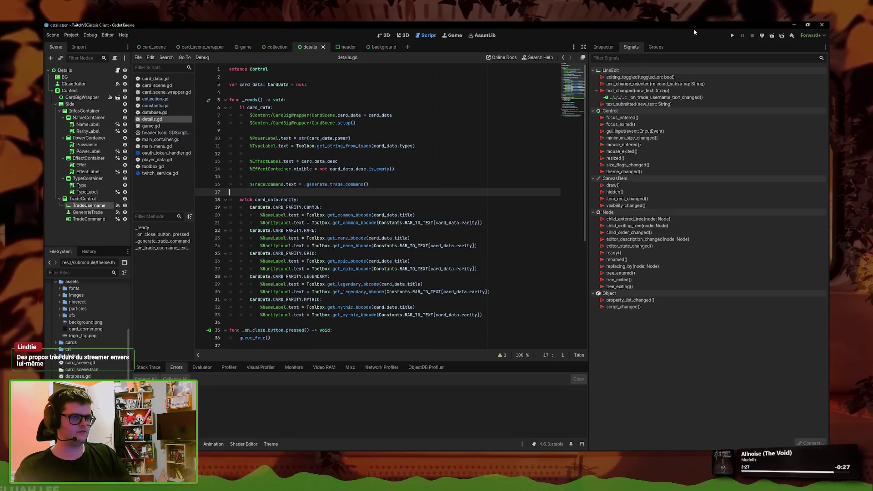
key("F5")
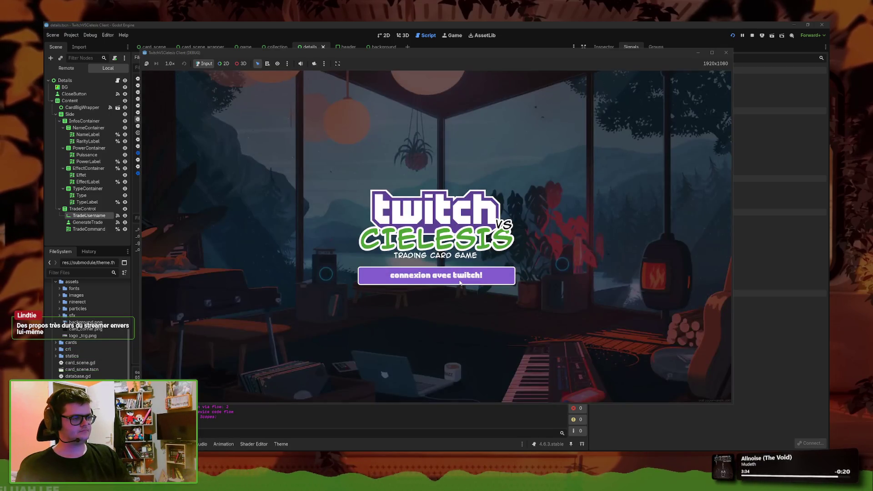
Step: Connect the game to Twitch, confirm the device activation code in the browser, and return to the game
left_click(422, 276)
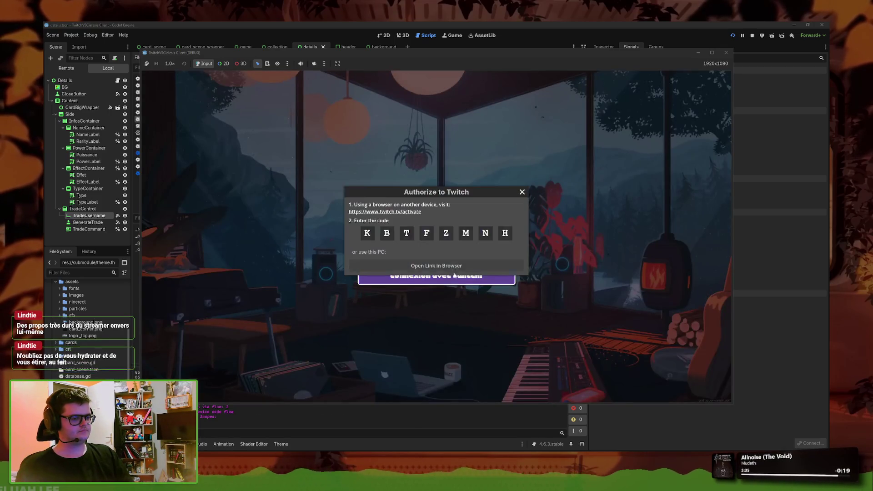
left_click(421, 264)
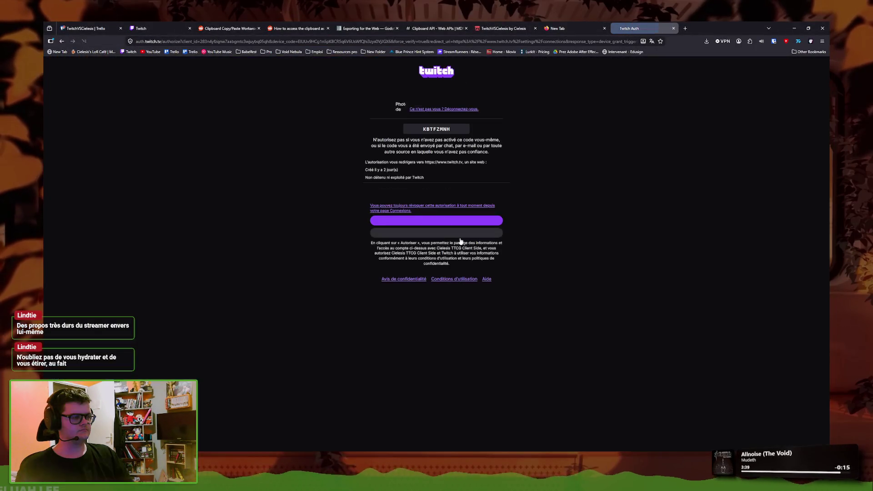
left_click(498, 224)
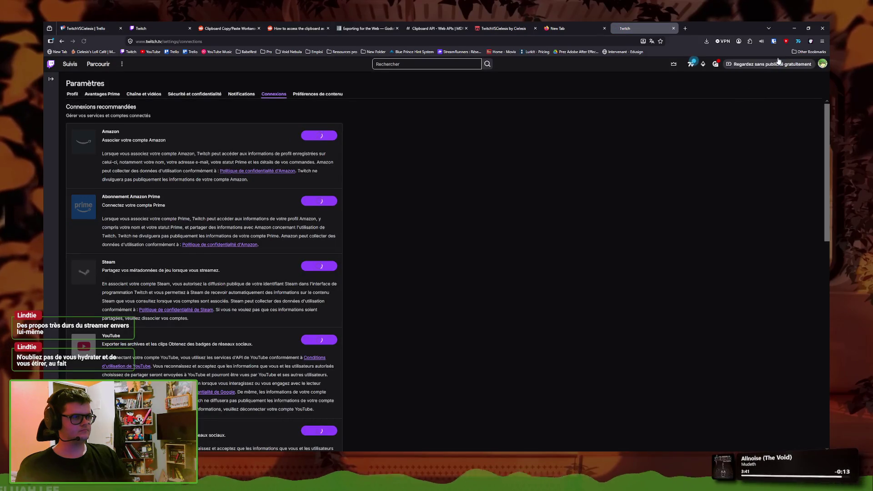
left_click(794, 29)
scroll(502, 268, "down", 3)
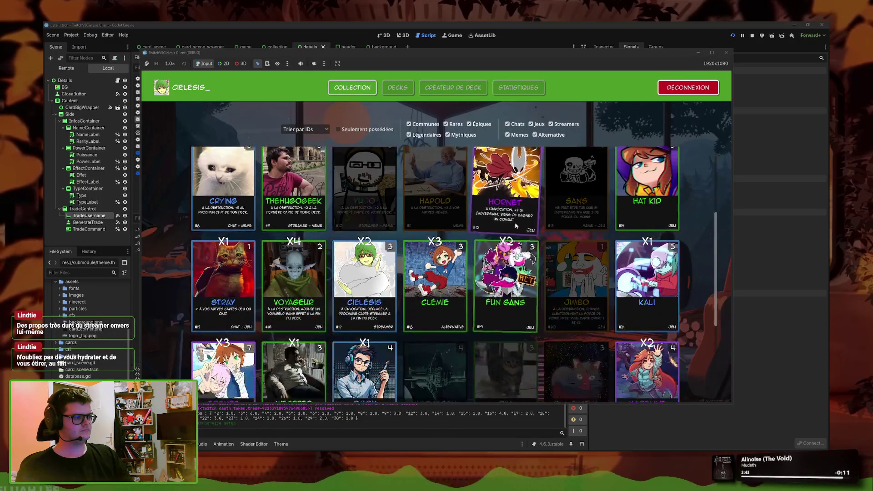
Step: Open the Fun Gang card details and enter a trading partner's username
left_click(500, 278)
left_click(500, 277)
type("f")
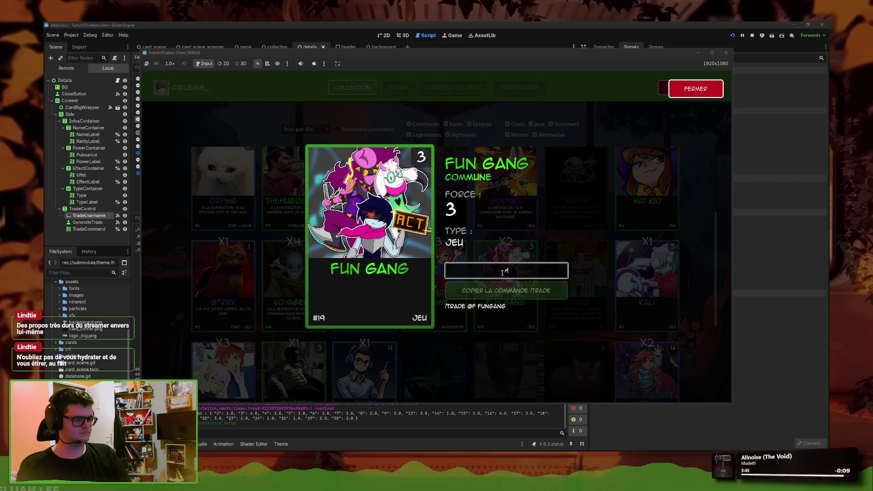
key("BackSpace")
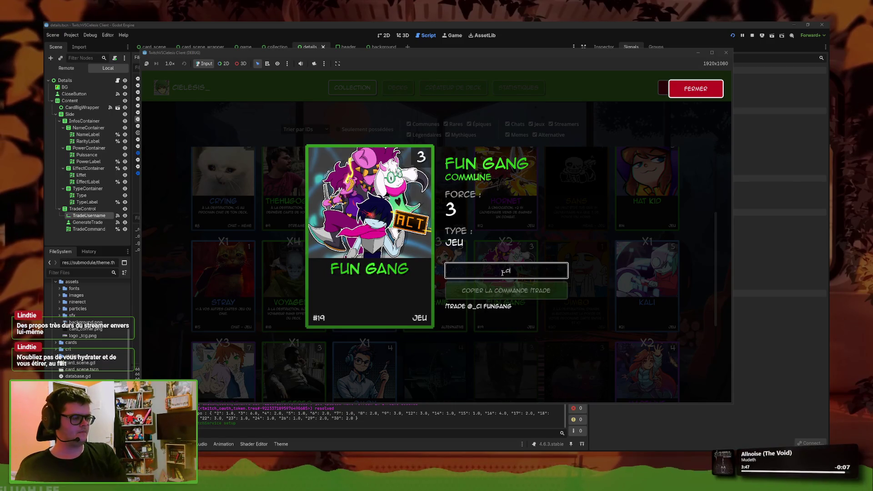
type("cielesis_")
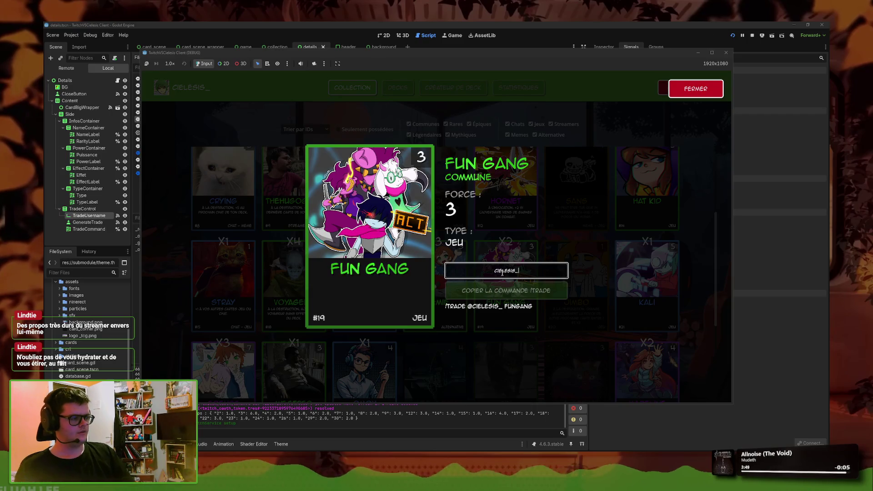
Step: Inspect the generated !trade command text, then close the card details and the game
left_click_drag(507, 308, 445, 308)
double_click(453, 307)
triple_click(544, 308)
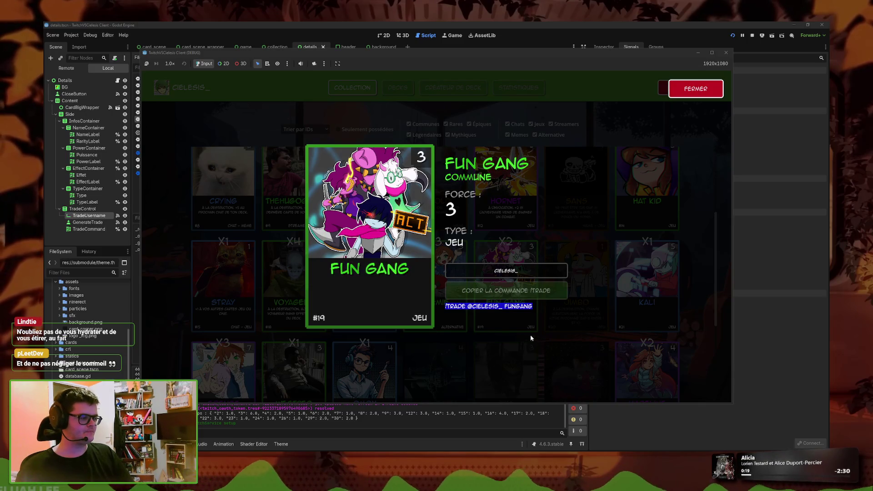
left_click(499, 310)
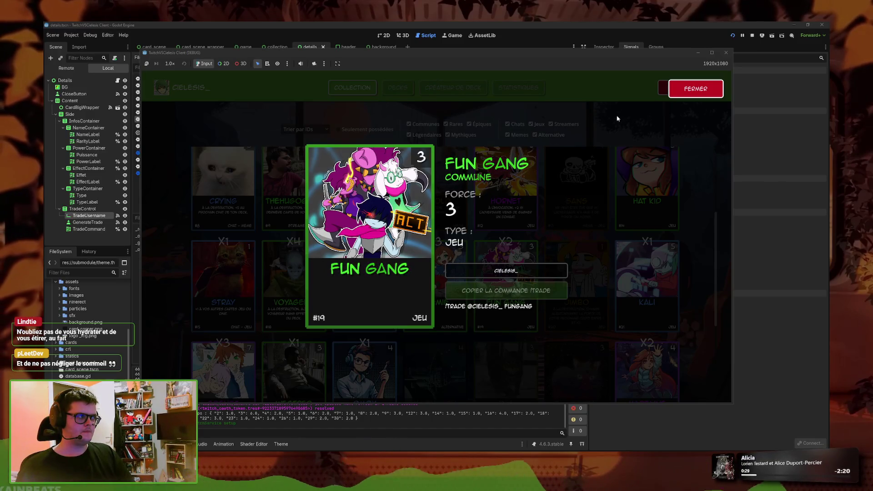
left_click(696, 90)
left_click(726, 52)
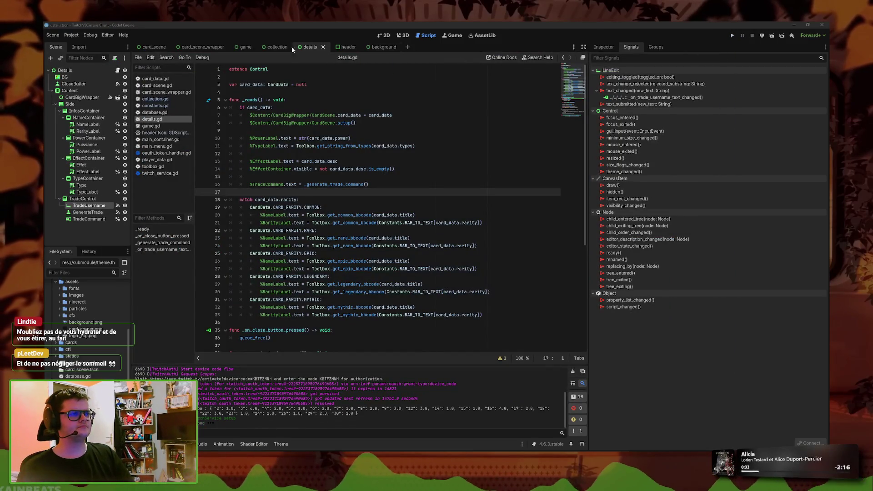
Step: Set the CloseButton's minimum width to 250 and save the details scene
left_click(565, 90)
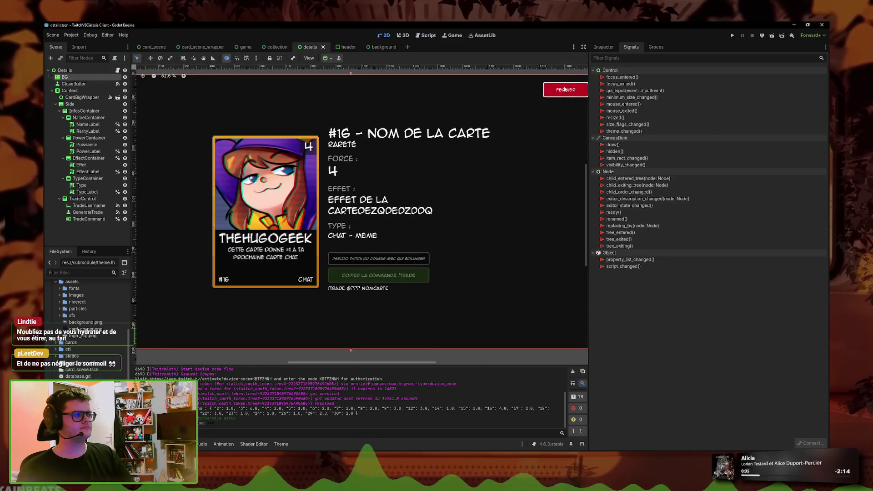
left_click(603, 47)
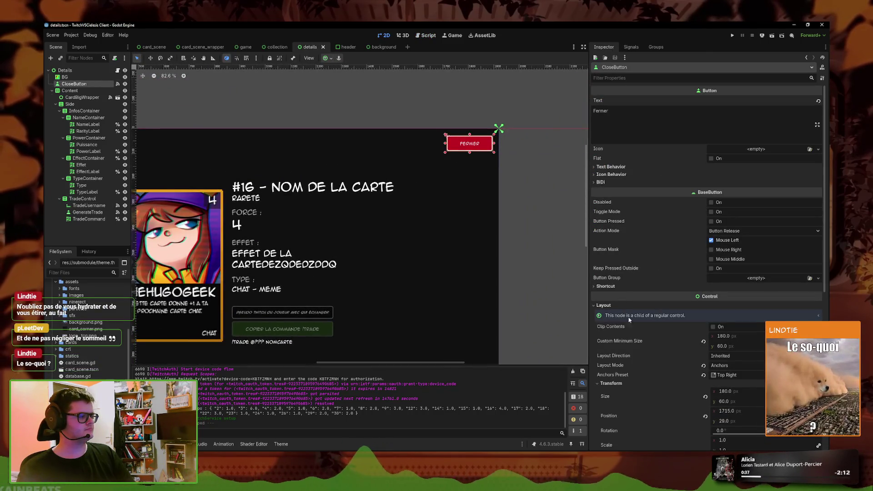
left_click_drag(726, 336, 742, 336)
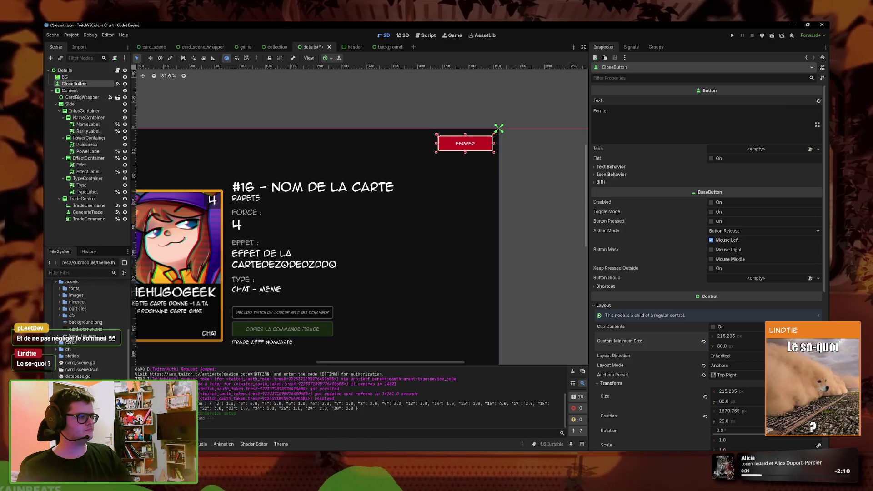
left_click(738, 336)
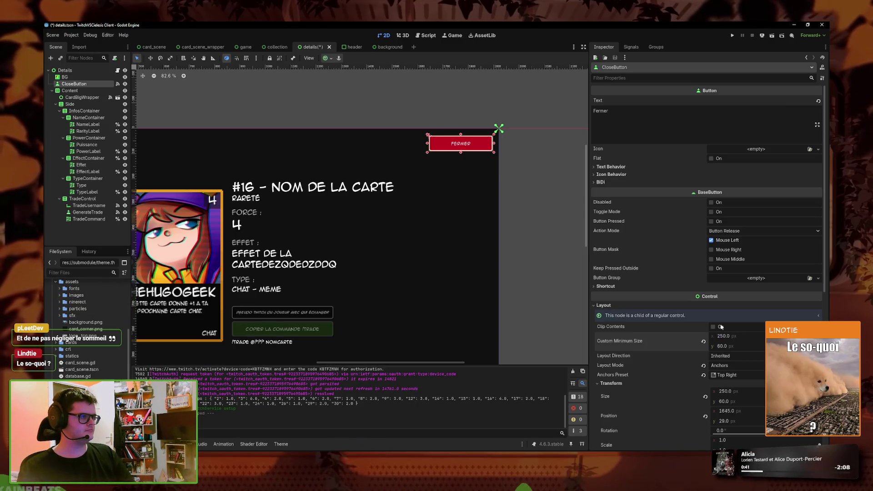
key("ctrl+s")
Step: Delete the GenerateTrade copy-command button from the details scene
scroll(380, 267, "down", 3)
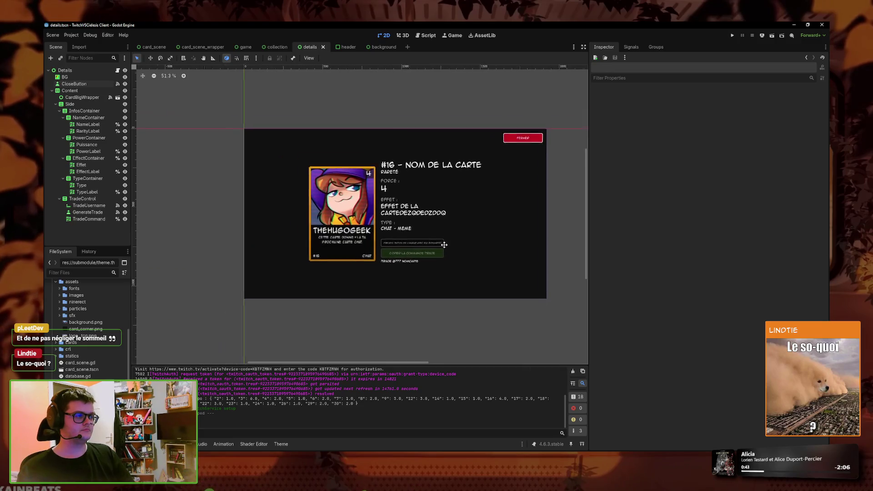
scroll(468, 245, "up", 1)
scroll(441, 251, "down", 1)
scroll(382, 263, "up", 2)
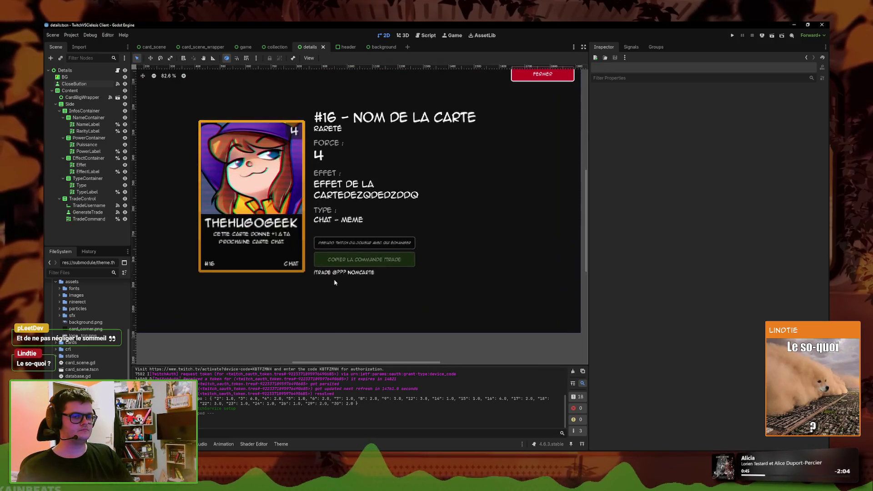
left_click(382, 260)
key("Delete")
key("Return")
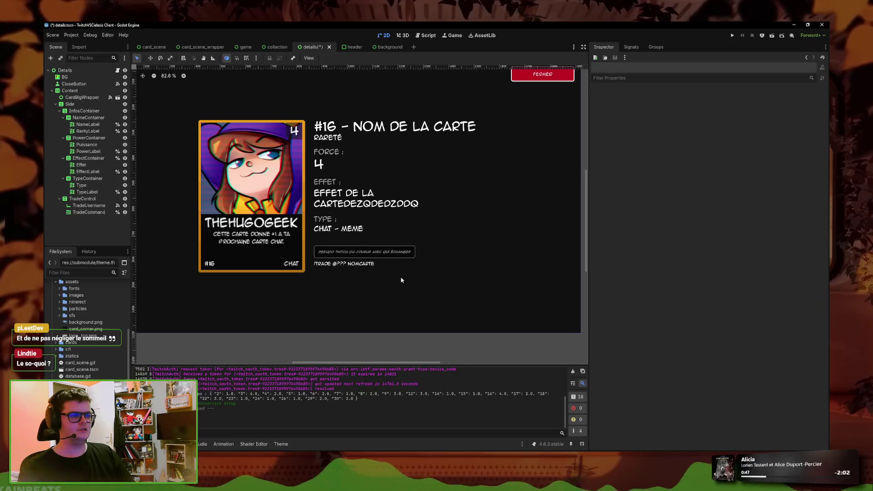
Step: Add a copy of the Type label above TradeUsername, retitled 'Commande d'échange:'
scroll(356, 272, "up", 1)
scroll(356, 272, "up", 3)
left_click(350, 241)
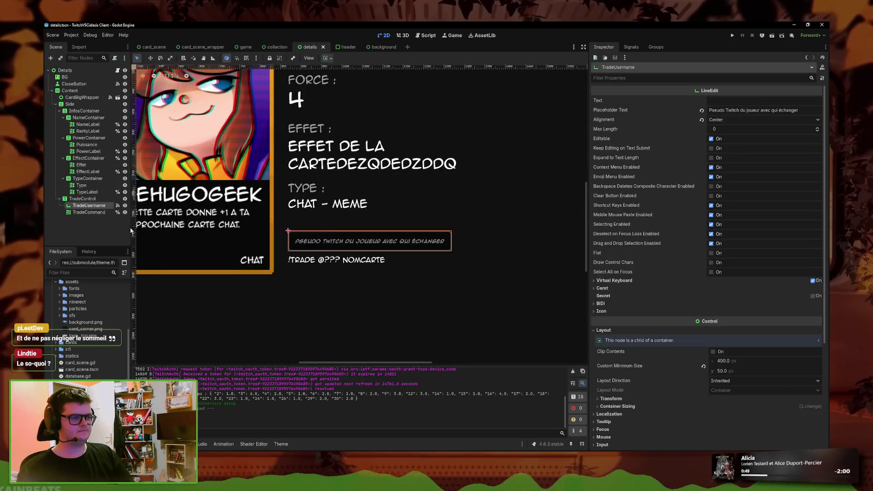
left_click(91, 187)
key("ctrl+c")
left_click(82, 199)
key("ctrl+v")
left_click_drag(78, 219, 90, 204)
left_click(683, 134)
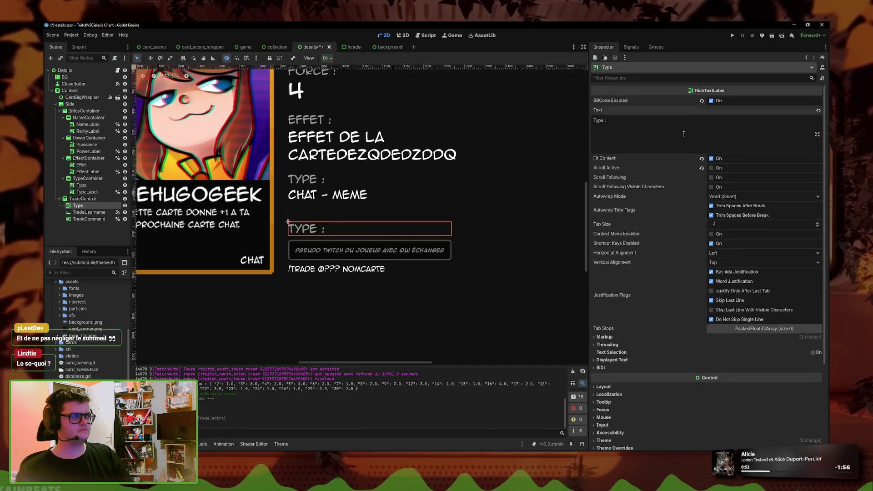
key("BackSpace")
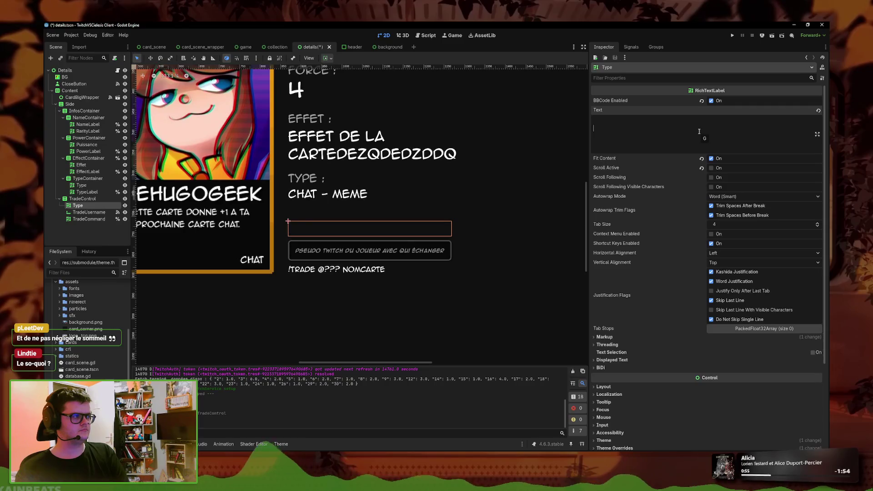
type("Commande d'échange:")
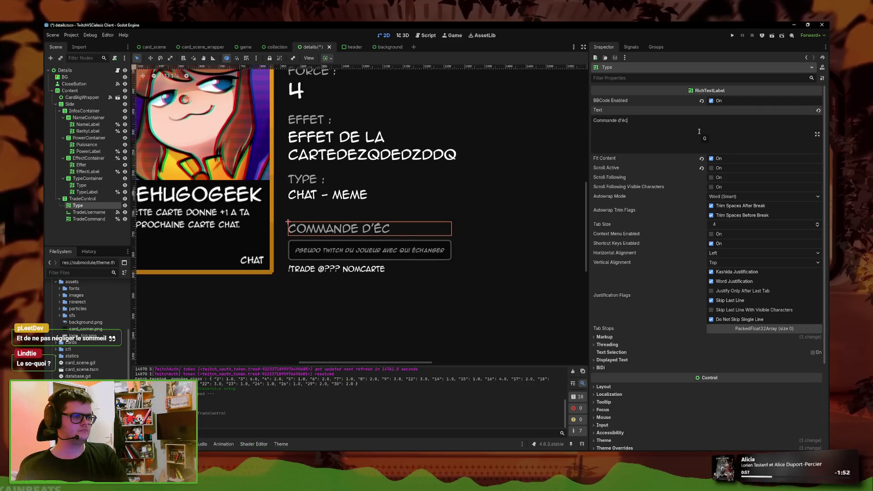
Step: Centre the TradeCommand text and raise its font size to 17
scroll(376, 300, "down", 3)
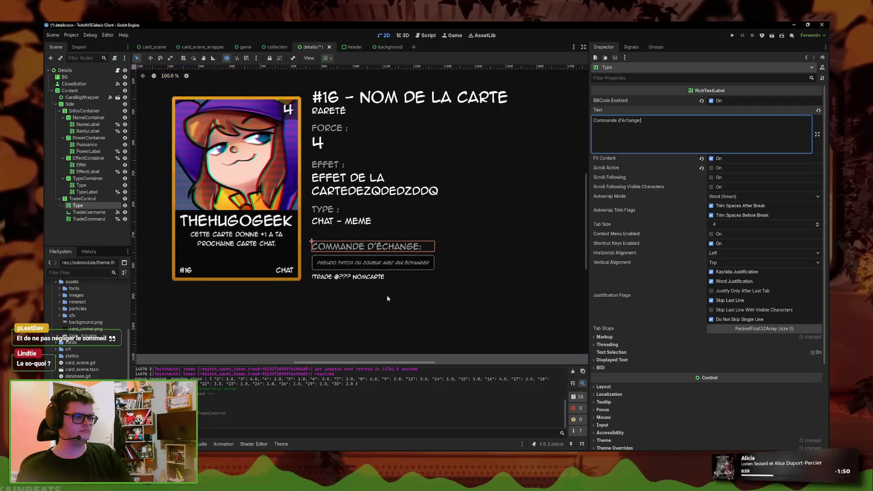
left_click(364, 285)
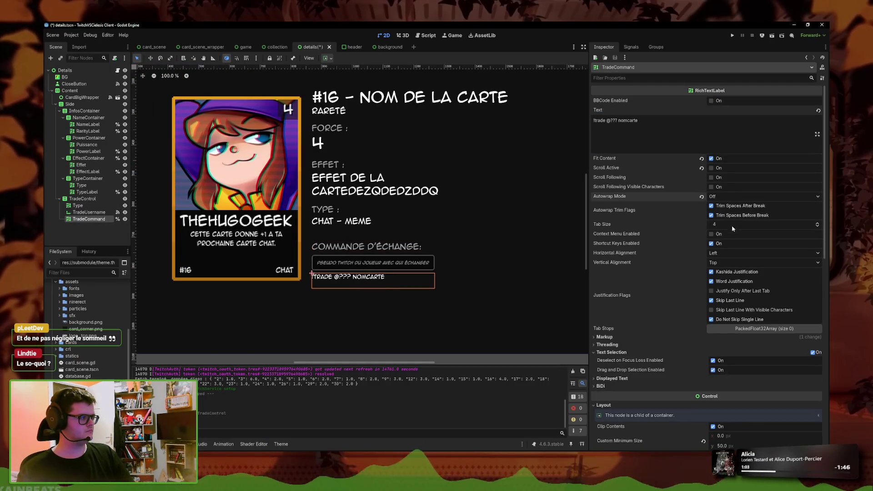
left_click(732, 253)
left_click(723, 268)
scroll(691, 367, "down", 5)
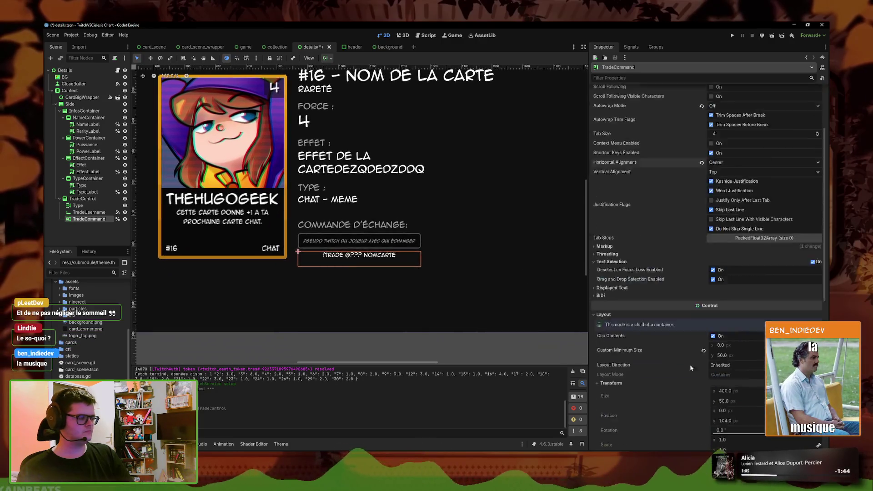
scroll(691, 368, "down", 5)
left_click_drag(728, 371, 737, 371)
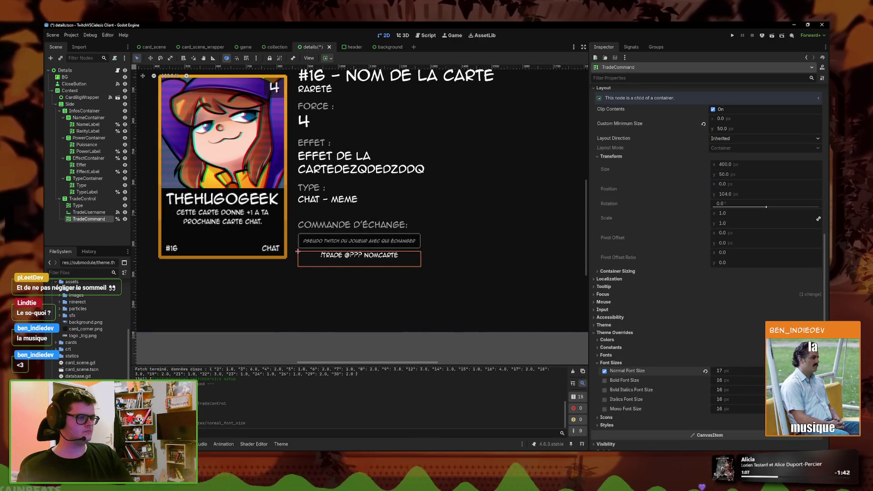
Step: Increase TradeControl's item spacing to 12 and save the scene
left_click(82, 199)
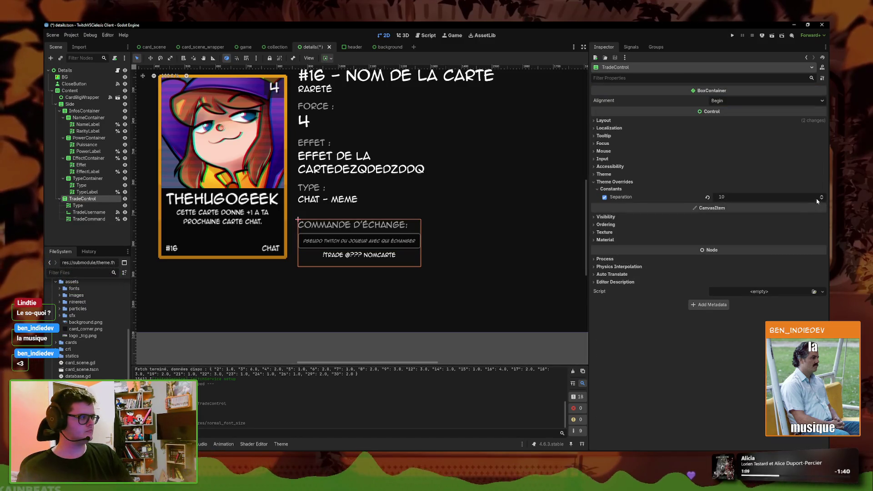
left_click(822, 197)
left_click(822, 197)
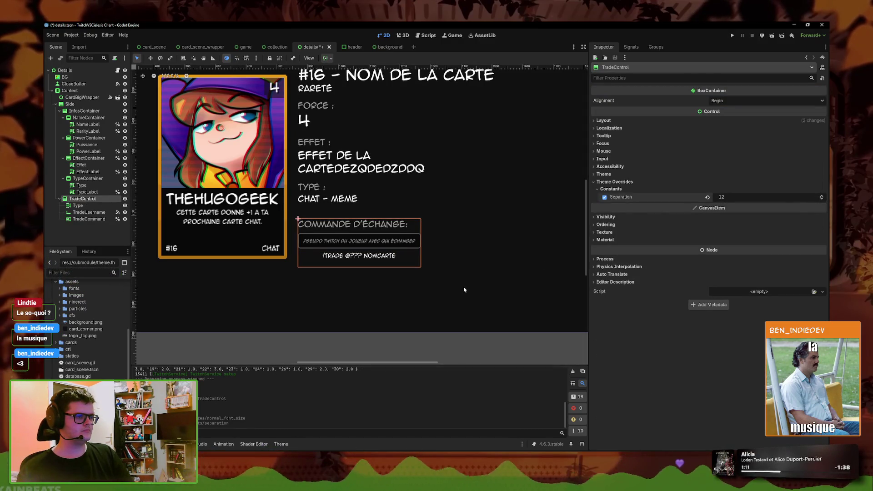
left_click(397, 304)
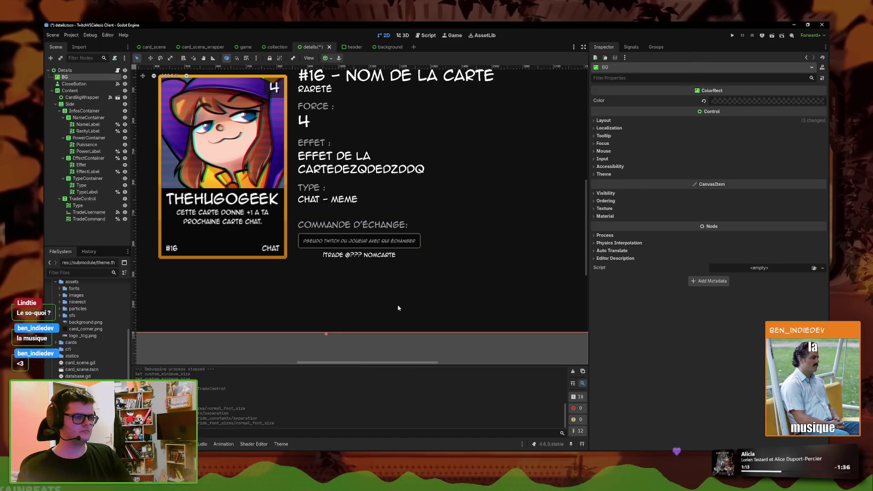
scroll(381, 286, "down", 5)
key("ctrl+s")
scroll(355, 274, "up", 5)
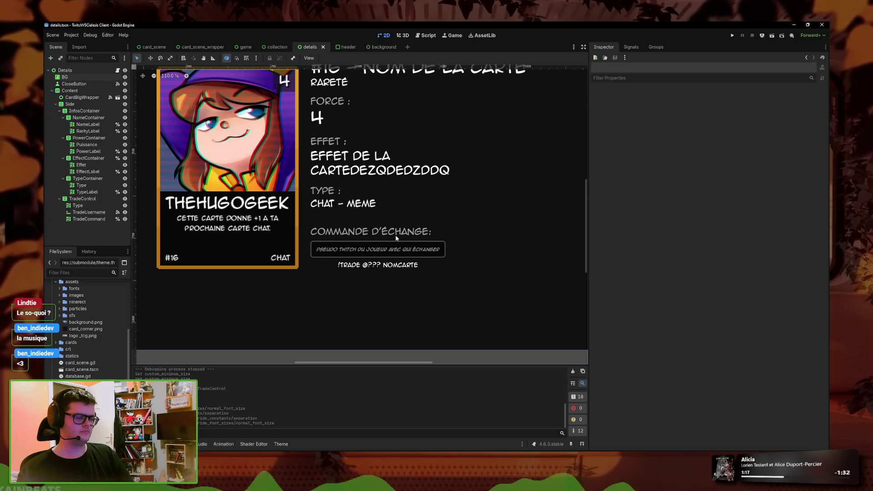
Step: Switch the TradeCommand text back to left alignment
left_click(397, 263)
scroll(723, 372, "down", 5)
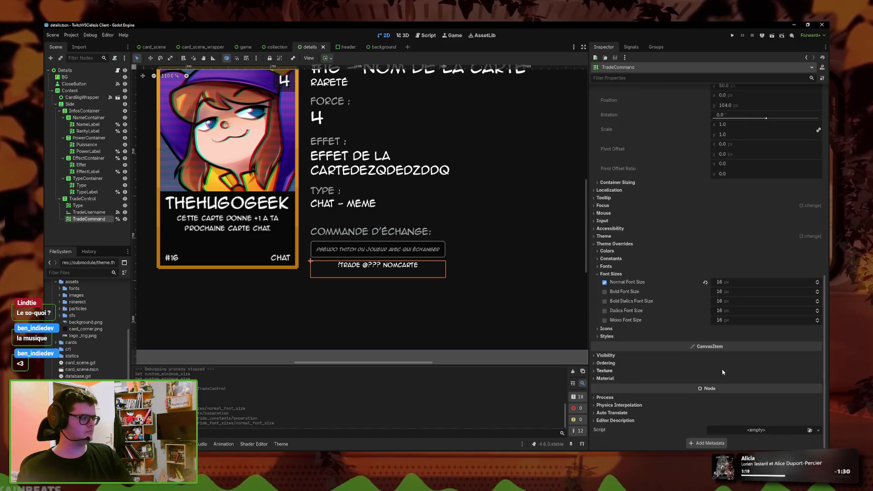
scroll(716, 282, "up", 10)
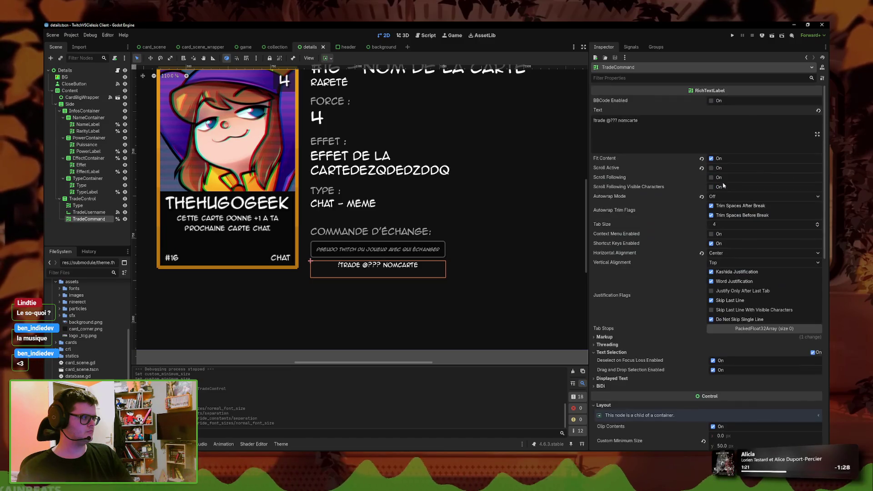
left_click(713, 199)
left_click(716, 205)
left_click(745, 253)
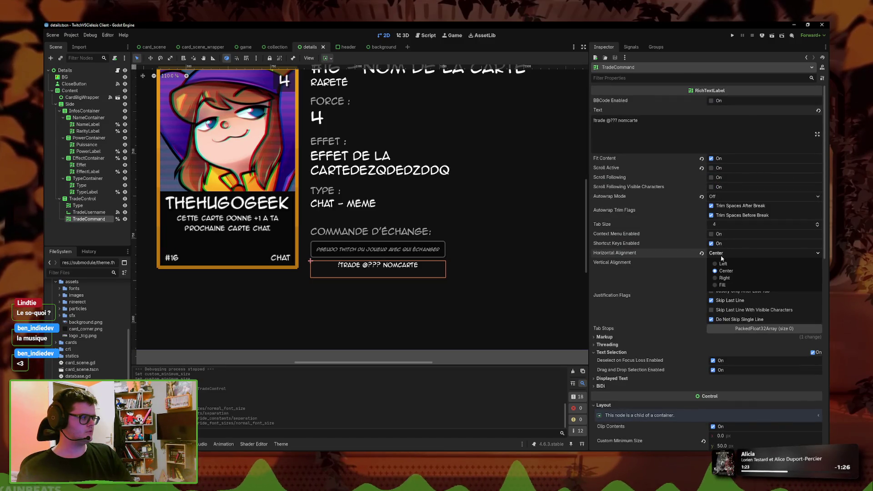
left_click(718, 260)
Step: Left-align the username placeholder, undoing the stray width and spacing changes
left_click(398, 253)
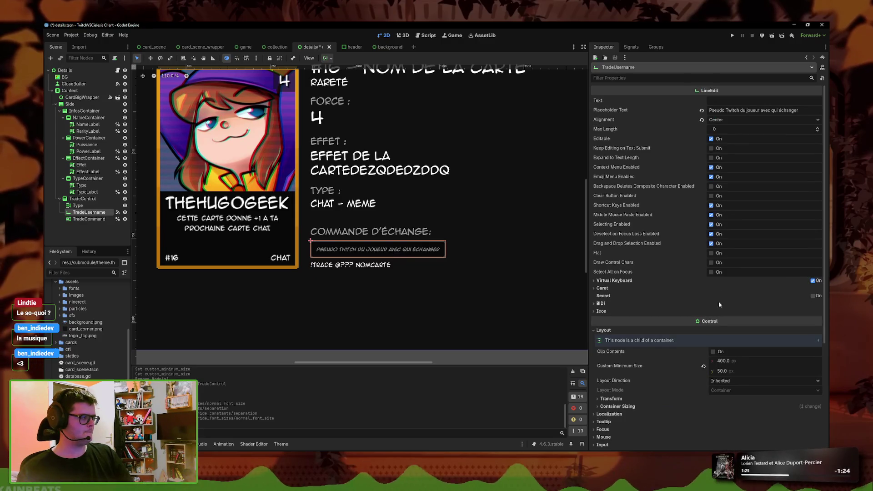
left_click(728, 120)
left_click(727, 130)
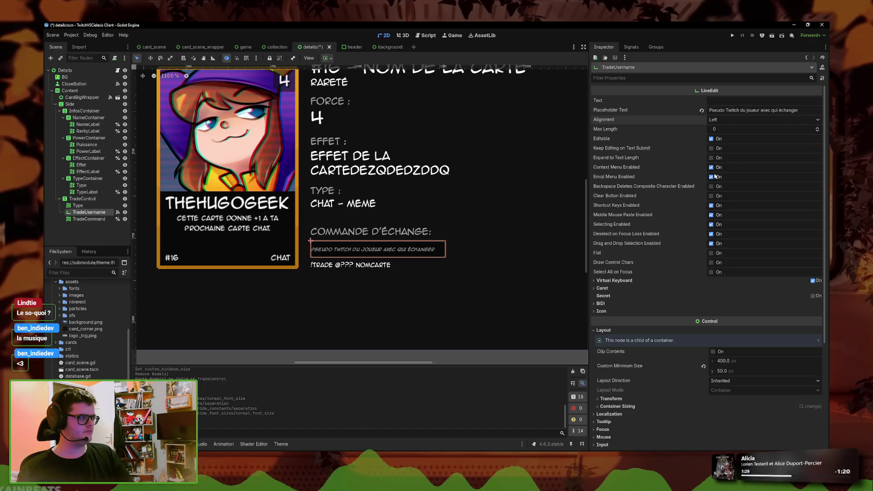
left_click_drag(735, 363, 735, 364)
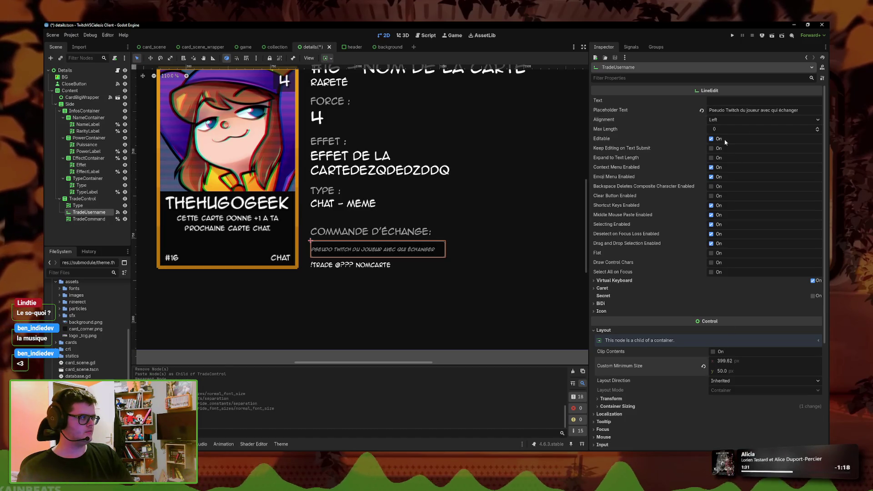
key("ctrl+z")
key("ctrl+z")
key("ctrl+shift+z")
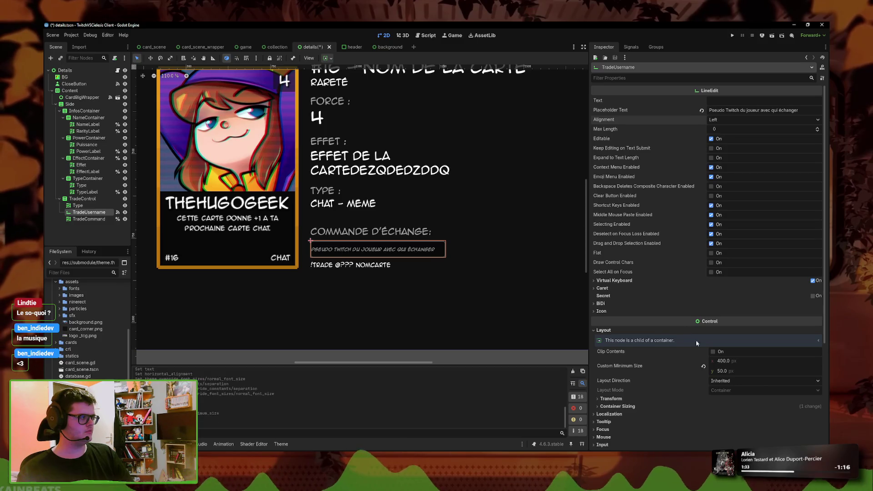
key("ctrl+z")
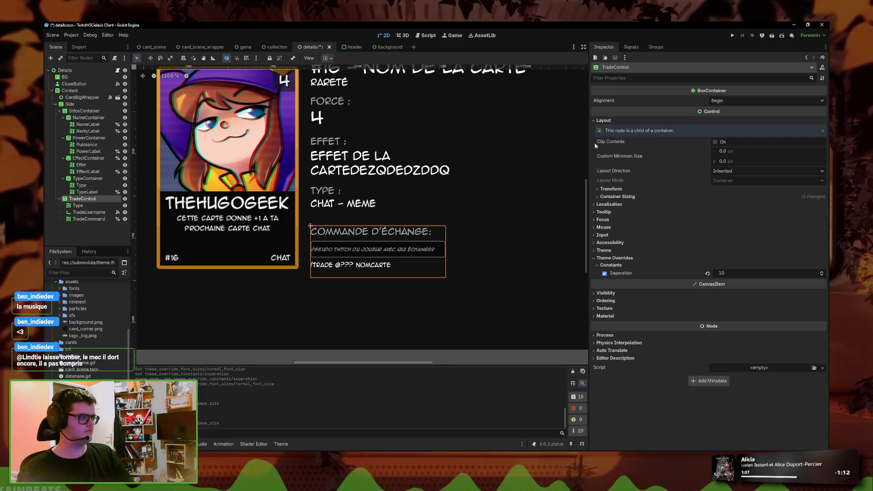
Step: Give the username field a 50 px minimum height and make it fill the section width
left_click(78, 206)
left_click(88, 214)
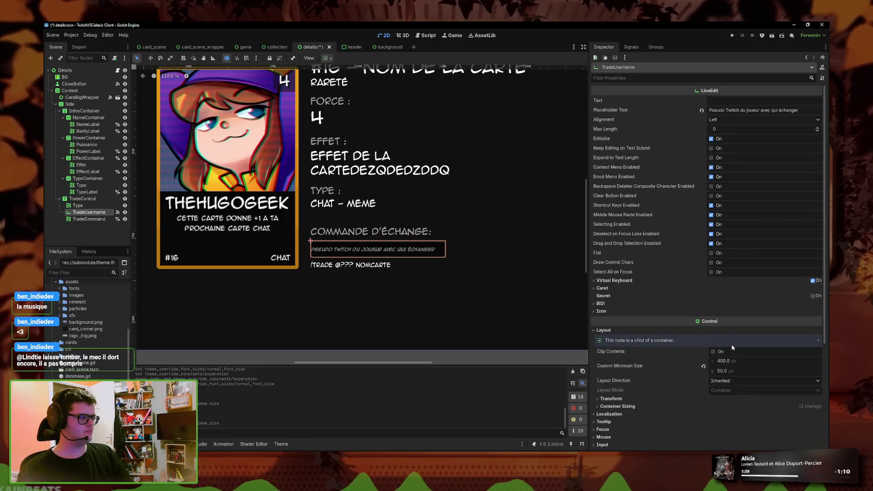
left_click(701, 366)
type("50")
key("Return")
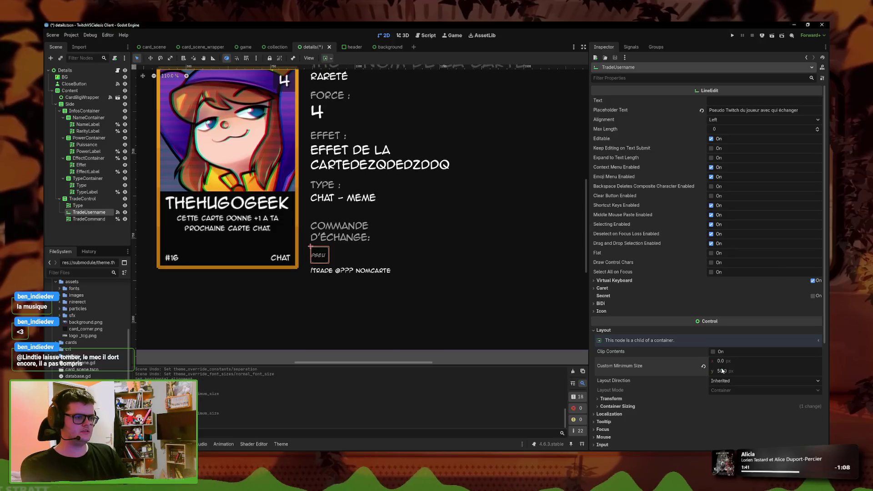
left_click(327, 59)
left_click(364, 82)
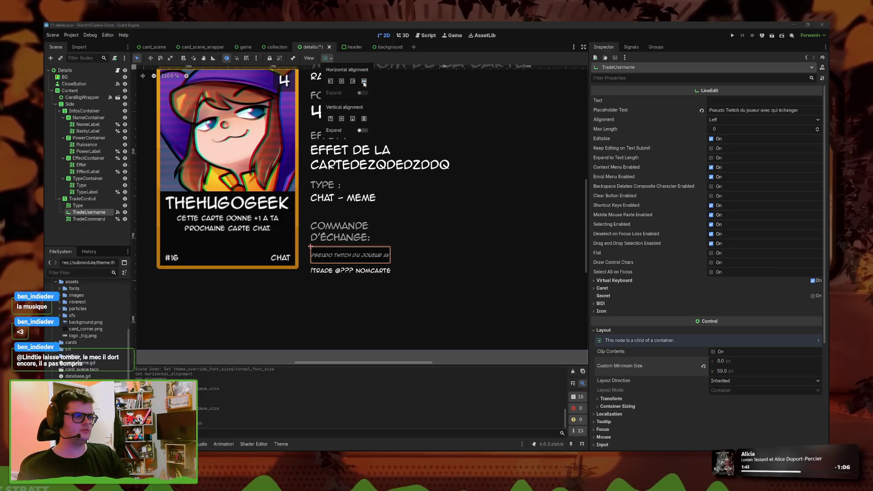
Step: Try trade section minimum widths of 300 and then 350
left_click(359, 232)
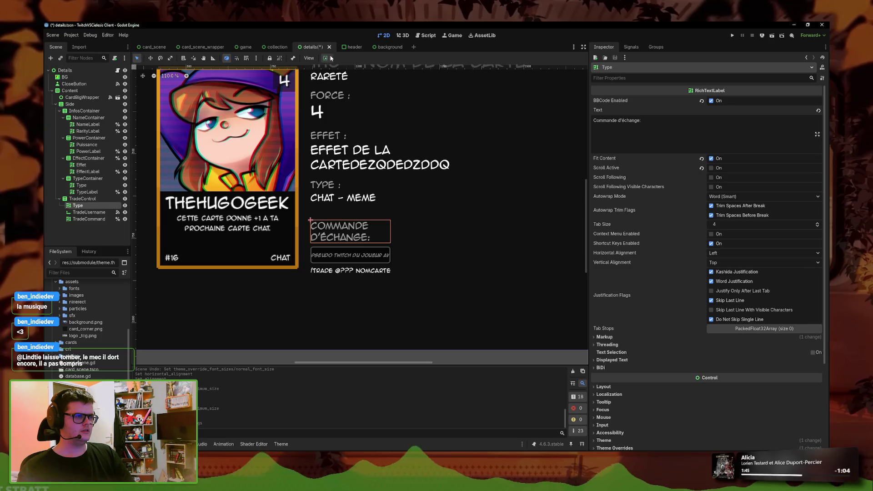
key("ctrl+z")
key("ctrl+shift+z")
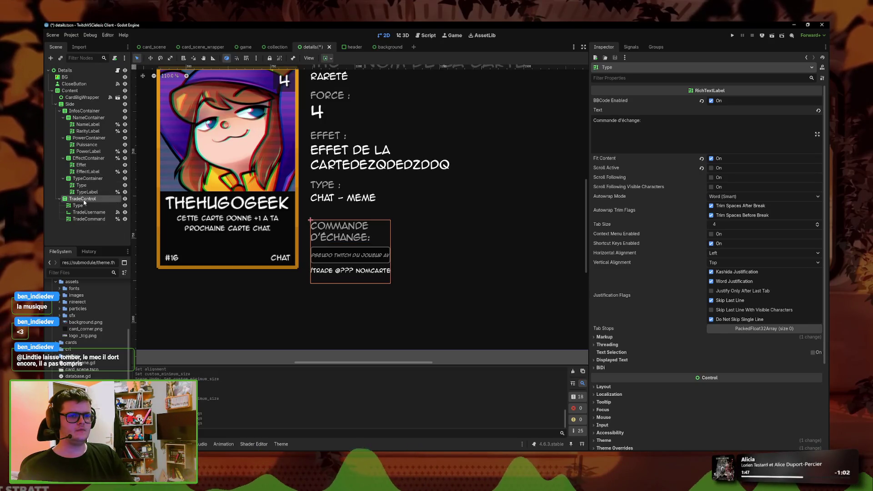
left_click(84, 200)
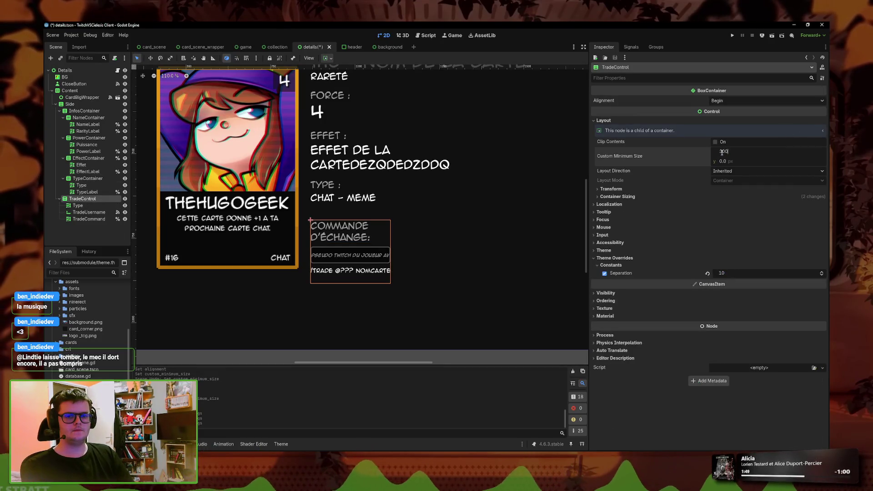
key("Return")
left_click(731, 152)
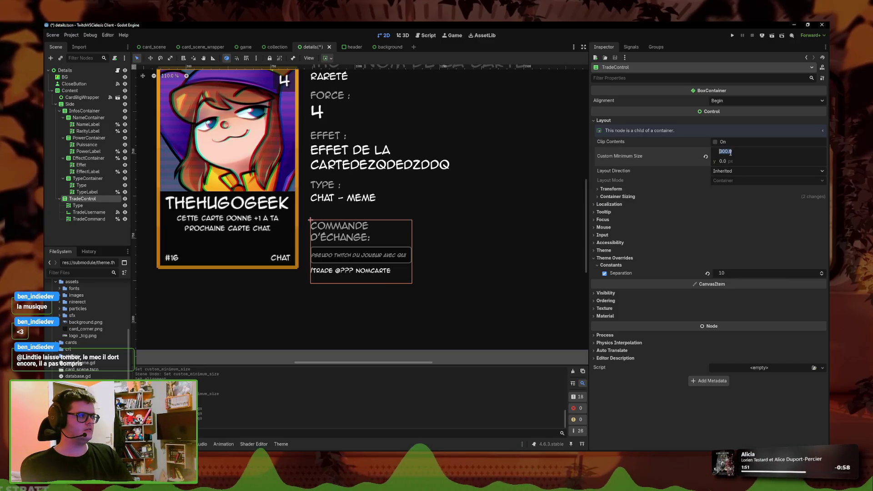
key("Return")
Step: Set TradeControl's custom minimum width to 400 px
left_click(345, 232)
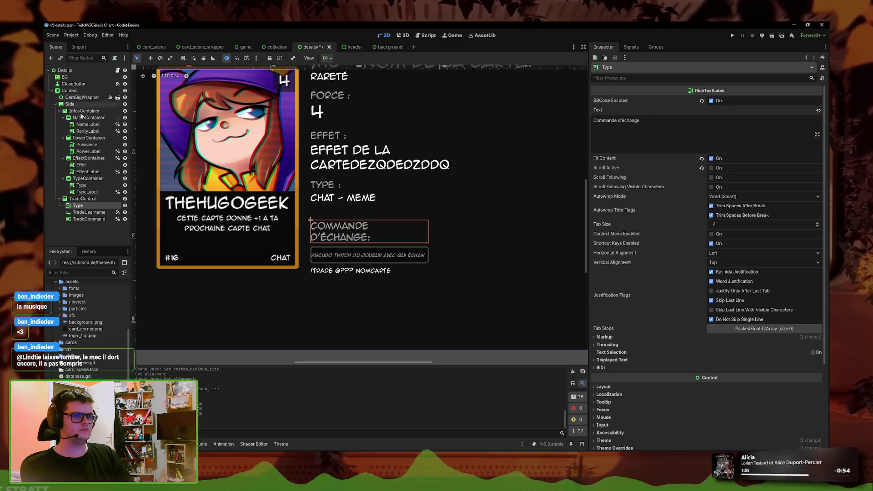
left_click(82, 199)
left_click(741, 150)
type("400")
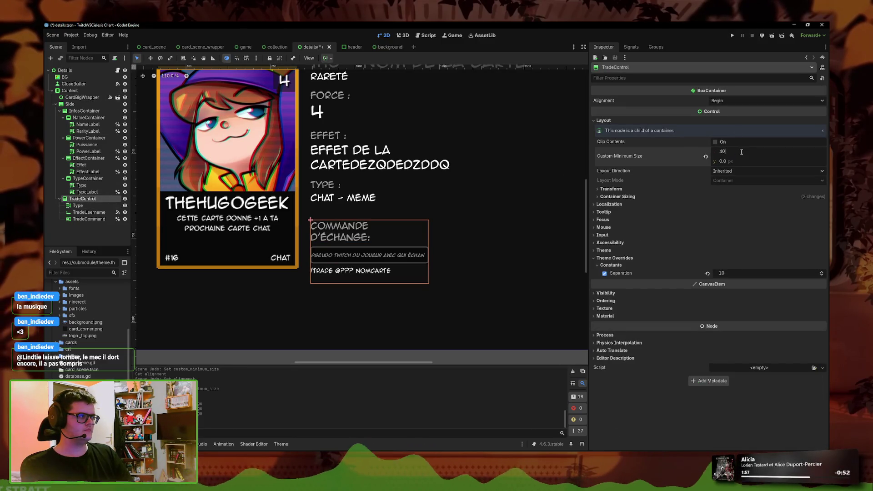
key("Return")
left_click(438, 295)
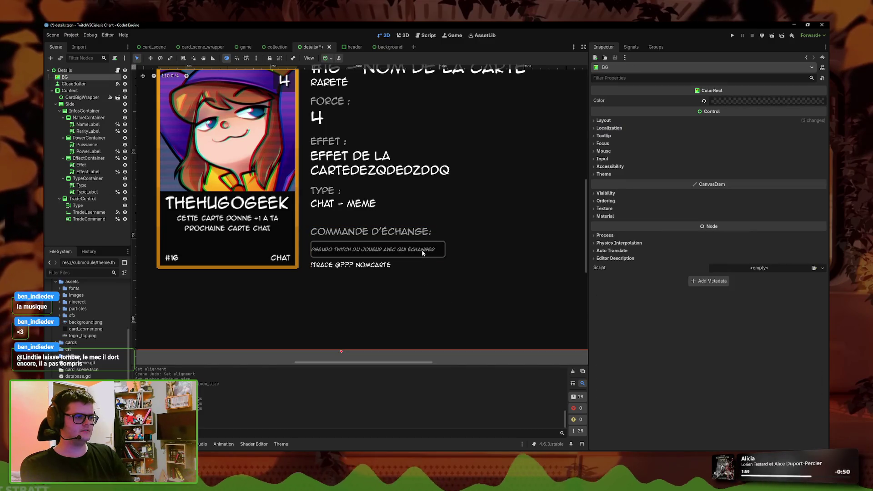
left_click(422, 253)
left_click(721, 120)
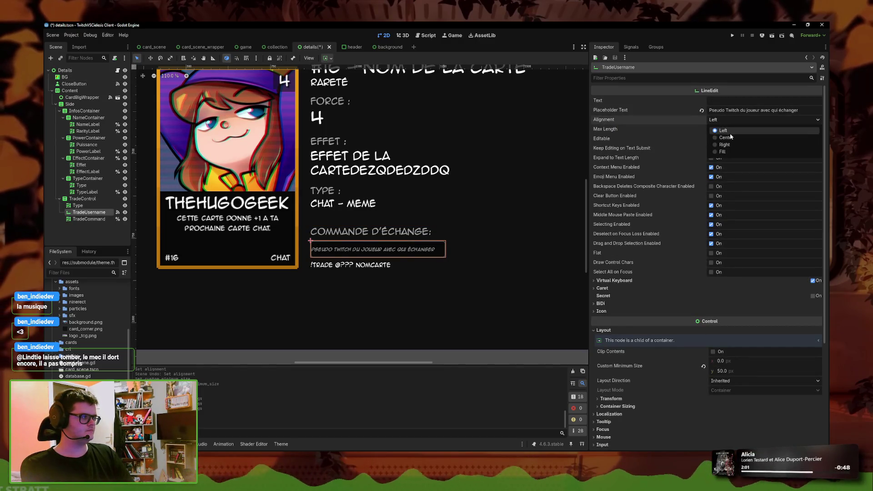
Step: Centre the username placeholder and the TradeCommand text
left_click(720, 136)
left_click(445, 288)
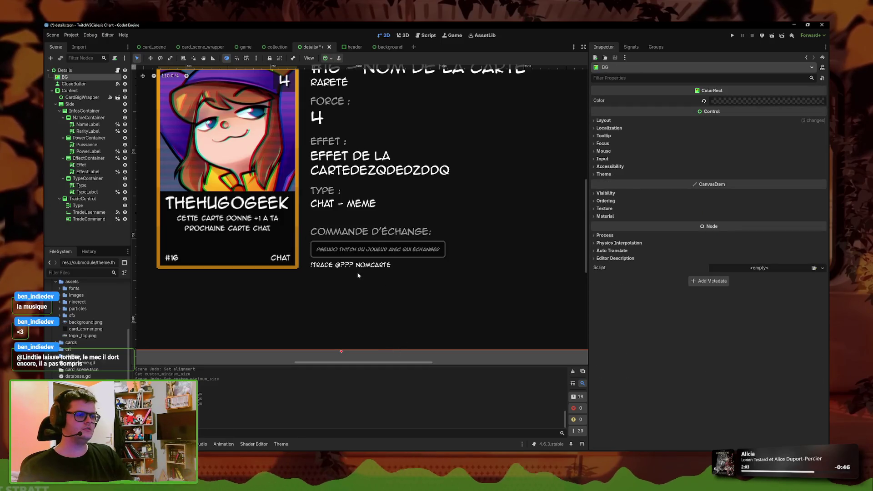
left_click(360, 270)
scroll(724, 319, "down", 5)
left_click(732, 106)
left_click(764, 162)
left_click(764, 162)
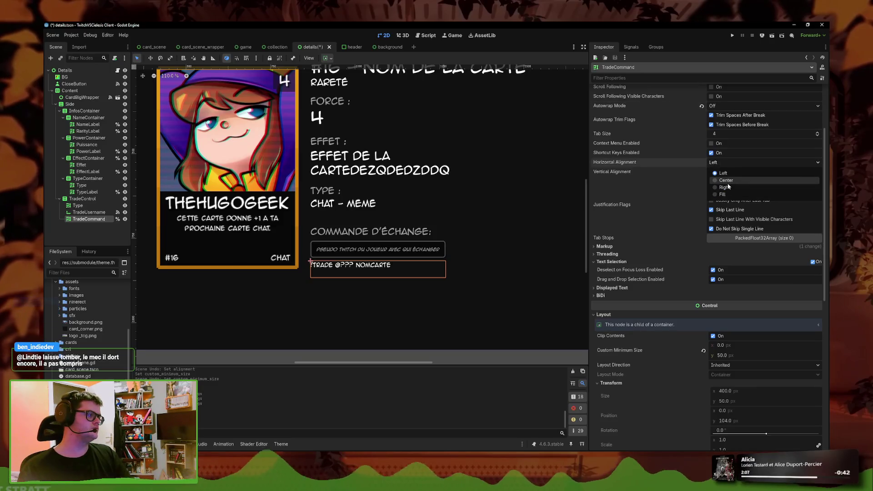
left_click(728, 181)
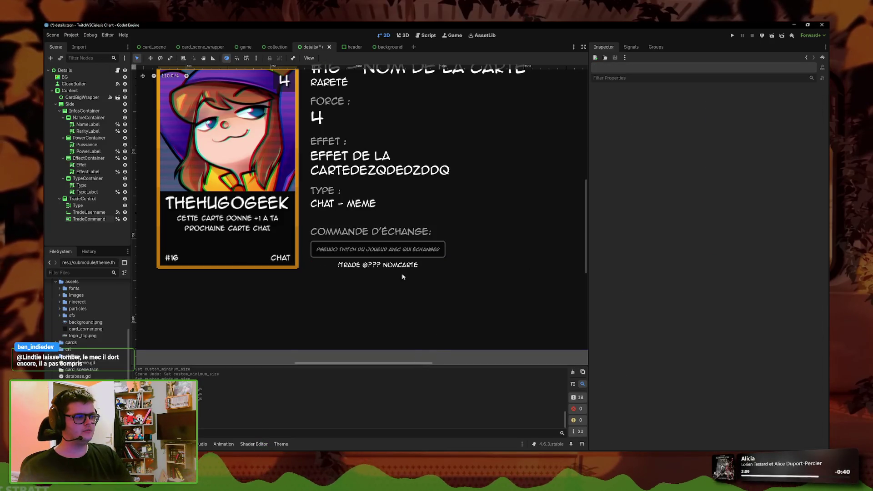
Step: Centre the 'Commande d'échange' heading and preview the panel layout
left_click(403, 274)
left_click(400, 233)
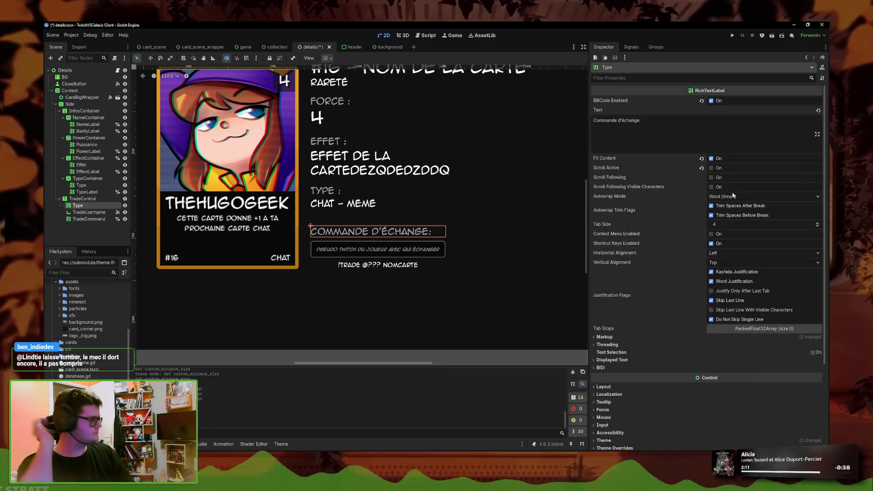
left_click(734, 253)
left_click(732, 270)
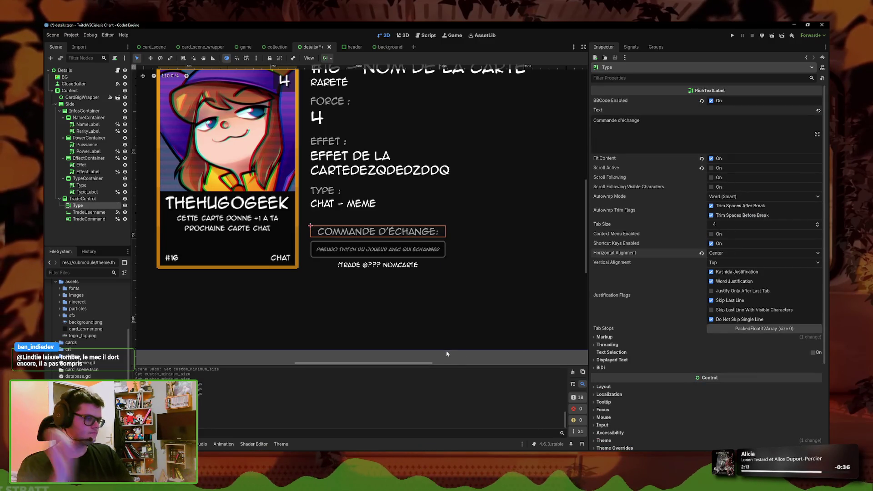
left_click(439, 307)
scroll(439, 308, "down", 4)
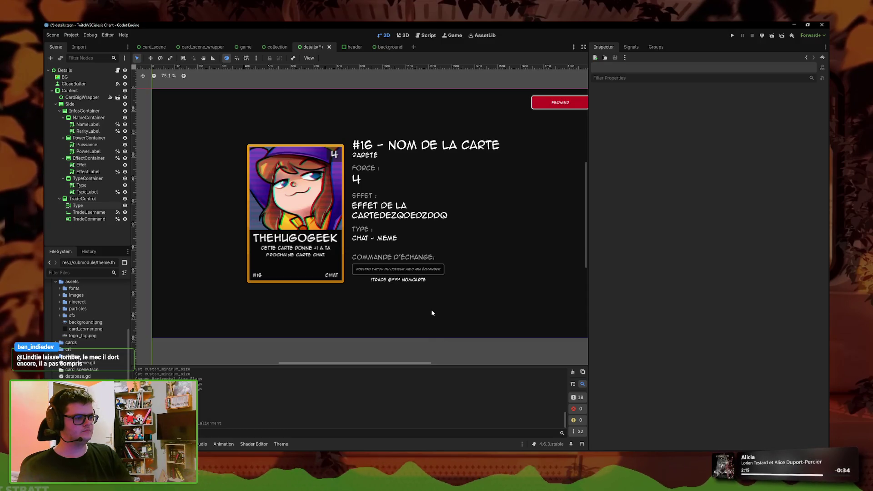
left_click(416, 282)
scroll(416, 282, "up", 7)
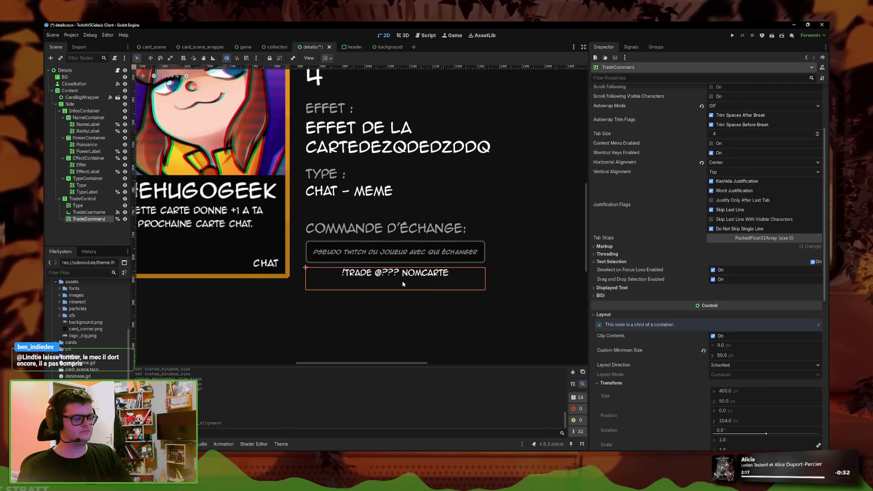
right_click(87, 217)
Step: Duplicate the TradeCommand label into TradeCommand2 from the Scene dock's context menu
key("Escape")
right_click(86, 218)
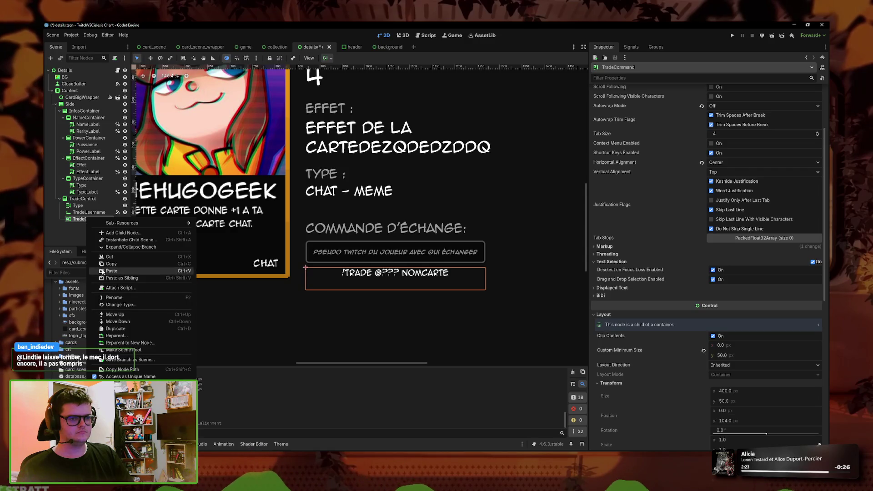
key("Escape")
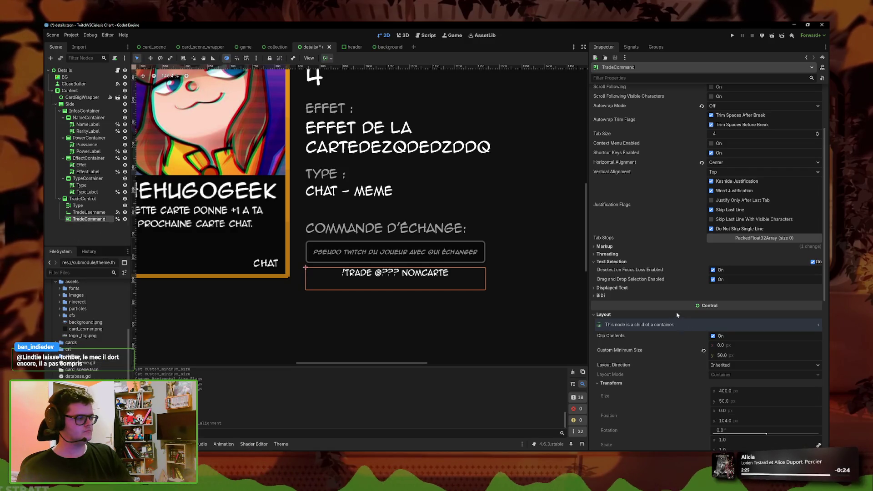
scroll(675, 315, "up", 4)
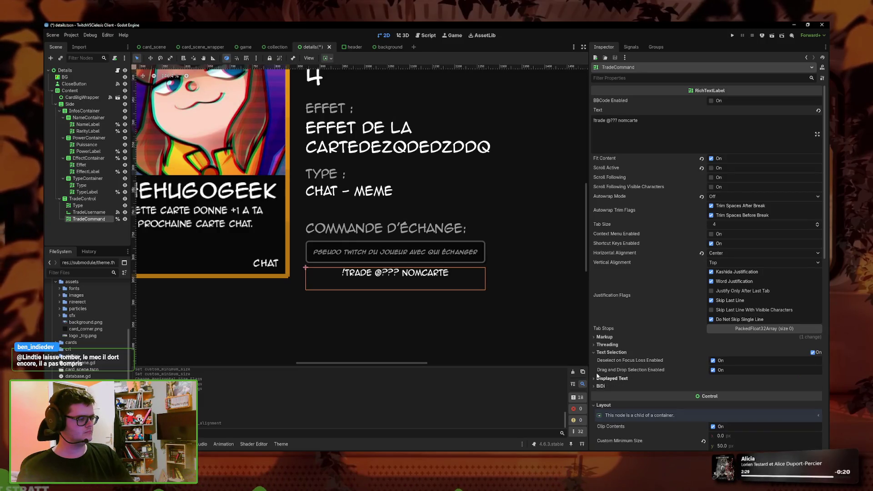
right_click(80, 220)
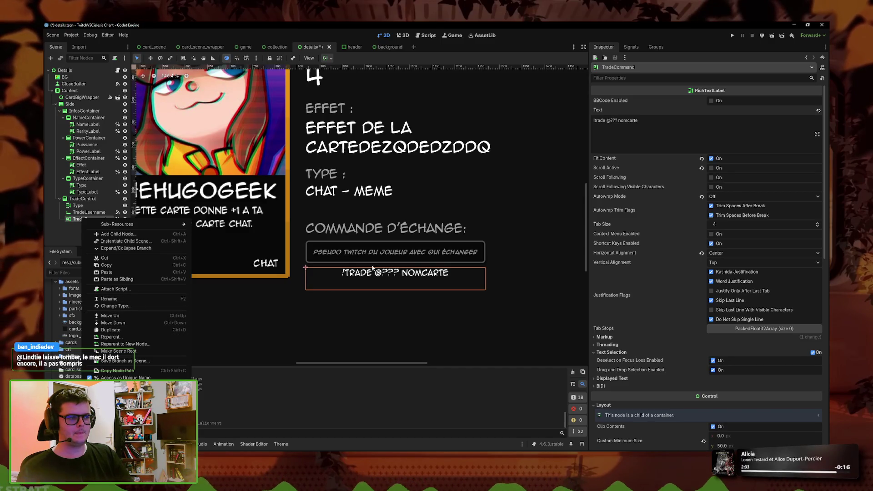
left_click(396, 229)
left_click(319, 309)
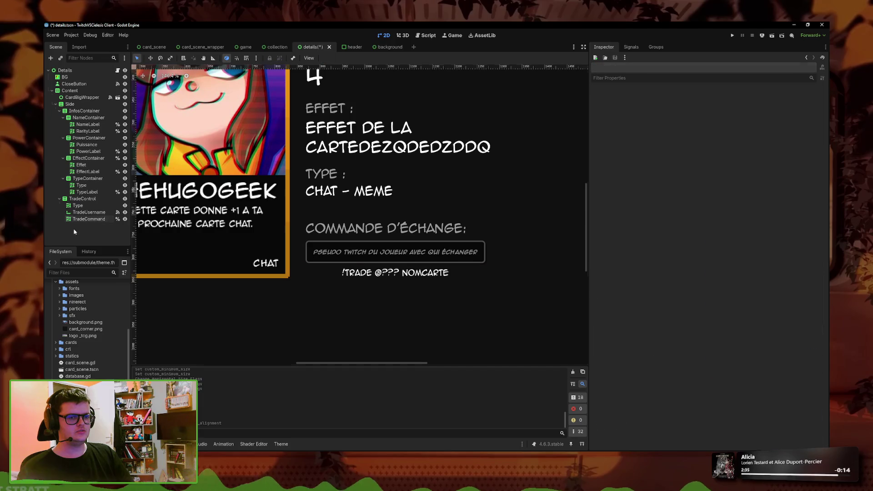
right_click(81, 199)
key("Escape")
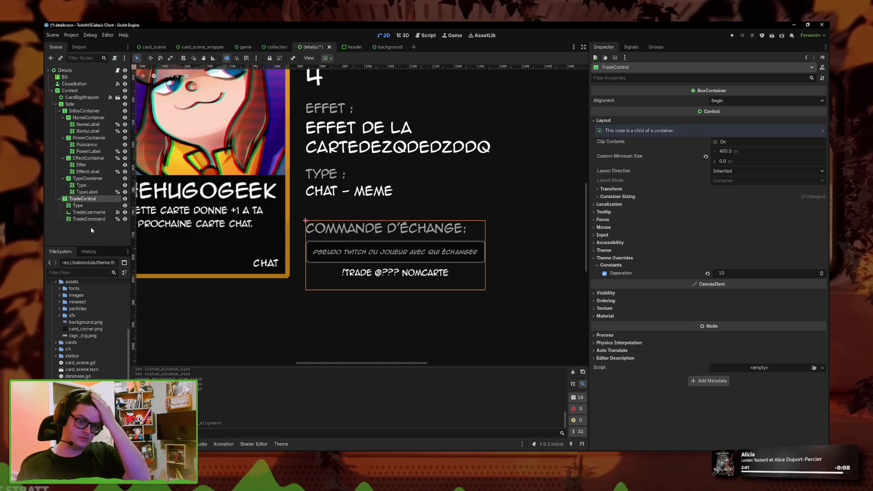
left_click(91, 219)
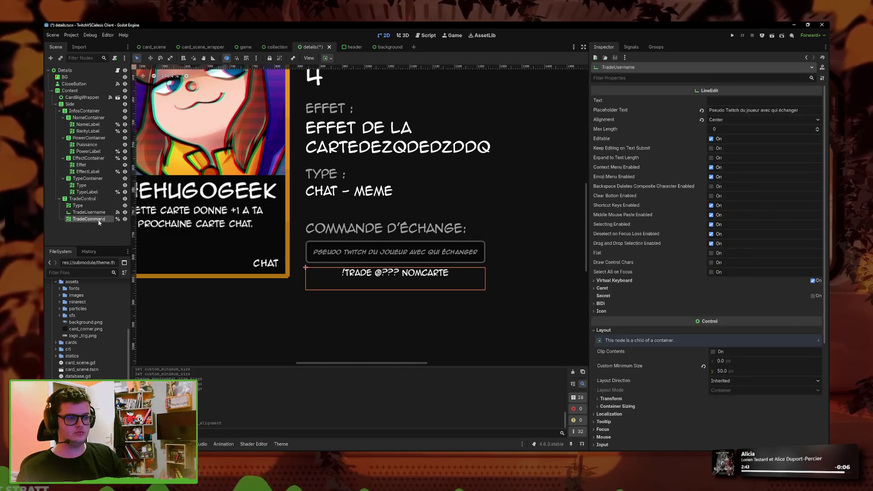
right_click(101, 222)
left_click(80, 205)
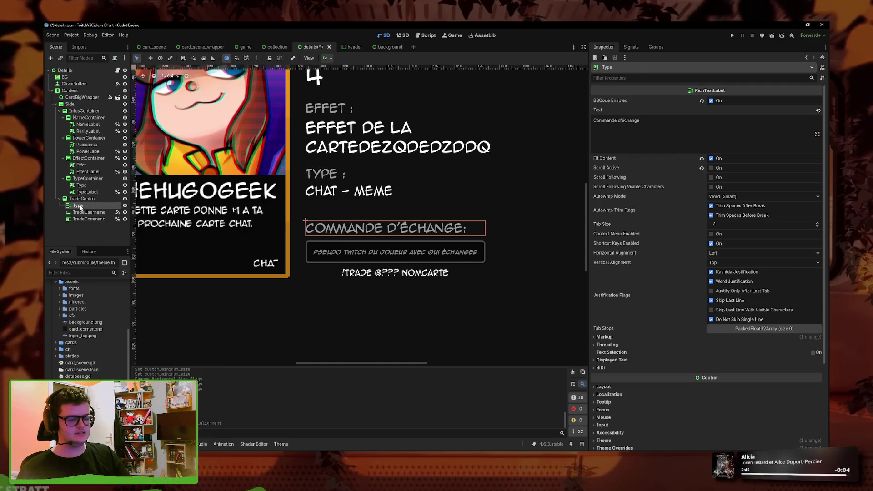
right_click(91, 220)
left_click(116, 332)
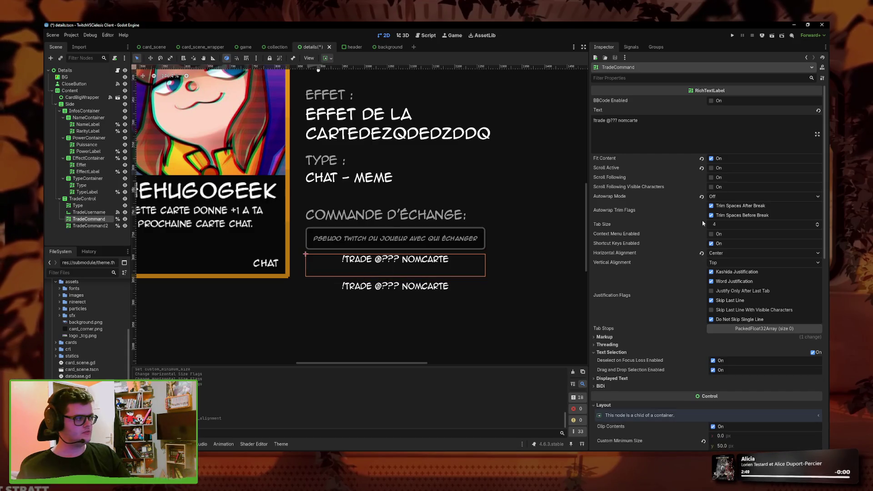
Step: Reset the label's minimum height to 0 and change the caption text to 'Commande à copier:'
scroll(705, 318, "down", 5)
left_click(703, 305)
scroll(705, 309, "up", 5)
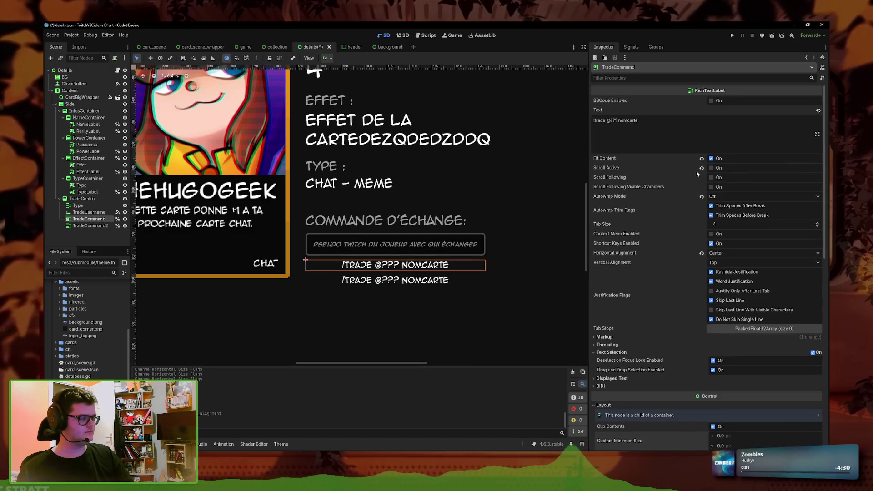
left_click_drag(641, 120, 541, 121)
type("Copiez ceci:")
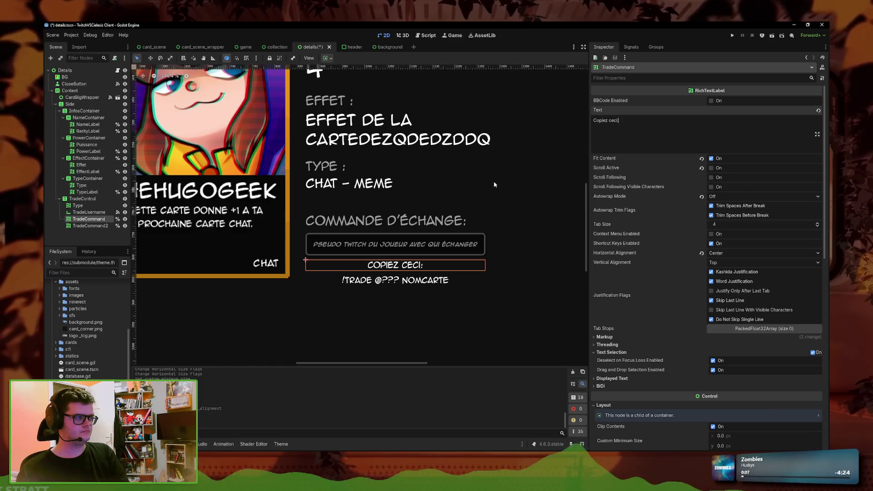
type("Commande à copier:")
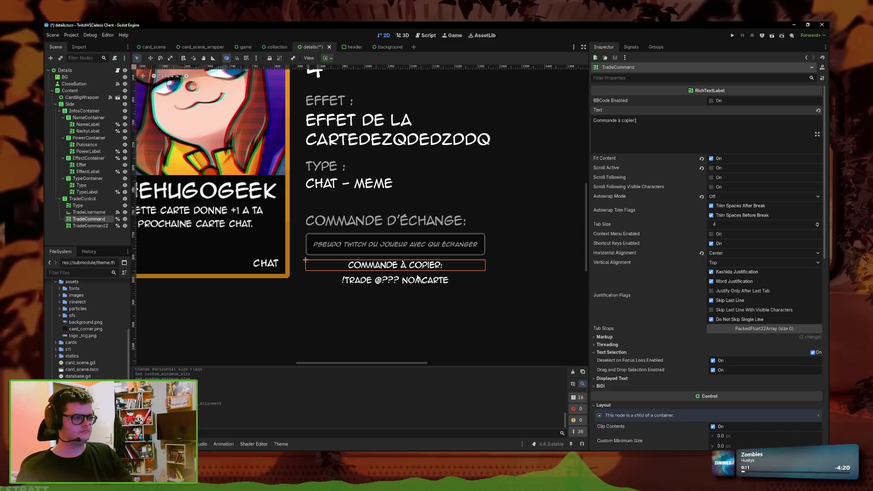
Step: Set Horizontal Alignment to Left on both the caption and the command labels
left_click(735, 252)
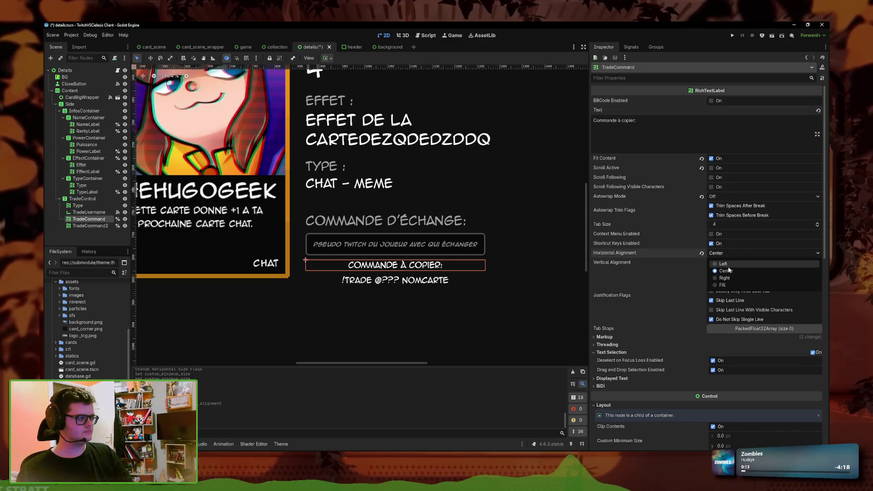
left_click(725, 264)
left_click(90, 226)
left_click(735, 253)
left_click(726, 264)
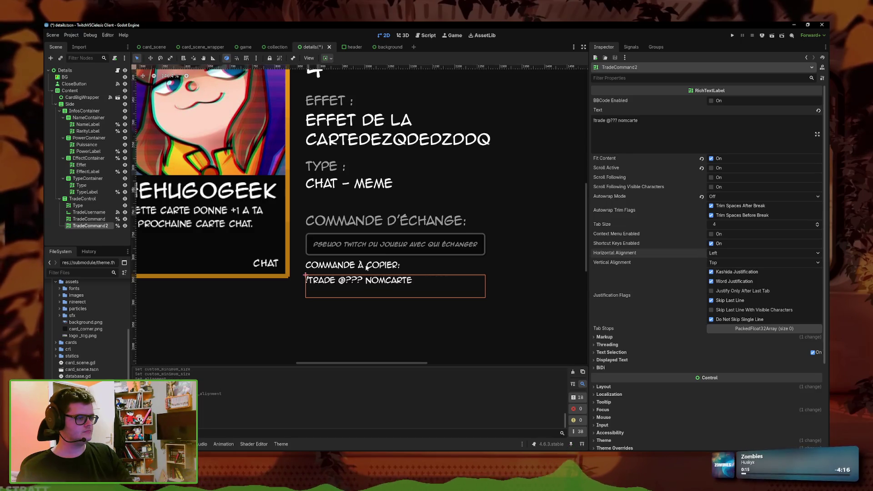
Step: Inspect the caption's Visibility tint colour, leaving it unchanged
left_click(354, 264)
scroll(721, 333, "down", 10)
scroll(721, 333, "down", 2)
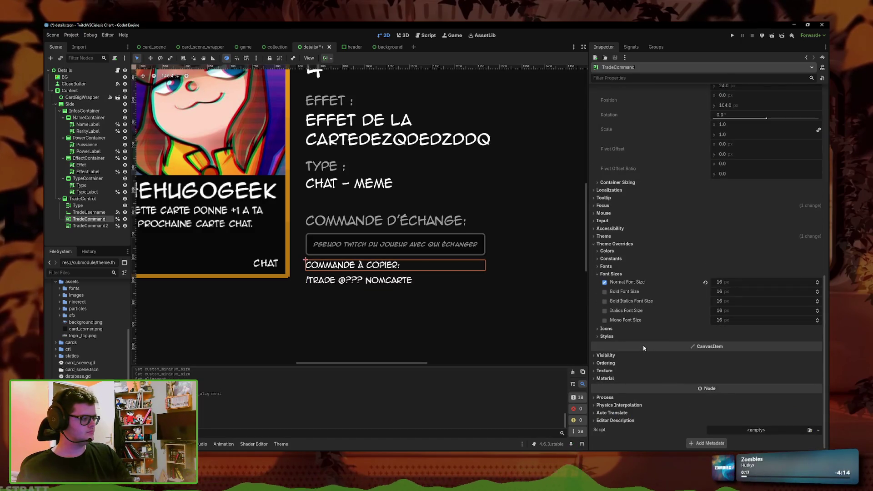
left_click(615, 355)
left_click(768, 374)
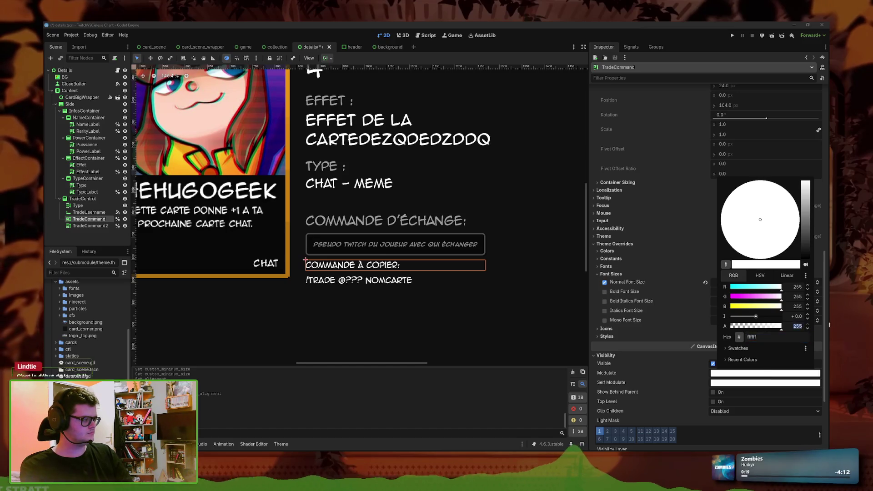
left_click(448, 324)
left_click(448, 323)
scroll(448, 323, "down", 4)
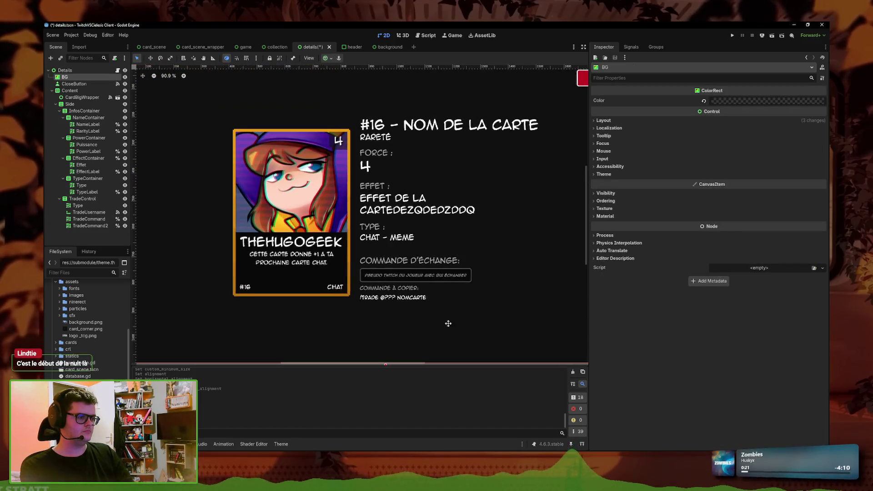
scroll(450, 351, "up", 4)
Step: Retitle the trade heading to 'Échanger cette carte:'
left_click(413, 205)
left_click(674, 123)
key("ctrl+a")
key("BackSpace")
type("Éc")
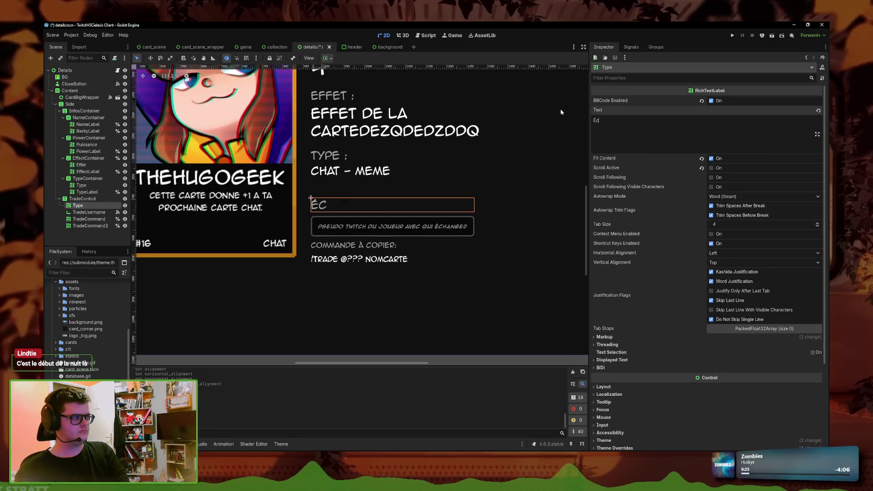
type("hanger cette carte")
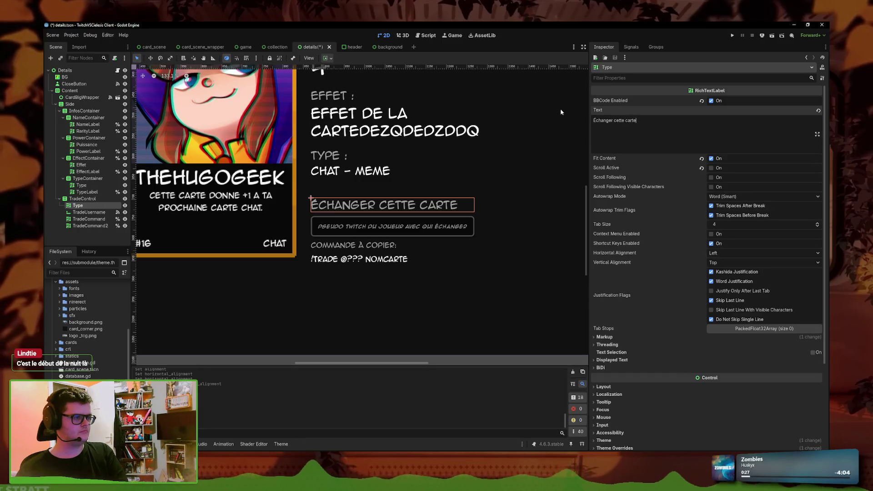
type(":")
left_click(432, 287)
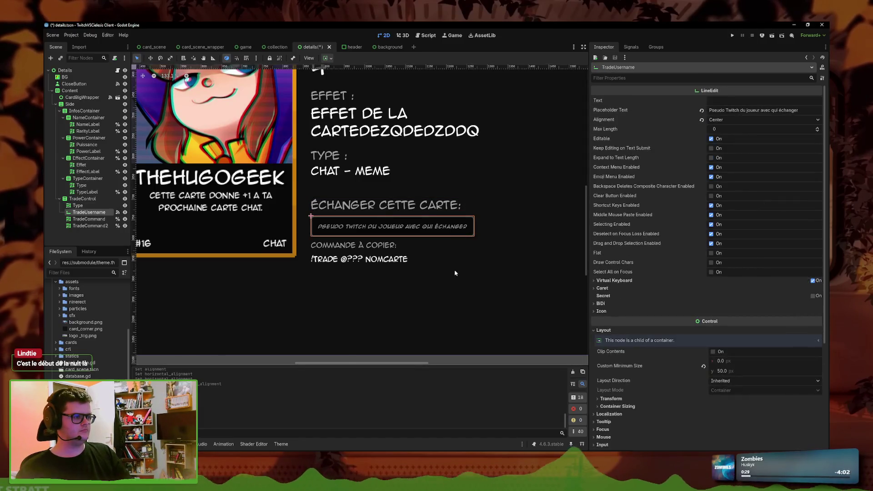
Step: Try removing the 't' from 'tchat' in the caption, save the scene, then undo that edit
left_click(341, 227)
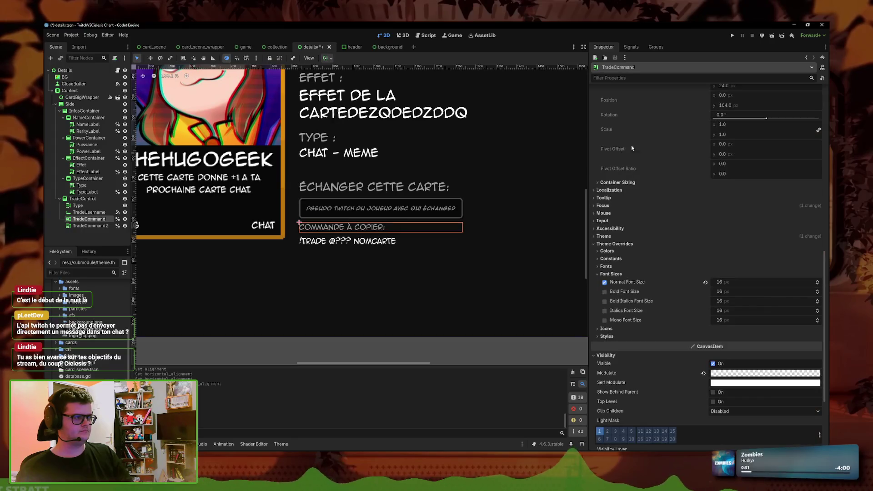
scroll(652, 140, "down", 5)
scroll(654, 131, "up", 5)
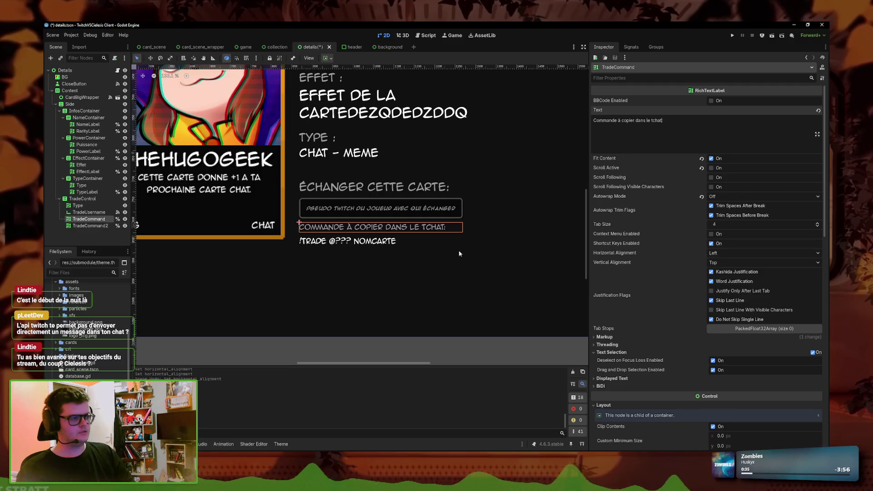
key("Delete")
key("ctrl+s")
key("ctrl+z")
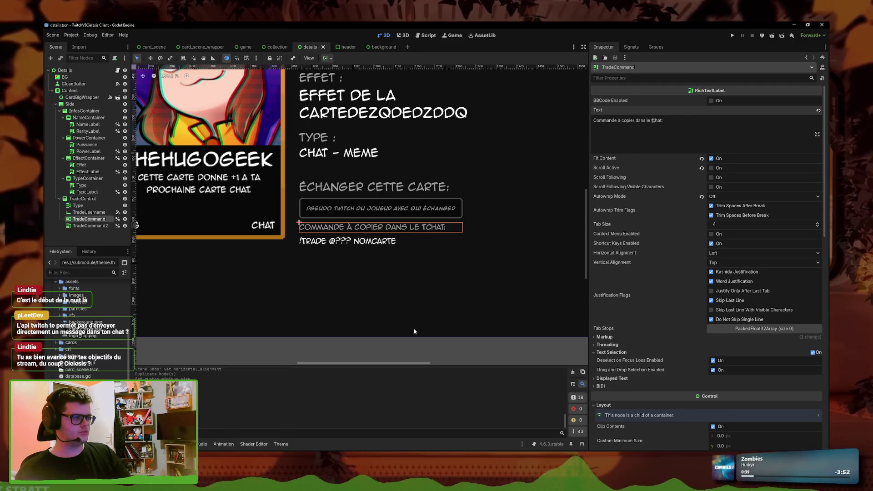
left_click(485, 288)
Step: Select the duplicated command label, reset the canvas zoom to 100% and run the game
scroll(429, 245, "down", 4)
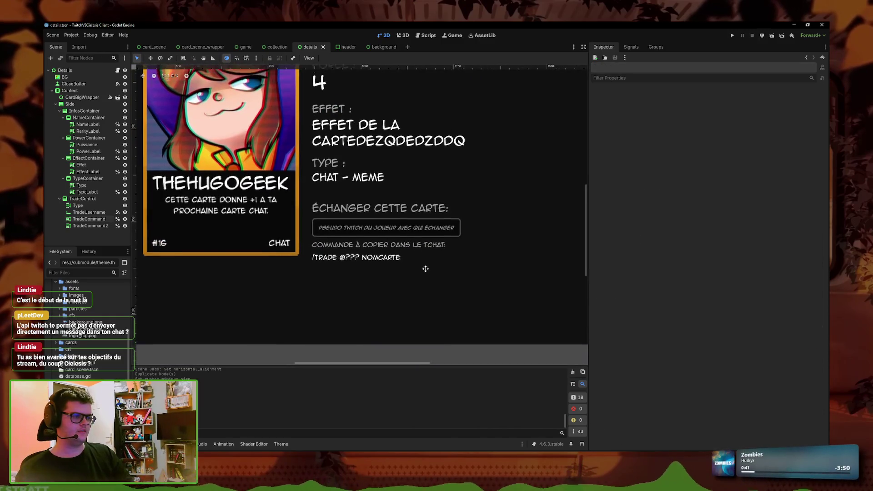
left_click(396, 282)
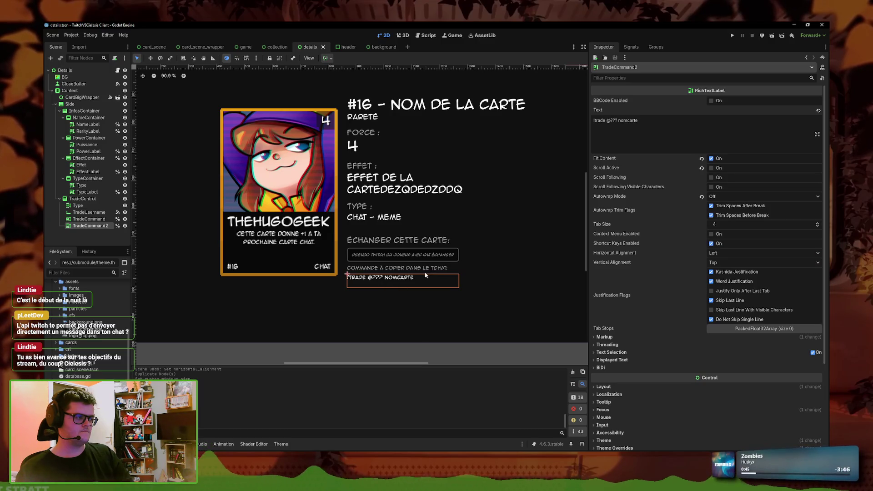
scroll(436, 275, "up", 3)
scroll(400, 279, "up", 2)
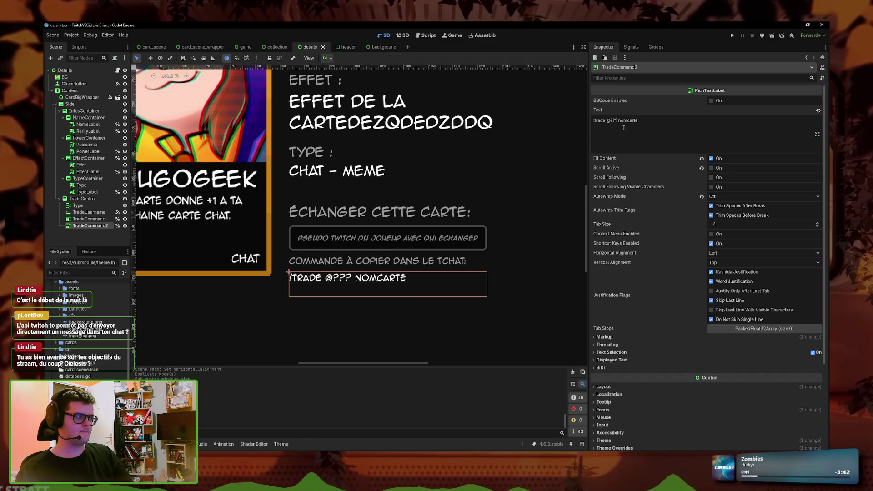
scroll(388, 327, "down", 4)
key("Escape")
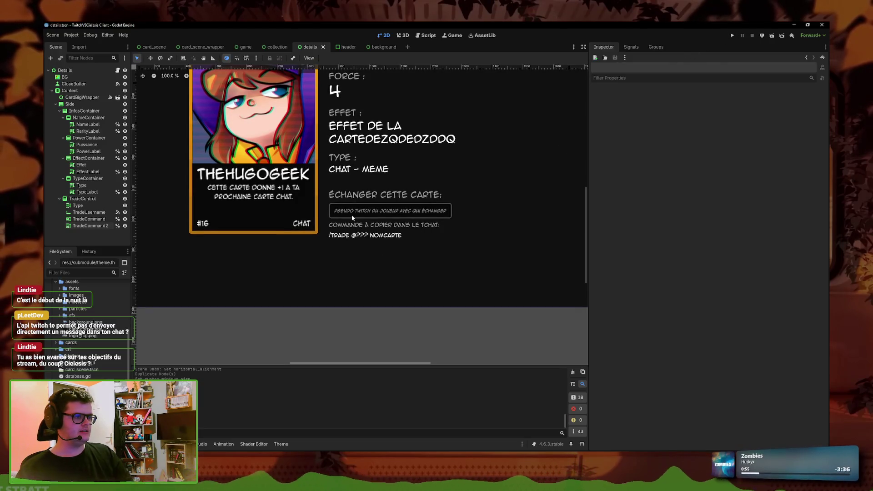
left_click(731, 35)
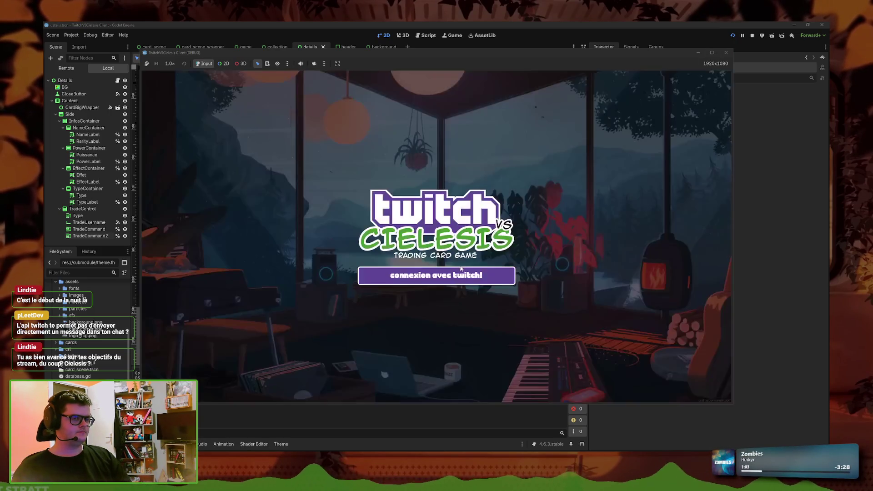
left_click(462, 268)
left_click(460, 228)
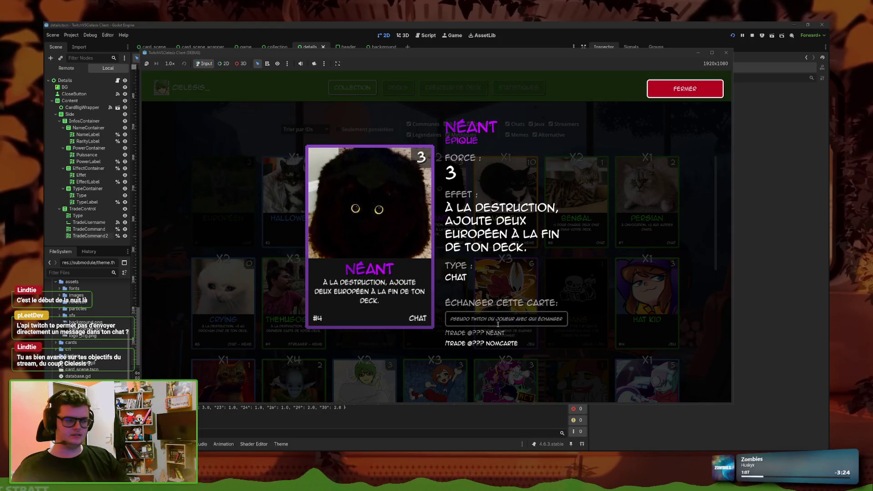
left_click(694, 95)
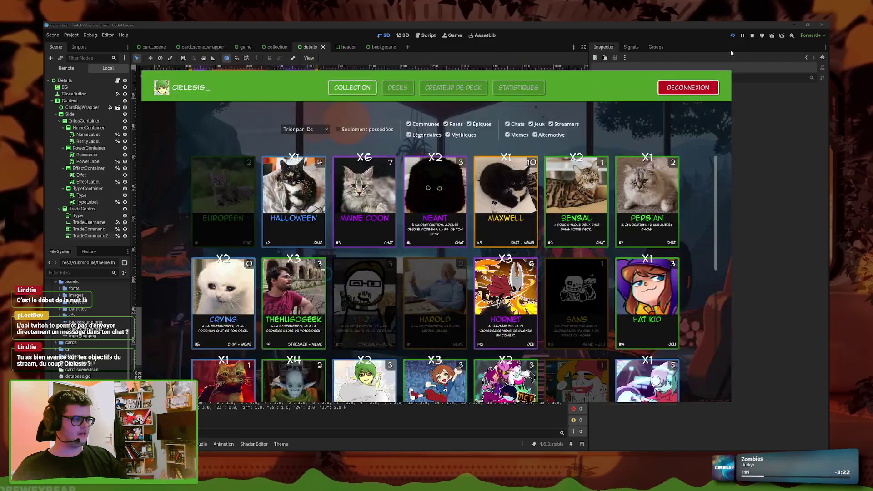
left_click(695, 96)
left_click(420, 226)
right_click(86, 221)
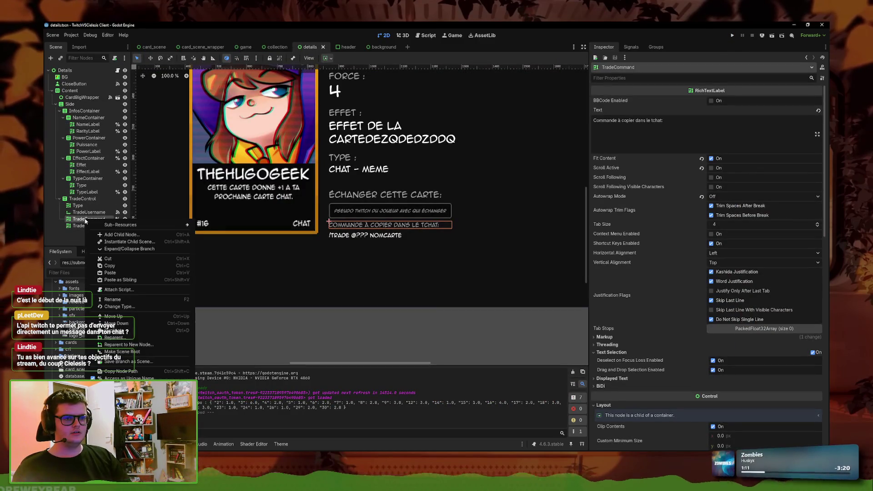
Step: Rename the caption node to TradeLabel, save the details scene and run the game with F5
left_click(122, 299)
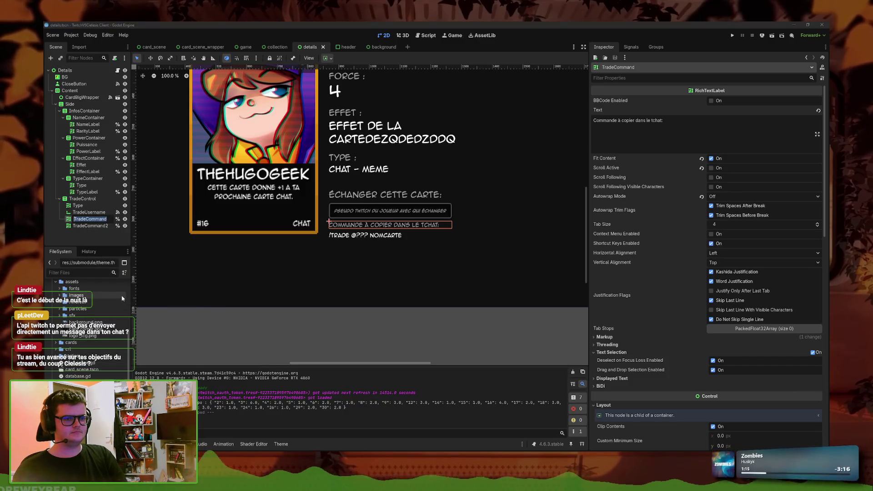
left_click(95, 218)
type("Label")
key("Return")
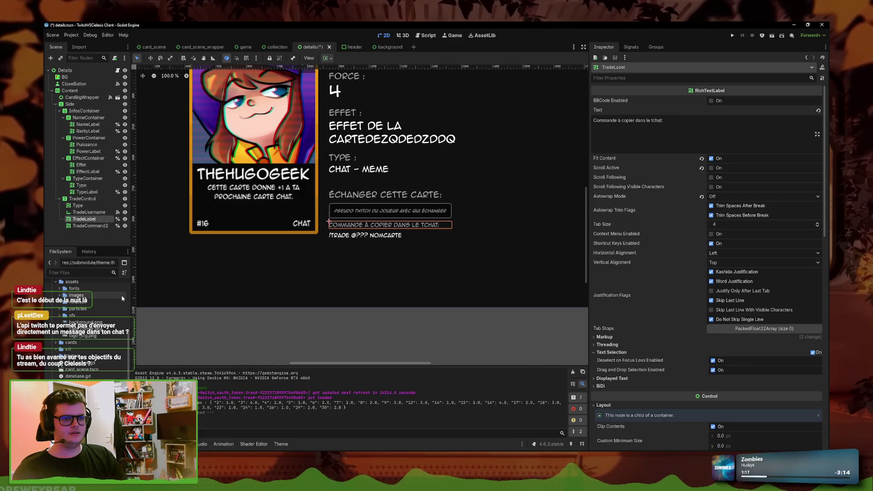
right_click(99, 226)
left_click(97, 220)
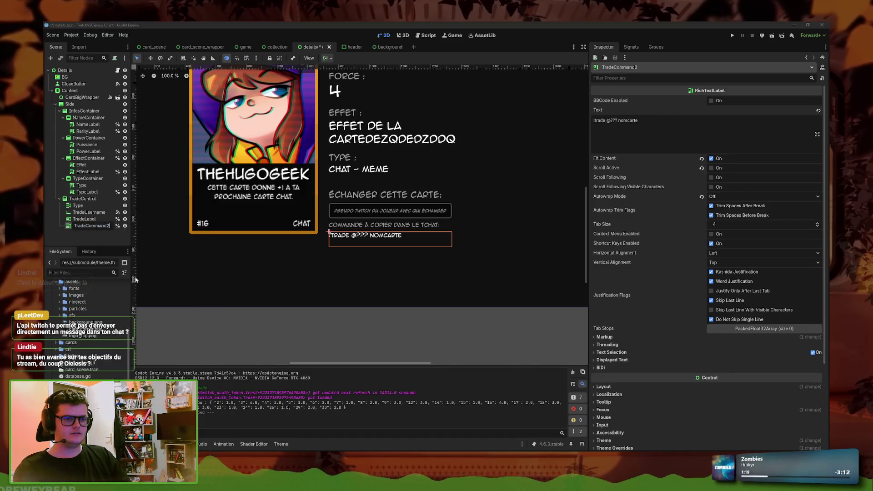
right_click(97, 221)
key("Escape")
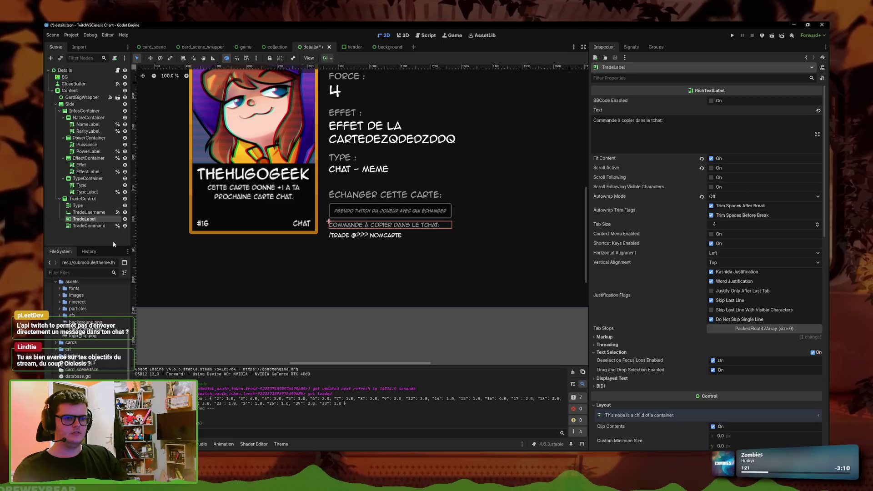
key("F5")
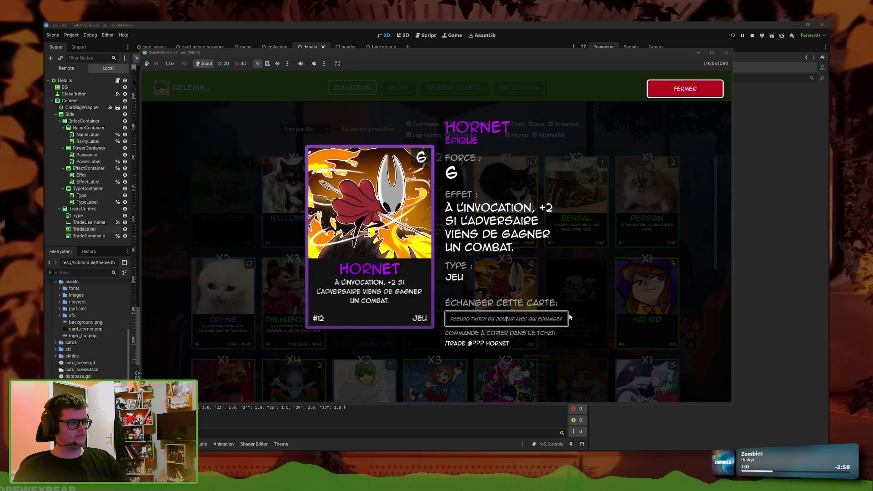
Step: Enter a Twitch username in Hornet's trade field, select the resulting !trade command, then close the card and stop the game
type("cielesise")
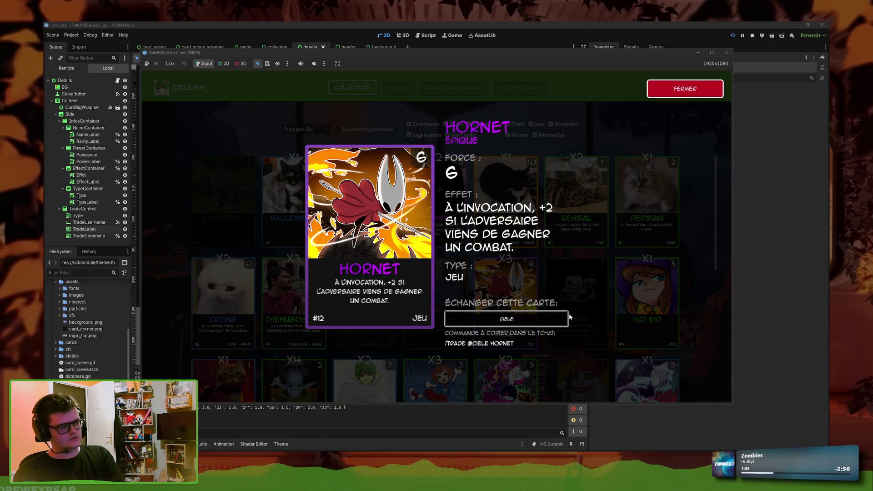
key("BackSpace")
type("_")
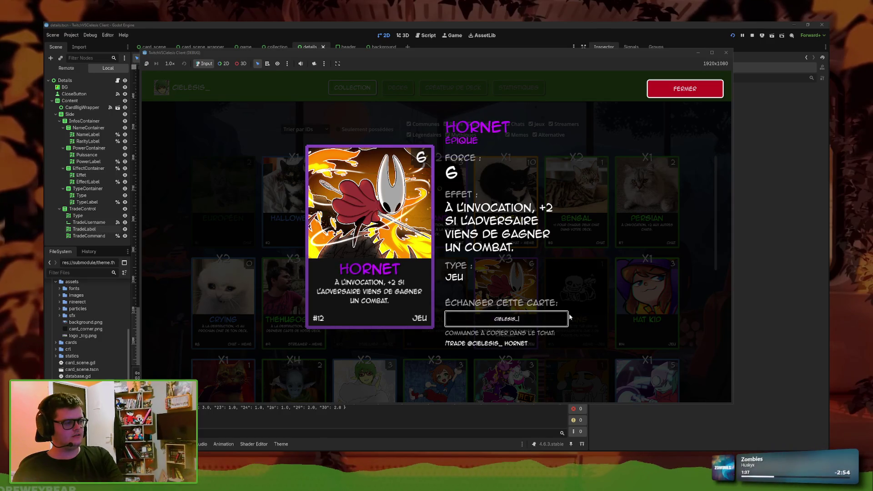
key("Return")
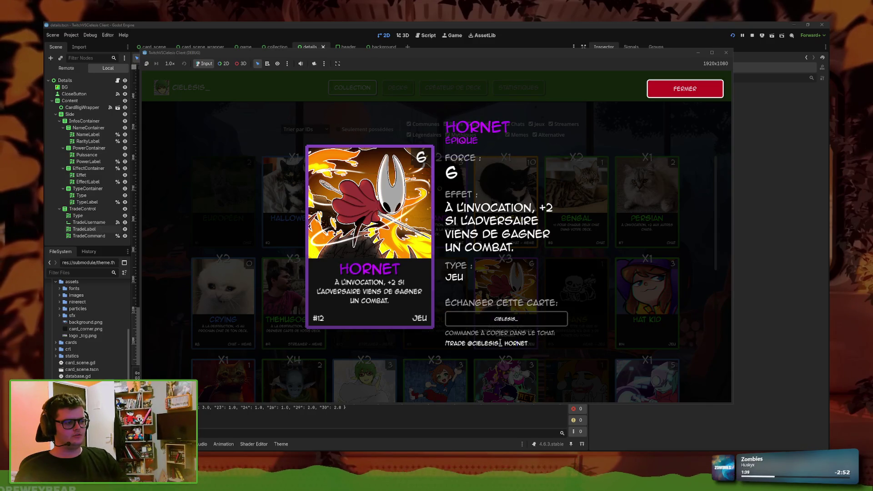
left_click_drag(533, 344, 429, 344)
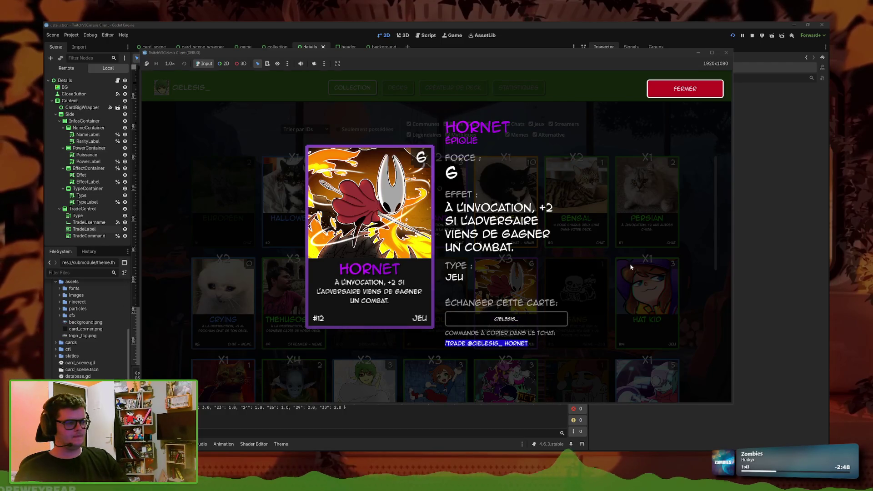
key("Escape")
key("F8")
left_click(72, 35)
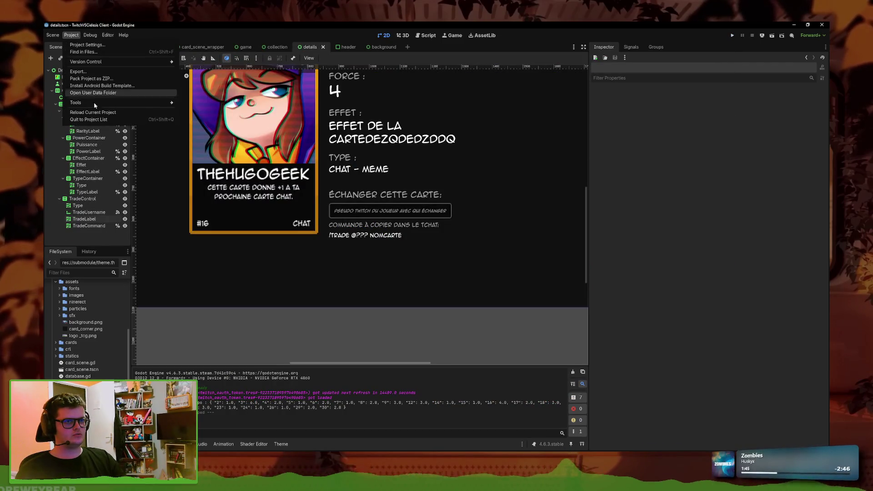
Step: Export the web preset to index.html, overwriting the previous export, then return to the browser
left_click(86, 73)
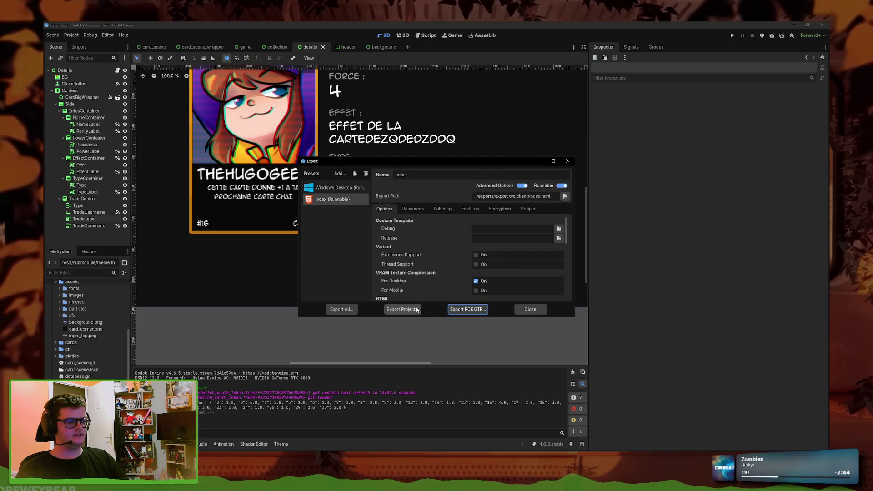
left_click(409, 310)
left_click(384, 340)
left_click(401, 251)
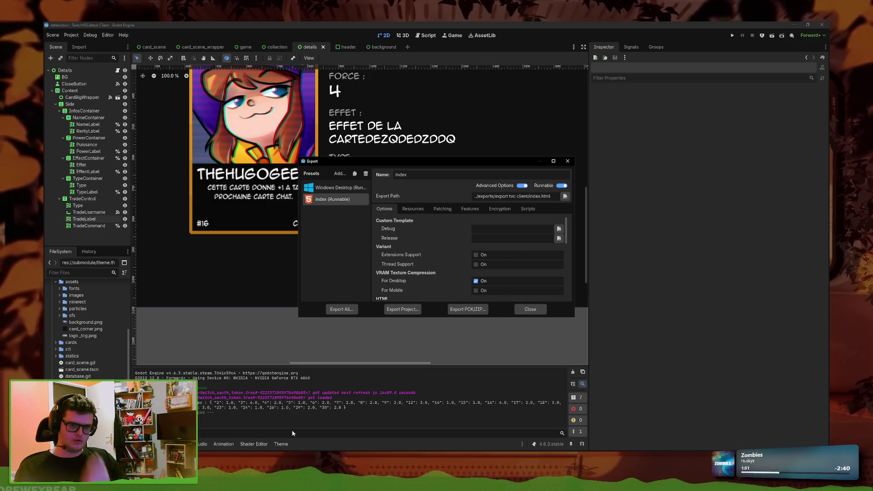
left_click(300, 454)
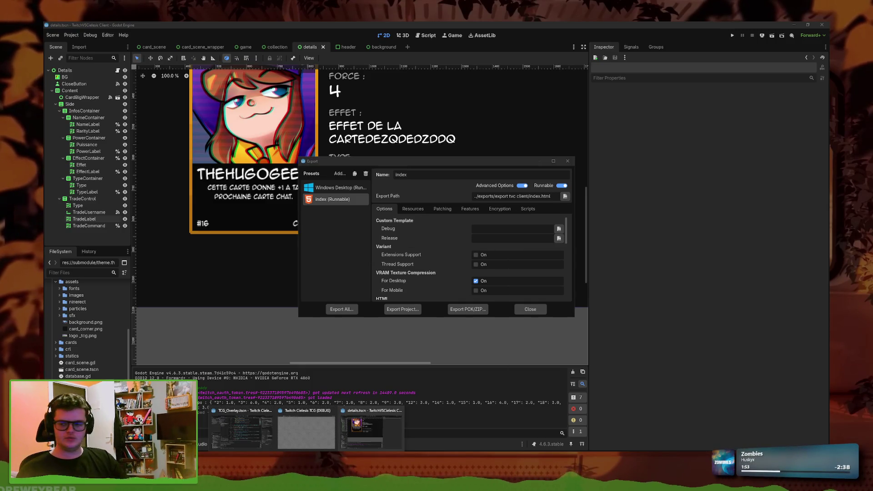
key("alt+Tab")
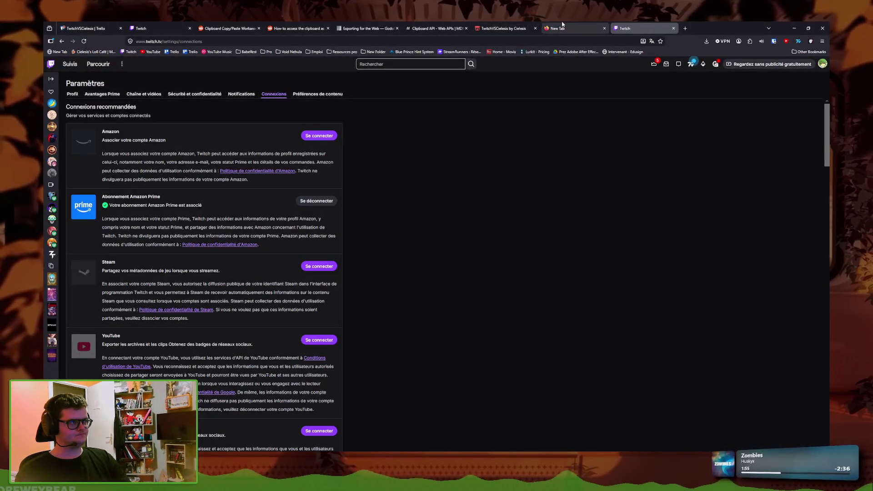
Step: On the game's edit page, delete the old export tvc client.zip upload after ticking the confirmation box
left_click(524, 25)
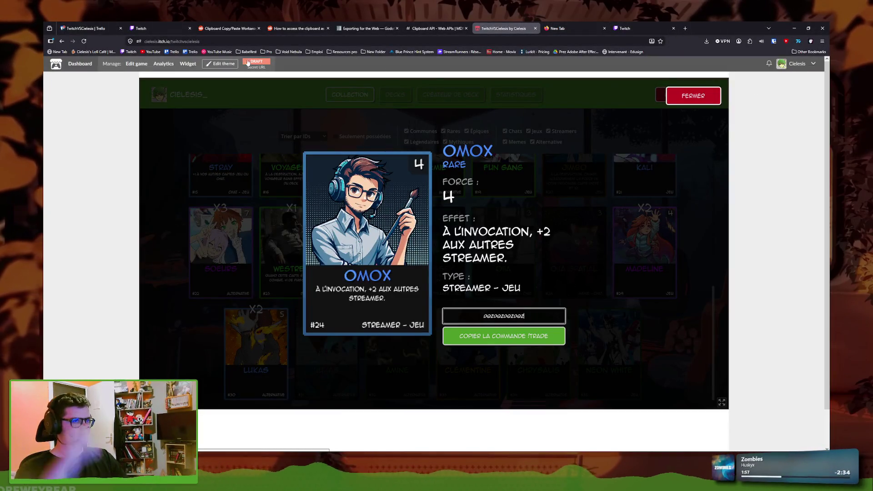
left_click(61, 42)
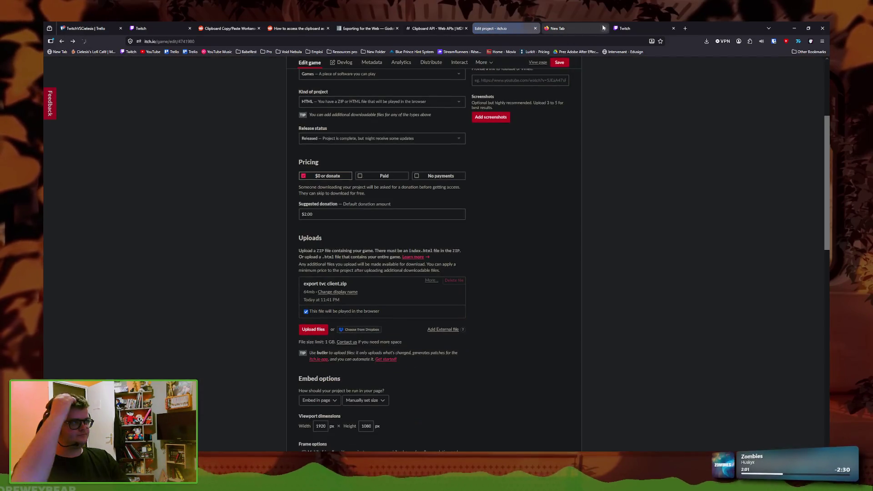
left_click(604, 28)
left_click(605, 28)
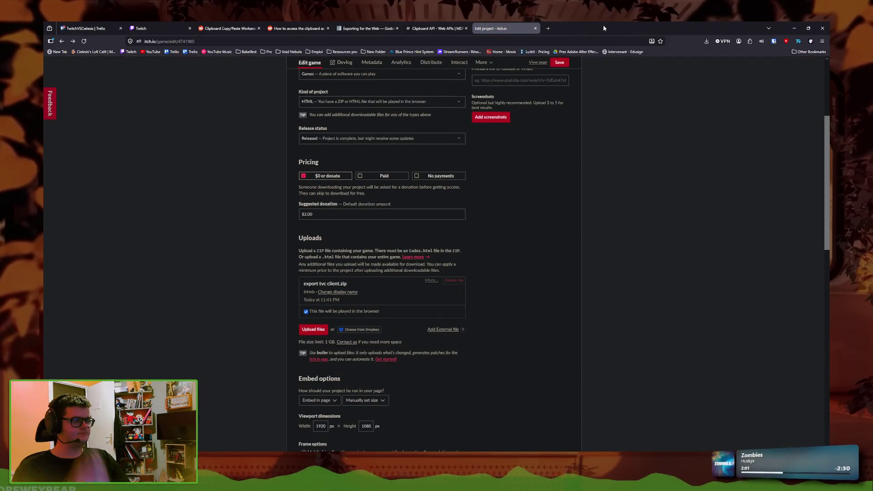
left_click(454, 280)
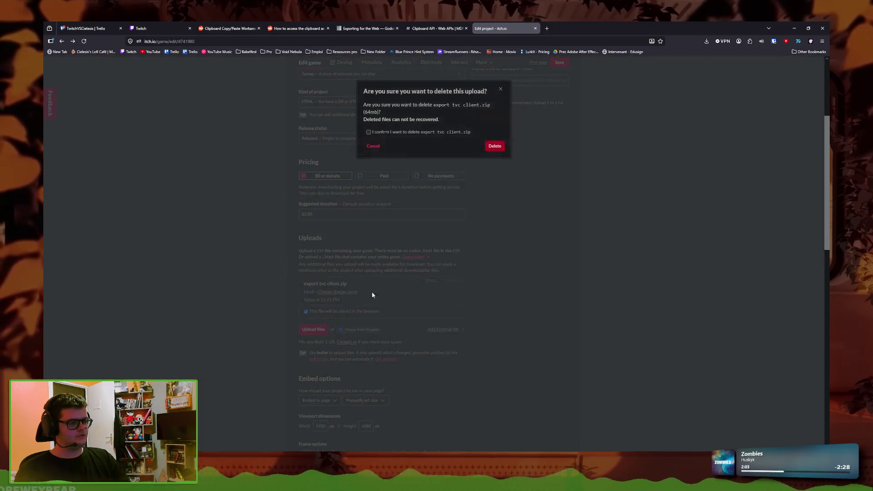
left_click(491, 145)
left_click(368, 131)
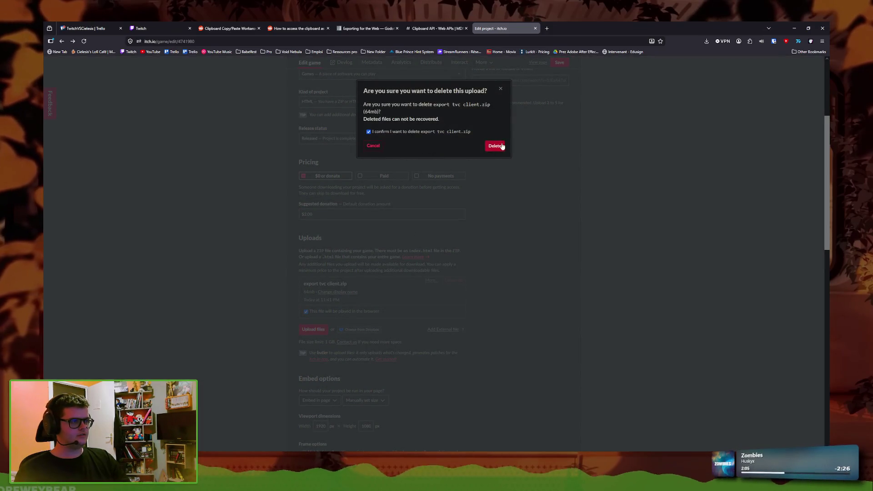
left_click(494, 145)
Step: Start a new file upload and select all the exported web build files
mouse_move(306, 481)
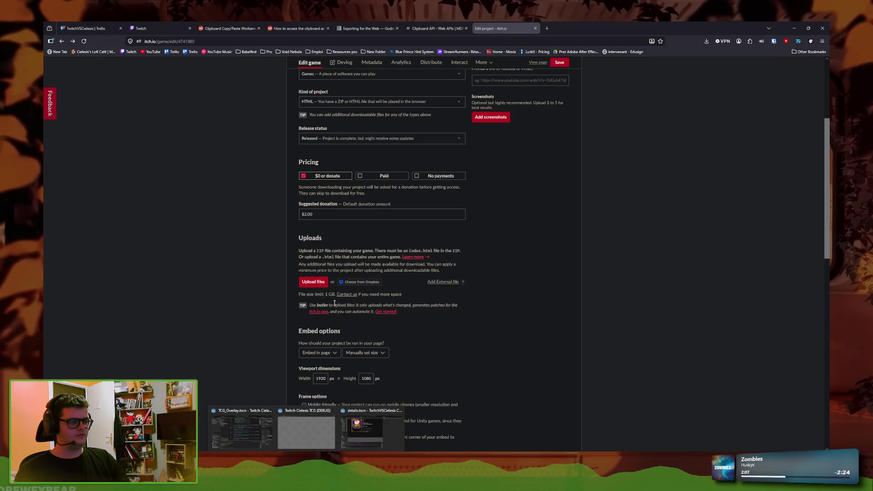
left_click(323, 283)
left_click_drag(172, 107, 432, 78)
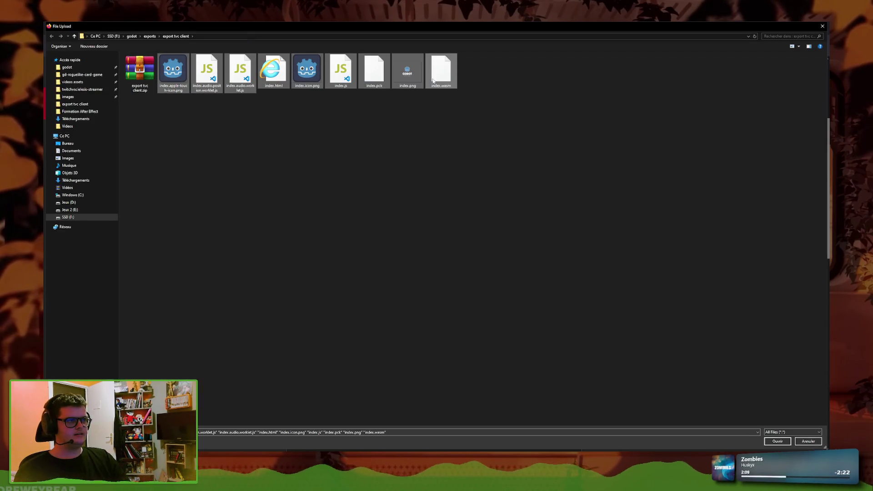
Step: Archive the selected web files as ZIP into export tvc client.zip and pick it for upload
right_click(432, 79)
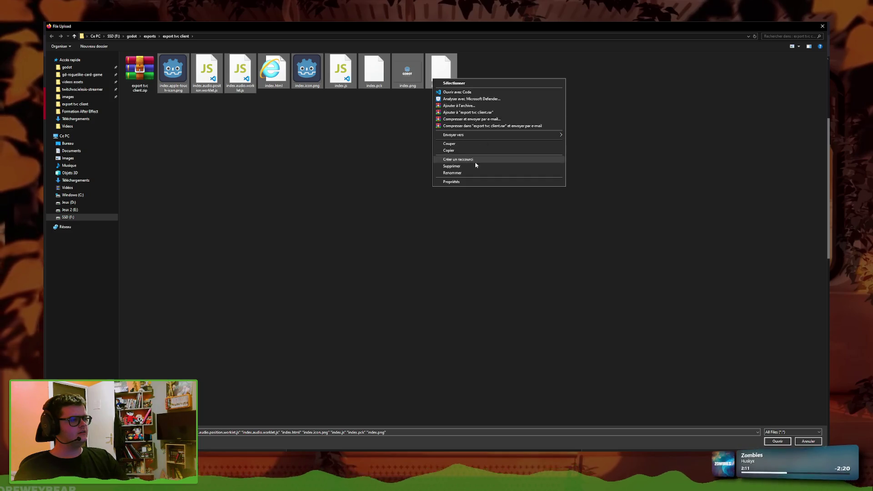
left_click(456, 106)
left_click(412, 241)
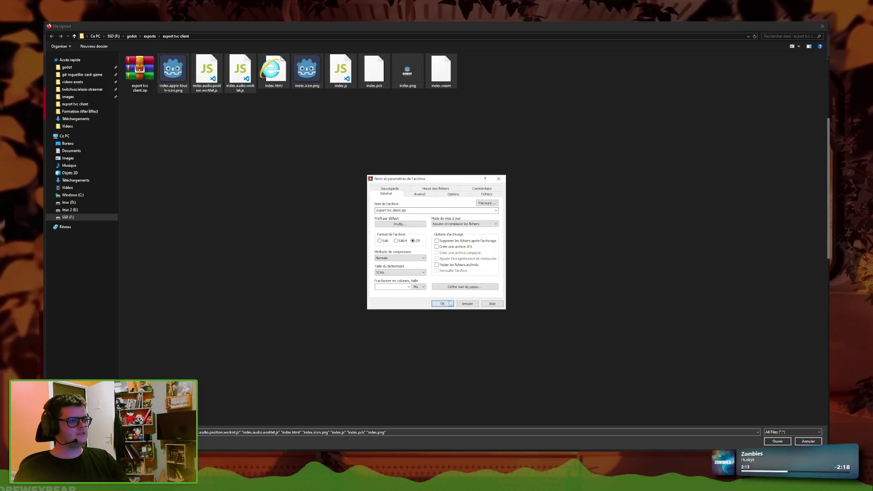
left_click(442, 303)
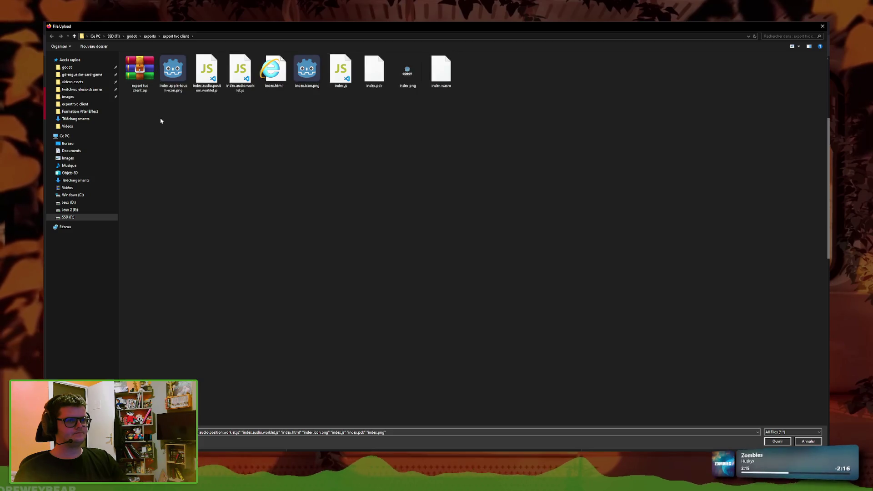
double_click(139, 69)
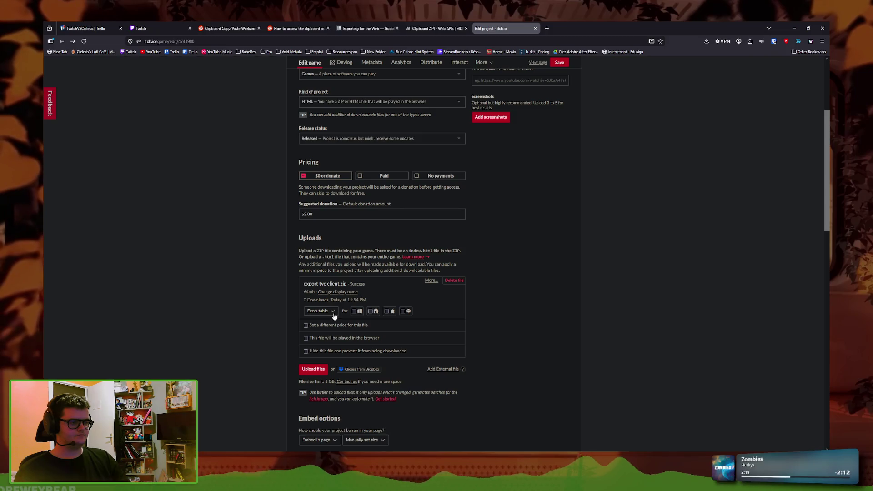
Step: Mark export tvc client.zip as played in the browser, save, dismiss the warning and view the page
left_click(320, 339)
left_click(560, 64)
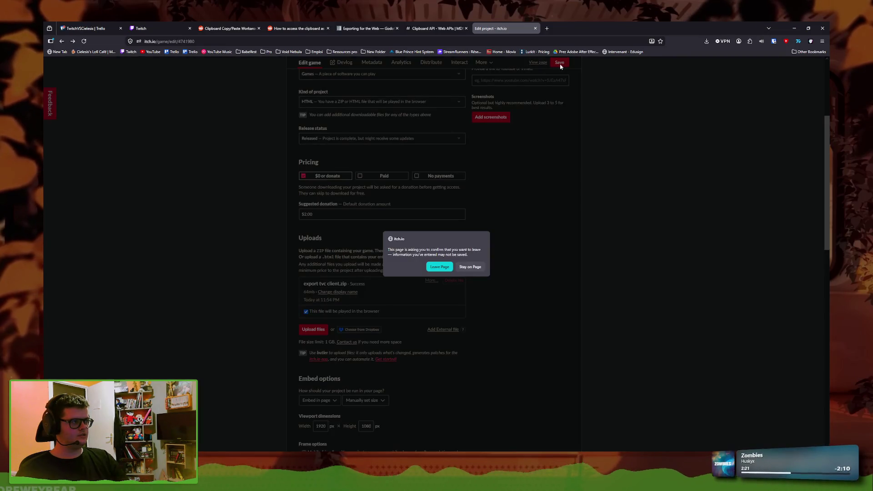
left_click(473, 268)
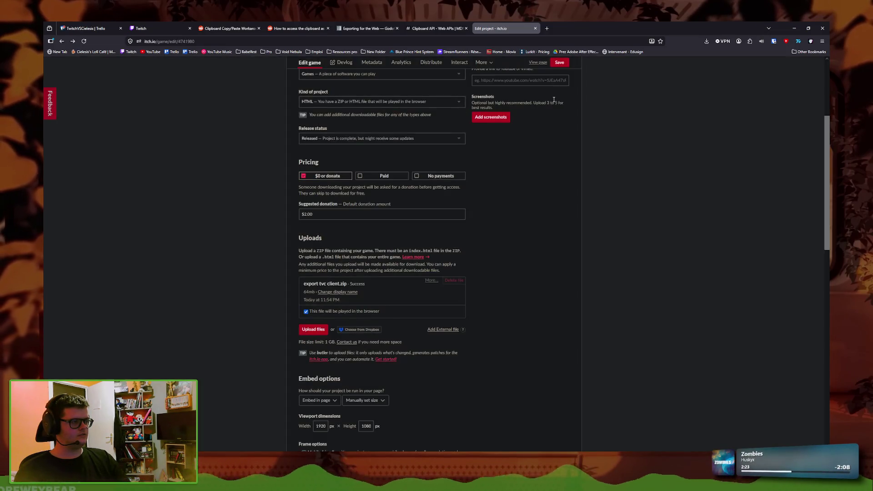
left_click(538, 62)
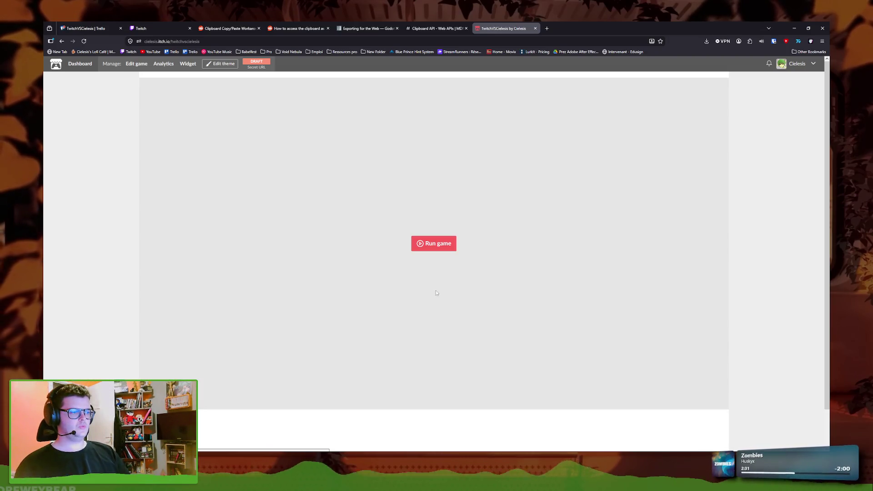
Step: Run the web build on the itch.io page, scroll the card collection and open the Soeurs card
left_click(434, 243)
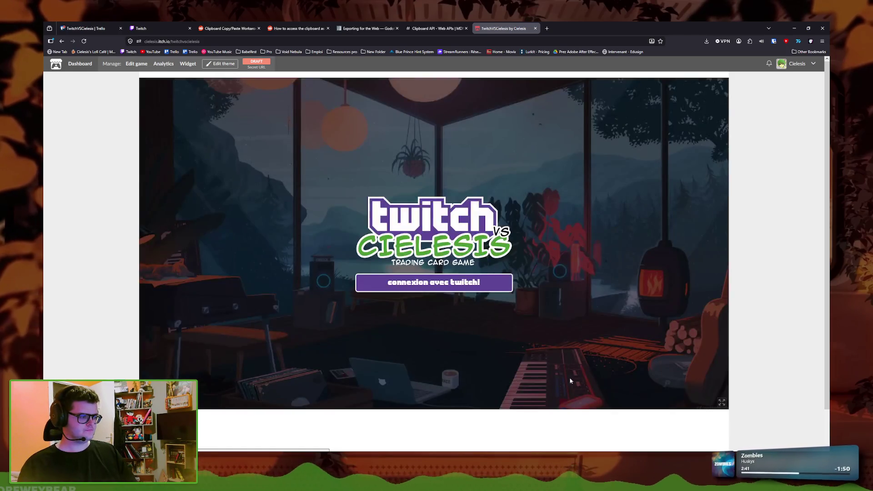
scroll(626, 239, "down", 3)
scroll(626, 238, "up", 5)
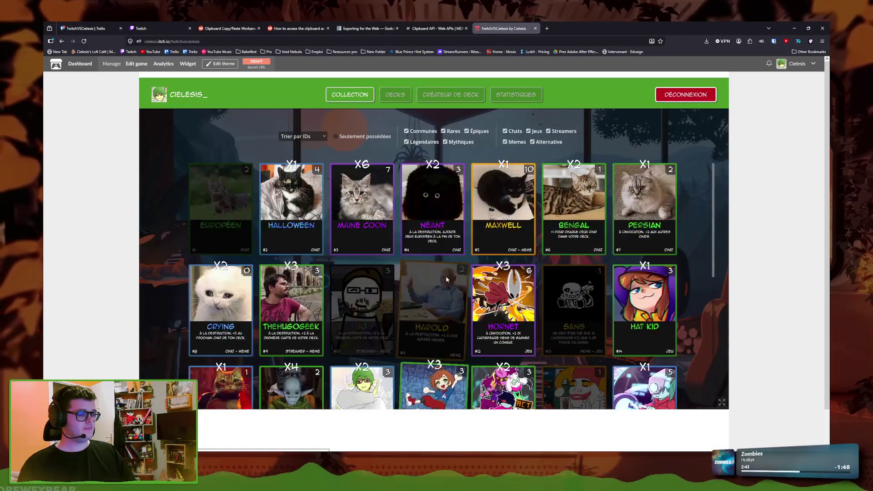
scroll(703, 256, "down", 1)
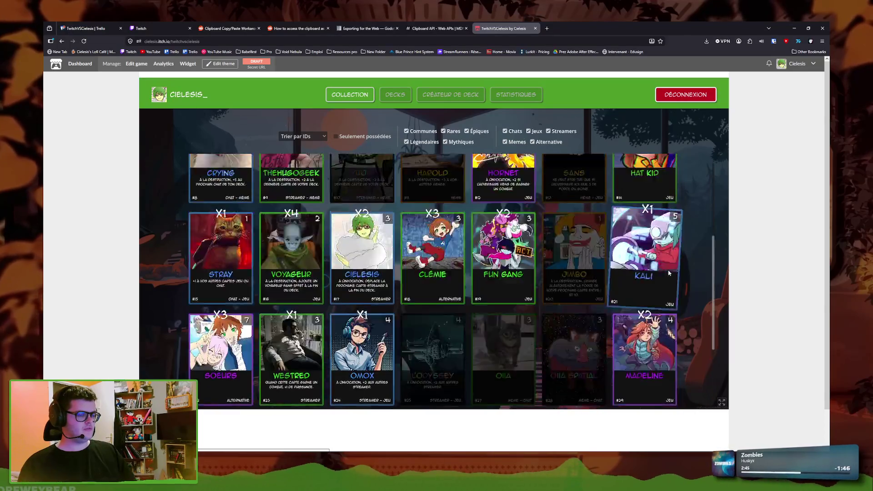
scroll(703, 255, "up", 1)
scroll(288, 361, "down", 2)
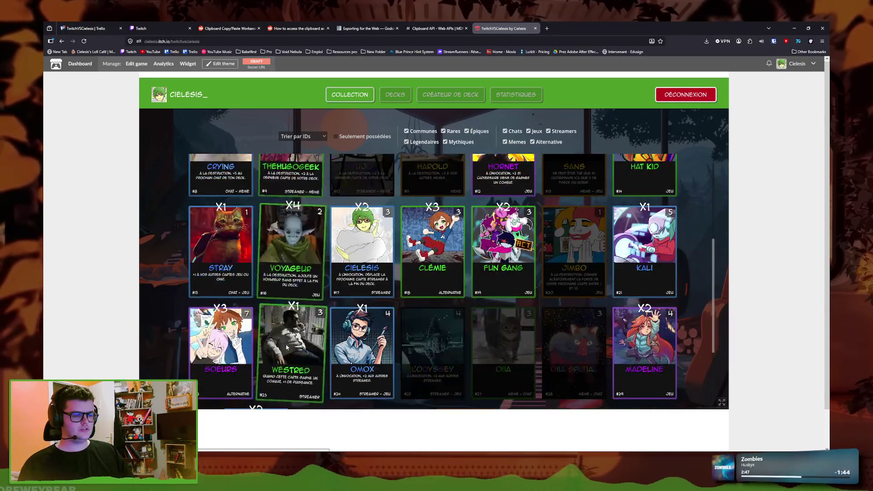
left_click(220, 334)
Step: Type a username into the Soeurs trade field, select the generated !trade command, then close the details
left_click(532, 290)
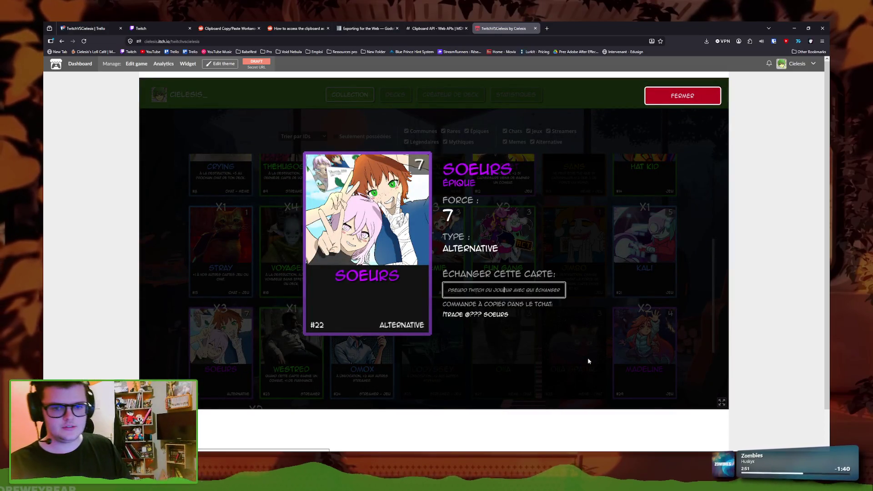
type("l")
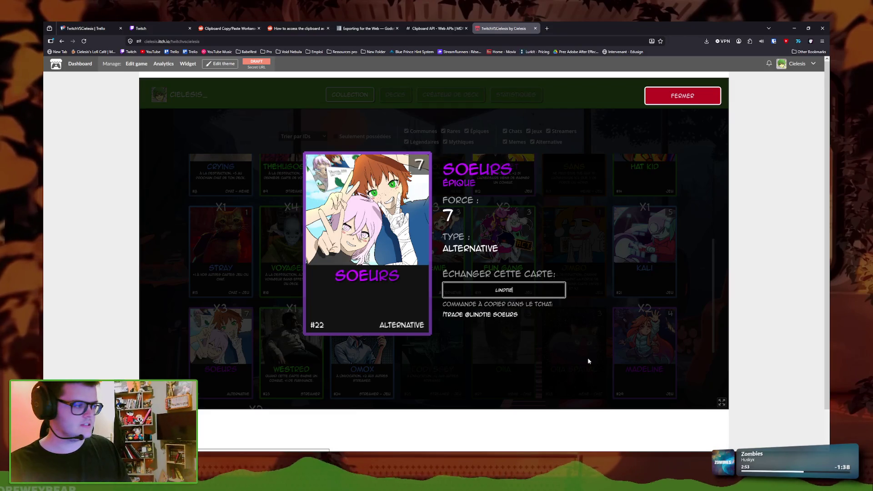
left_click(509, 318)
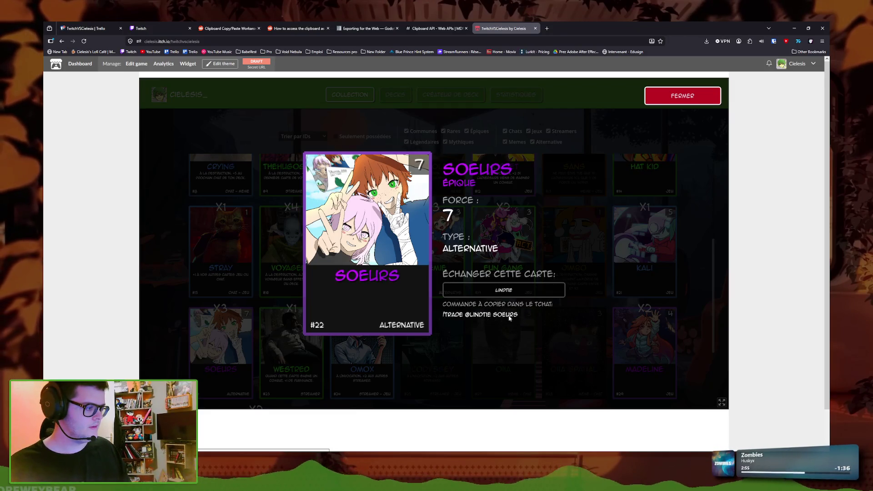
triple_click(509, 314)
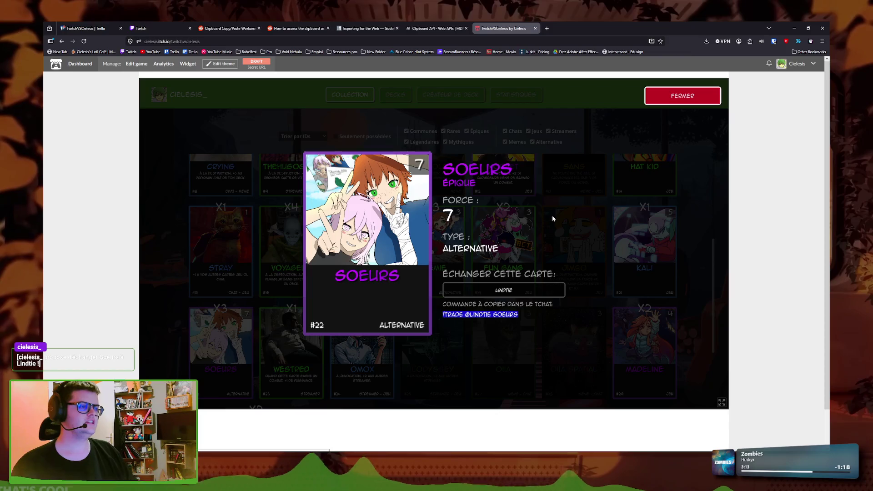
left_click(525, 293)
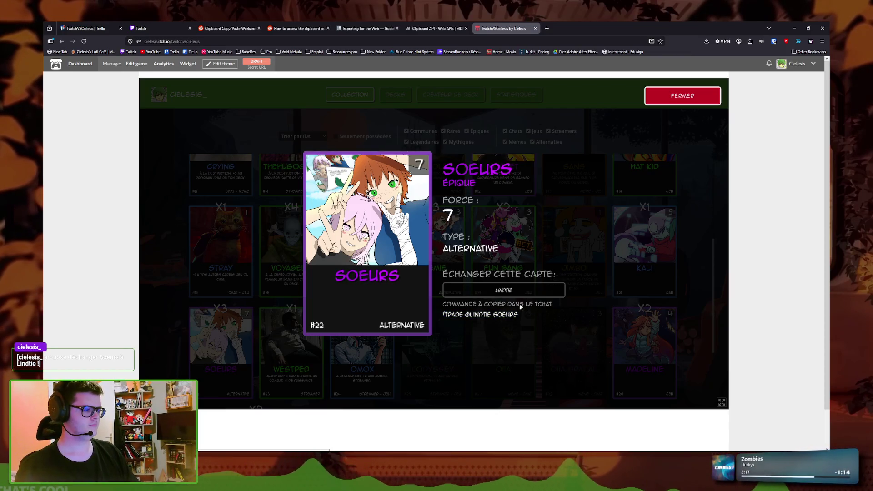
double_click(496, 317)
left_click(650, 99)
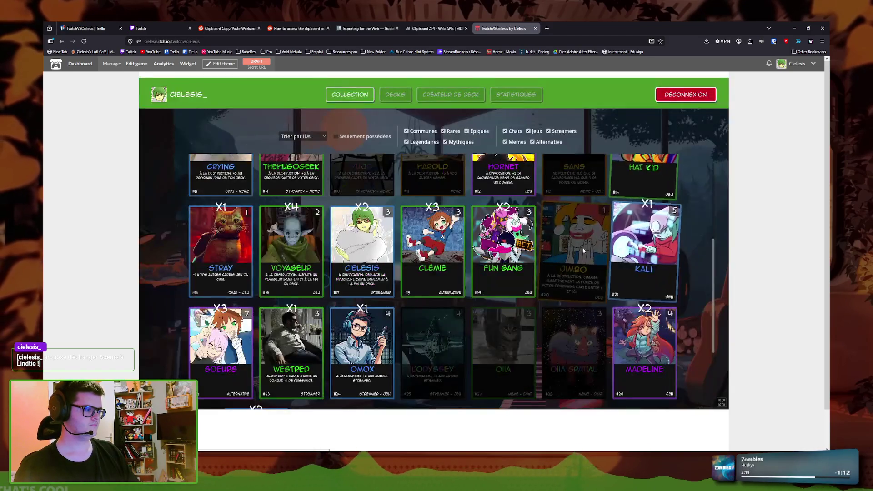
left_click(473, 265)
left_click(675, 97)
left_click(644, 245)
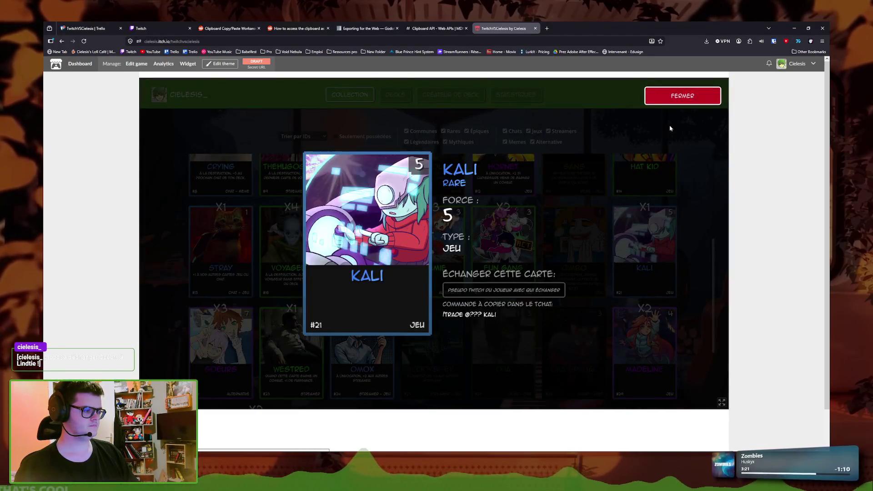
left_click(672, 97)
scroll(636, 307, "down", 2)
left_click(570, 253)
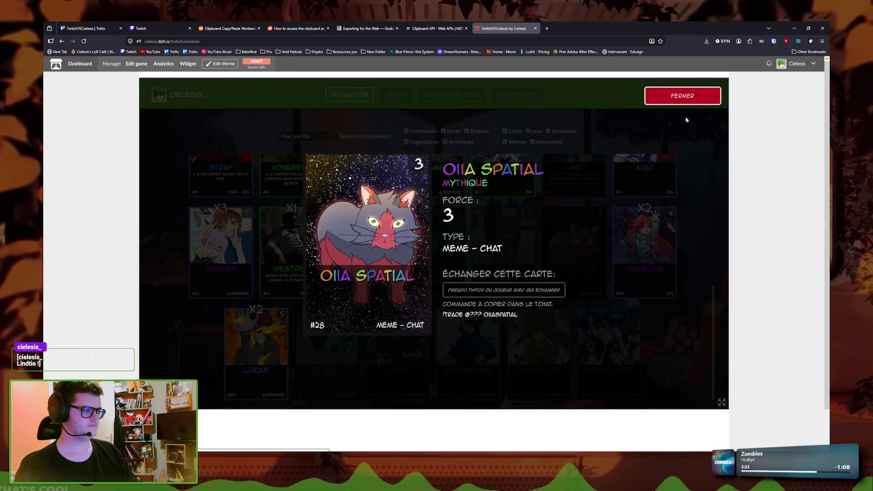
left_click(682, 96)
left_click(502, 253)
left_click(680, 98)
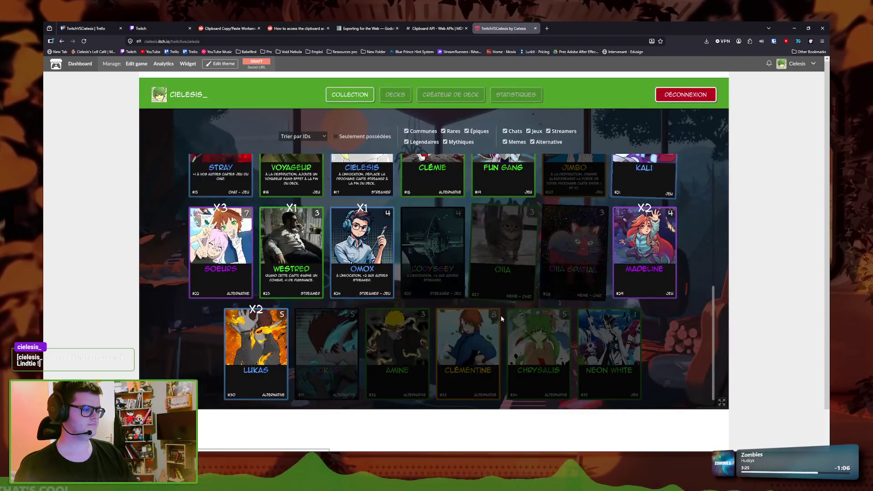
left_click(326, 355)
left_click(685, 96)
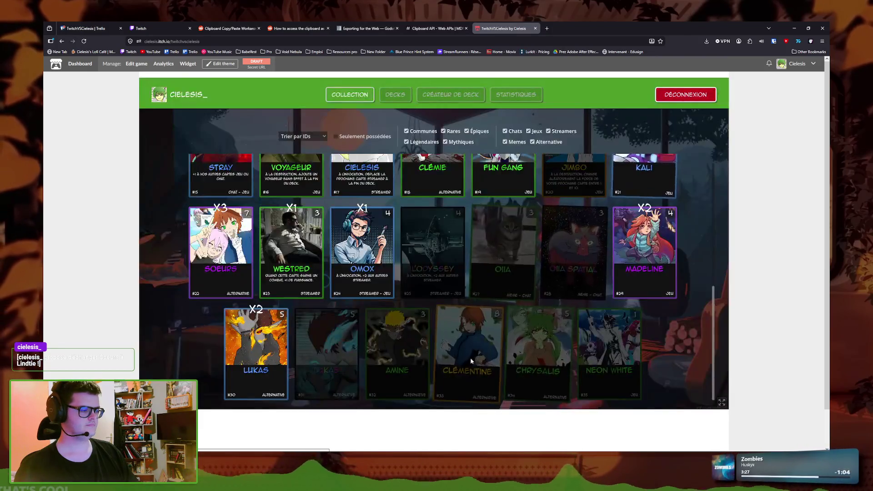
left_click(471, 361)
left_click(682, 96)
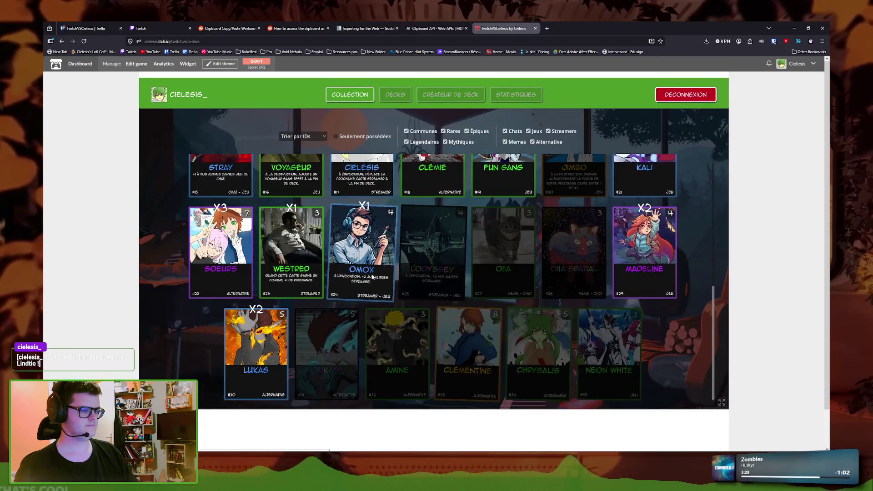
left_click(209, 261)
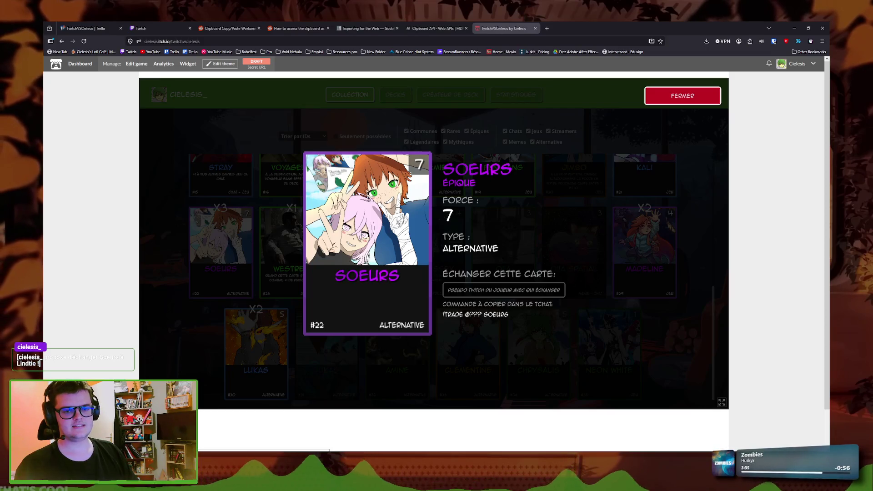
left_click(682, 95)
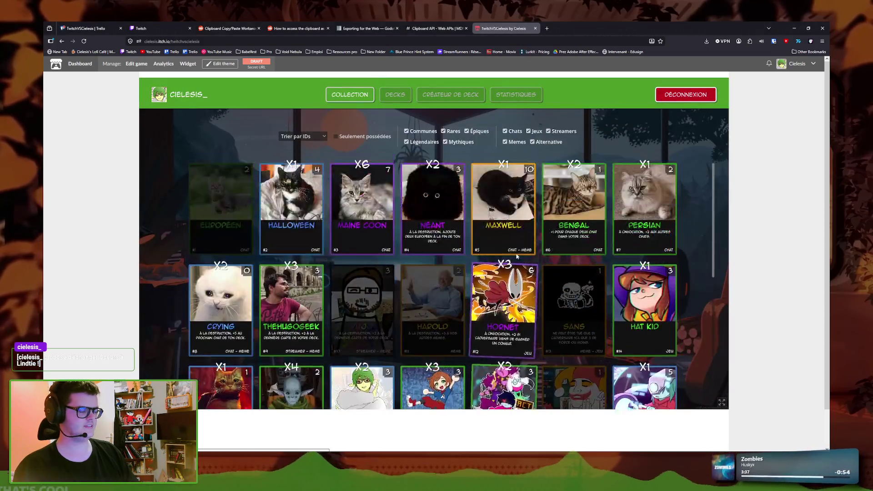
left_click(459, 305)
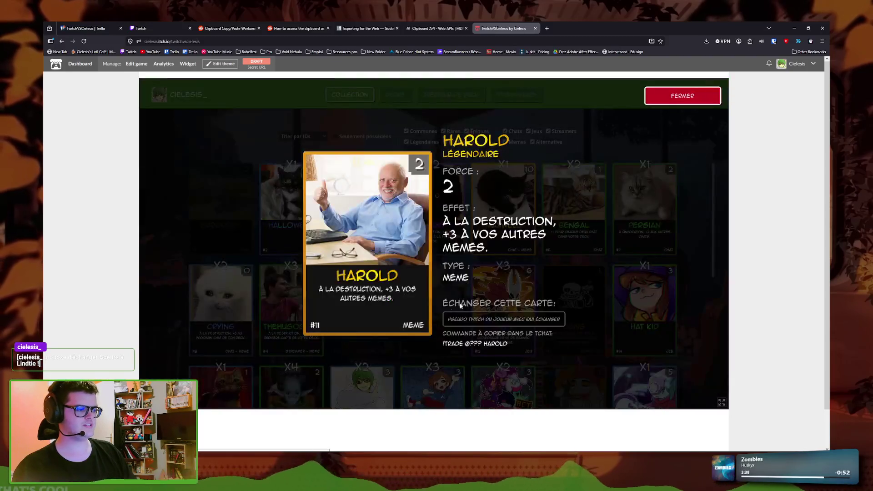
left_click(682, 96)
left_click(645, 204)
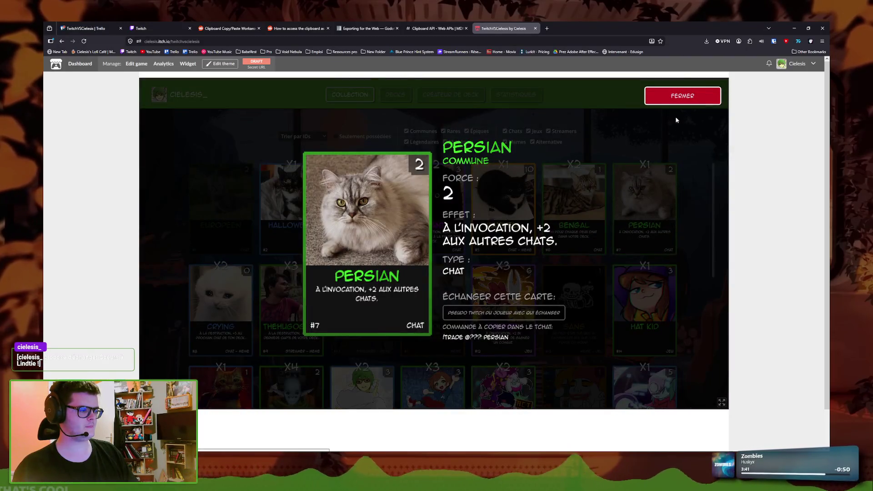
left_click(682, 95)
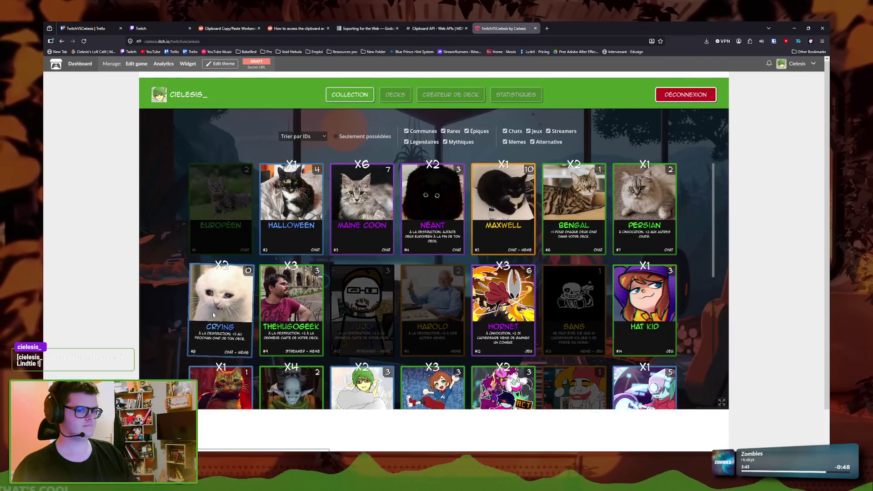
scroll(409, 282, "down", 5)
scroll(522, 254, "up", 5)
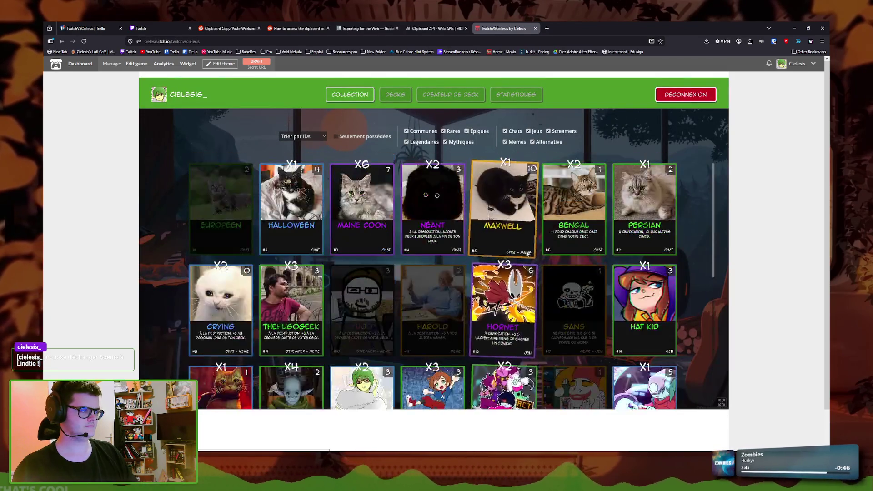
Step: Try the Chats, Jeux, Streamers, Memes and Alternative type filters one at a time
left_click(505, 131)
left_click(528, 131)
left_click(548, 131)
left_click(504, 142)
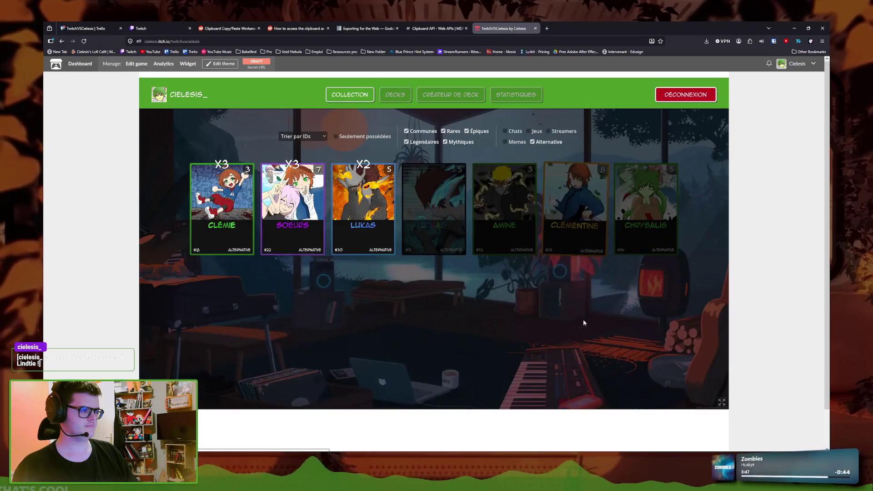
left_click(537, 143)
left_click(522, 143)
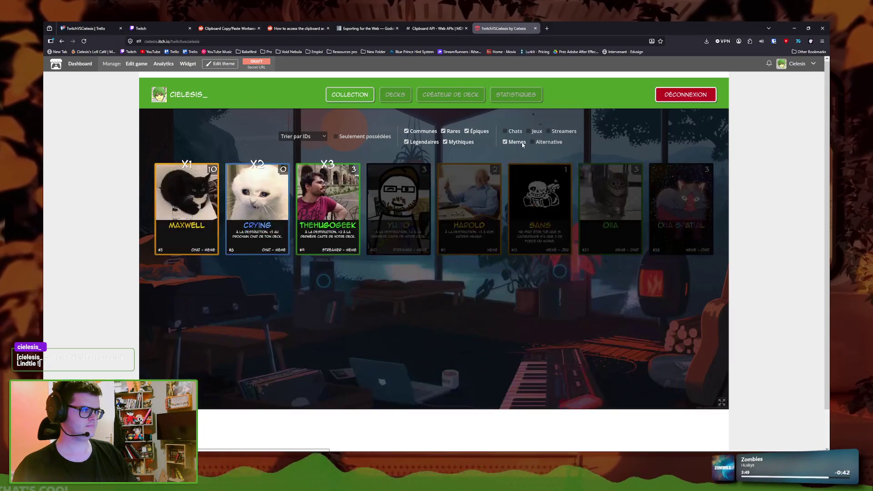
left_click(523, 142)
left_click(532, 143)
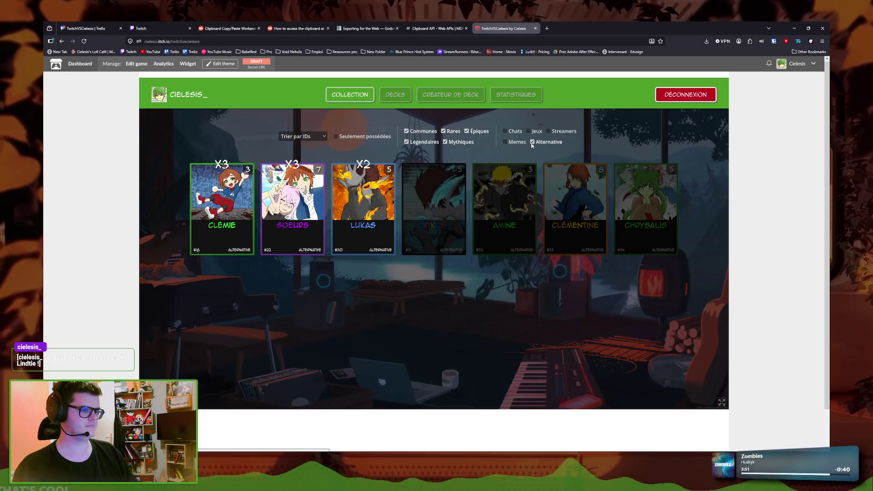
left_click(532, 141)
left_click(505, 131)
left_click(504, 130)
left_click(529, 131)
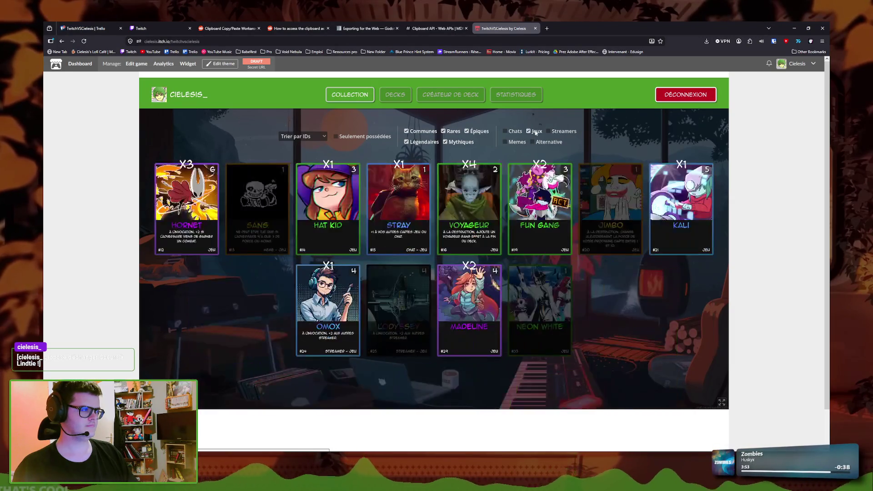
left_click(534, 133)
left_click(562, 133)
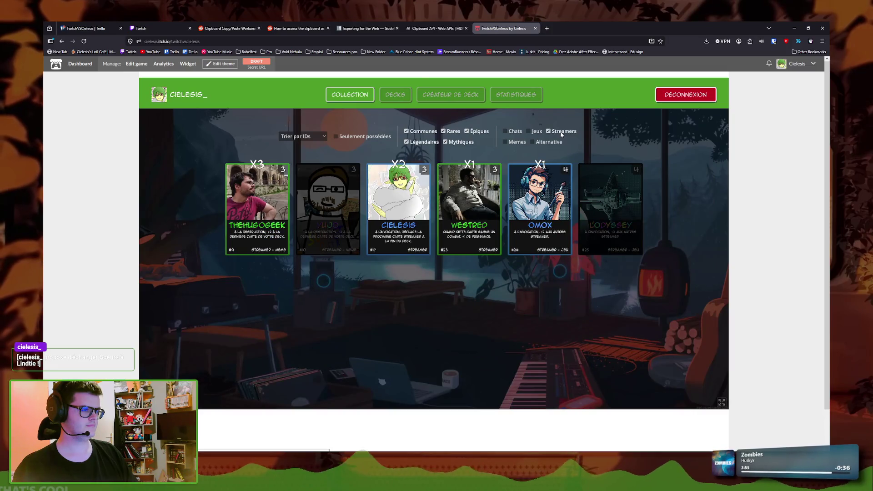
left_click(562, 132)
Step: Hide Communes, Rares, Épiques and Légendaires to list only Mythiques, briefly narrow to Memes, then clear filters
left_click(477, 130)
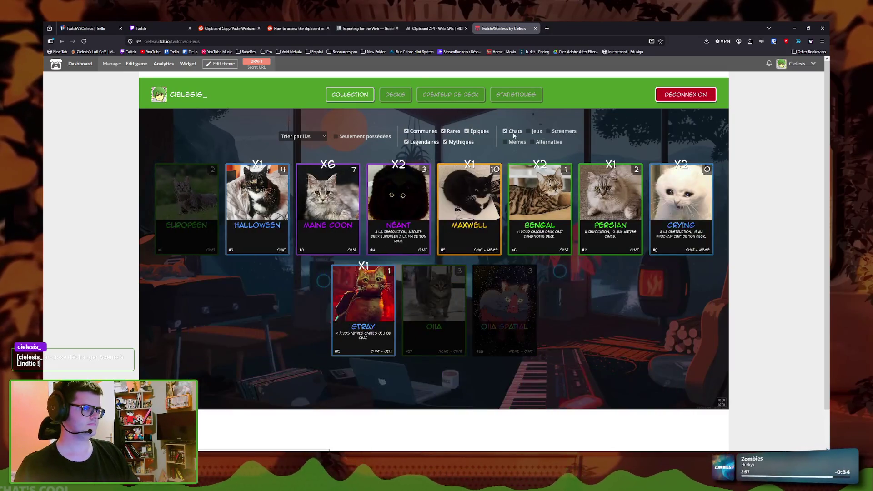
left_click(452, 131)
left_click(422, 131)
left_click(425, 144)
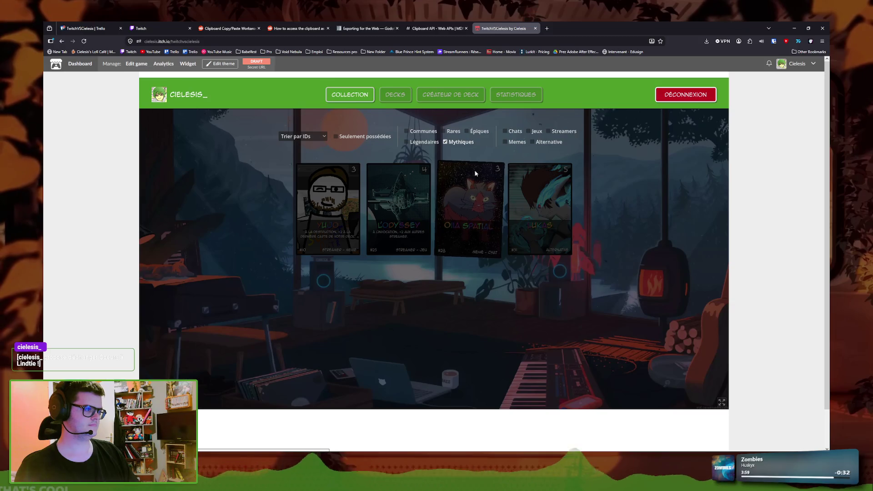
left_click(466, 144)
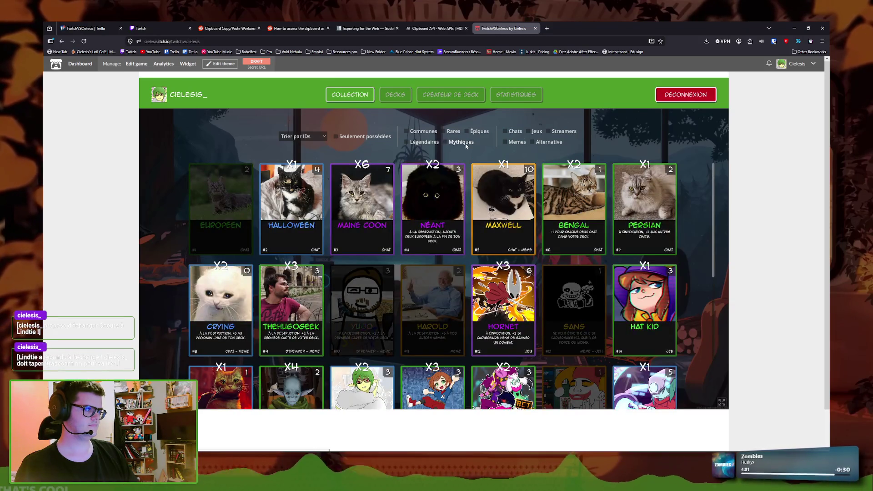
left_click(464, 145)
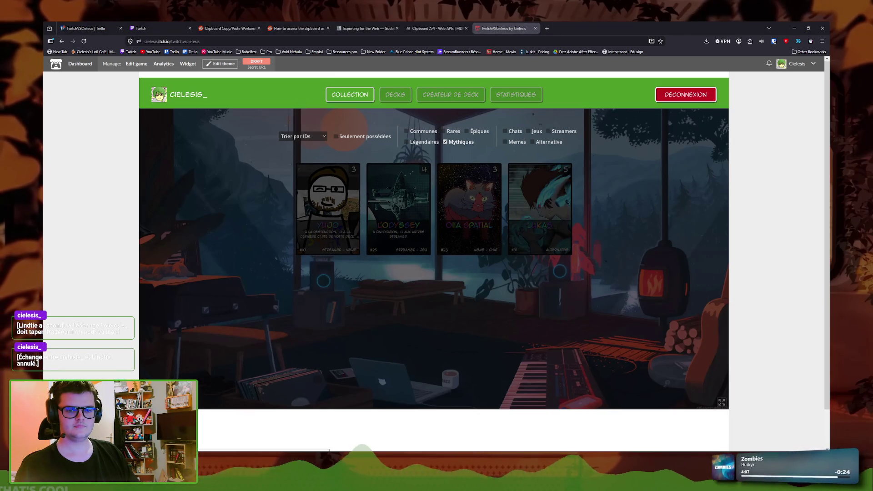
left_click(516, 143)
left_click(516, 143)
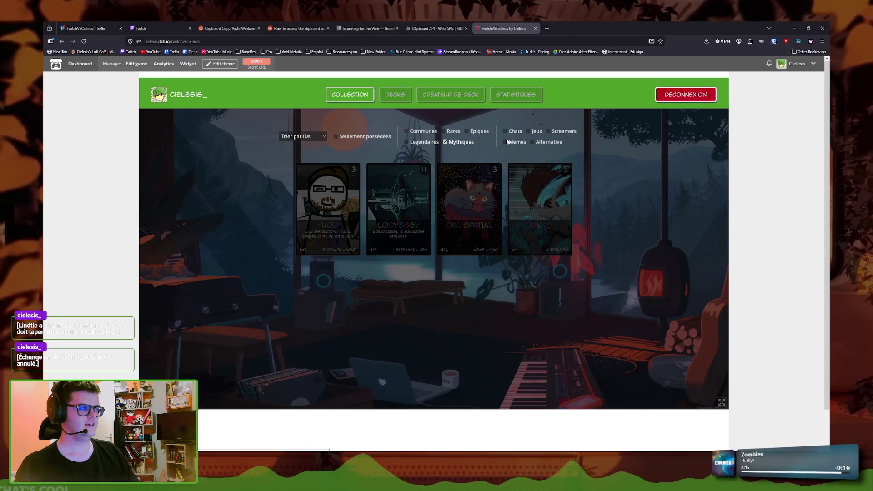
left_click(460, 142)
Step: Enter the partner's Twitch username in the Jimbo card's trade field to generate its !trade command, then close it
scroll(465, 237, "down", 5)
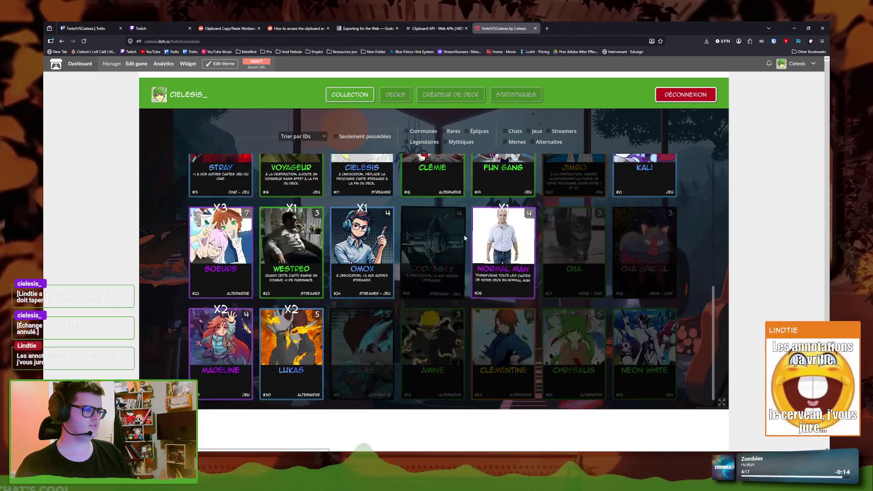
scroll(465, 237, "up", 4)
left_click(574, 300)
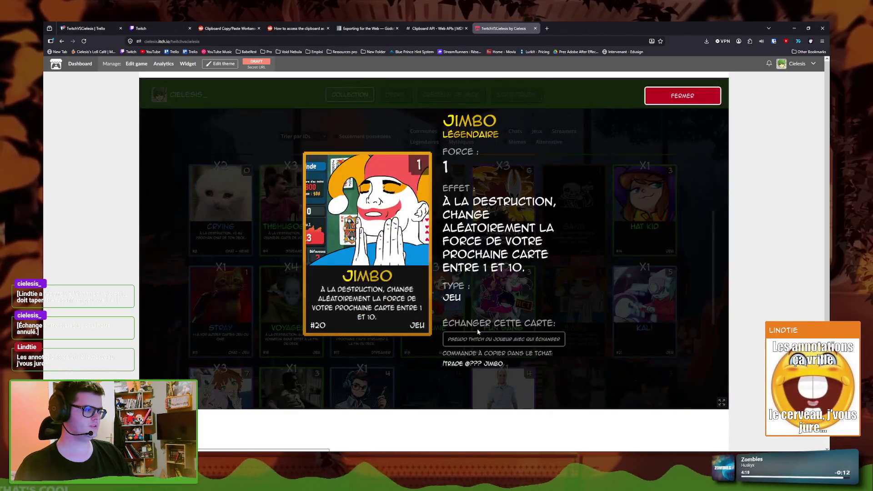
left_click(513, 342)
type("LINDTIE")
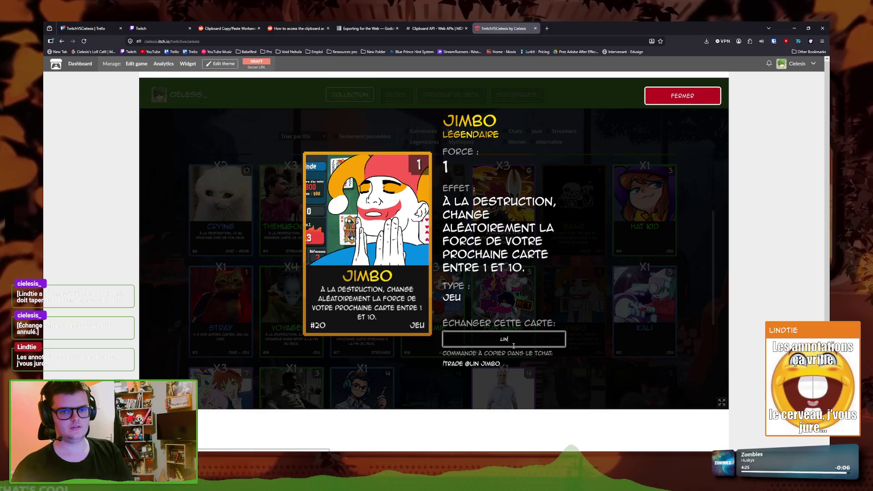
left_click(497, 363)
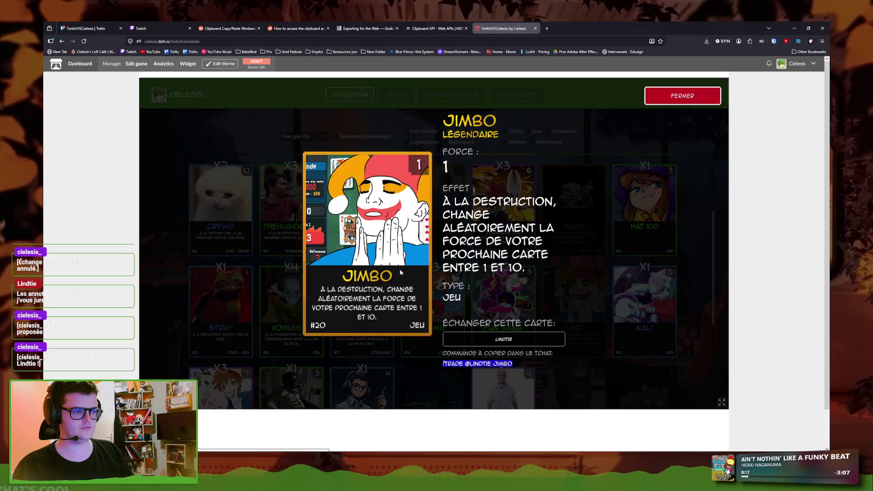
left_click(688, 98)
Step: Scroll up and down through the itch.io card collection
scroll(303, 338, "down", 3)
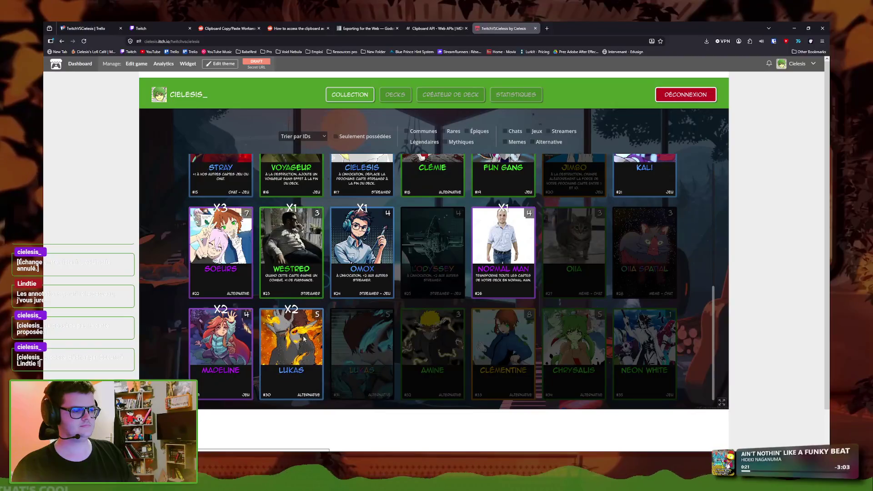
scroll(654, 343, "up", 3)
scroll(655, 343, "down", 3)
scroll(474, 246, "up", 3)
scroll(409, 273, "down", 3)
scroll(333, 311, "up", 3)
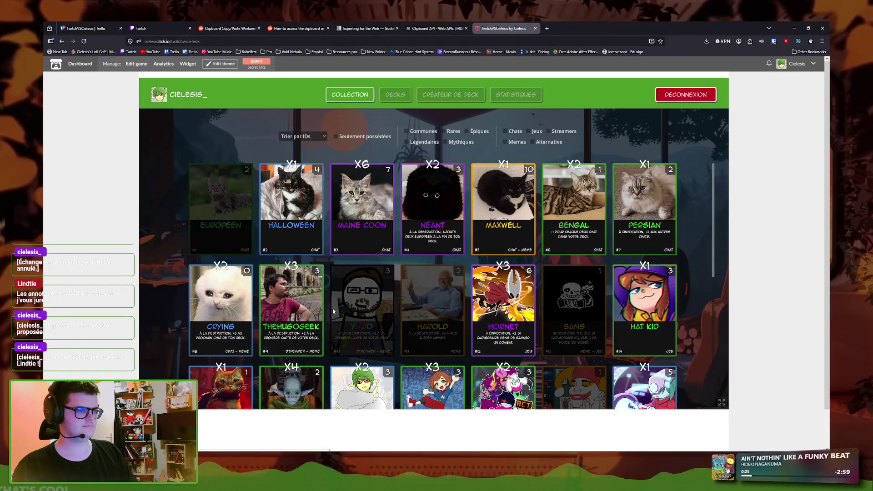
scroll(322, 291, "down", 5)
scroll(310, 268, "up", 2)
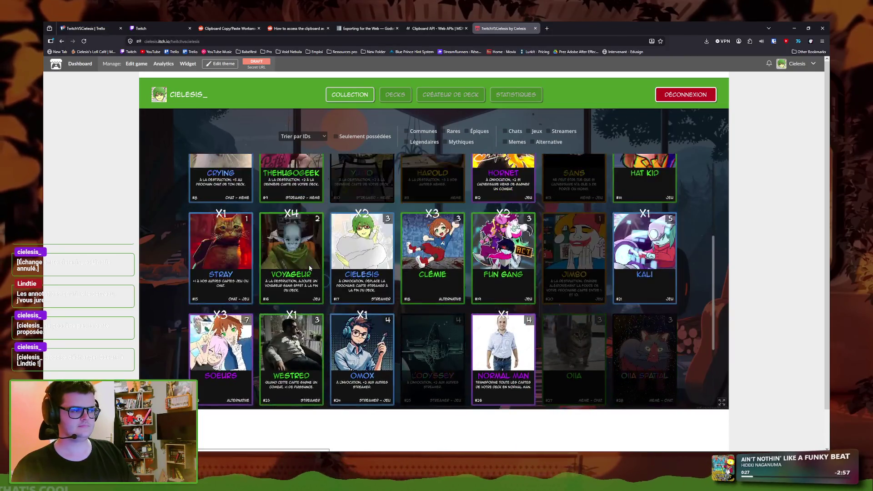
scroll(310, 268, "up", 2)
scroll(258, 279, "down", 4)
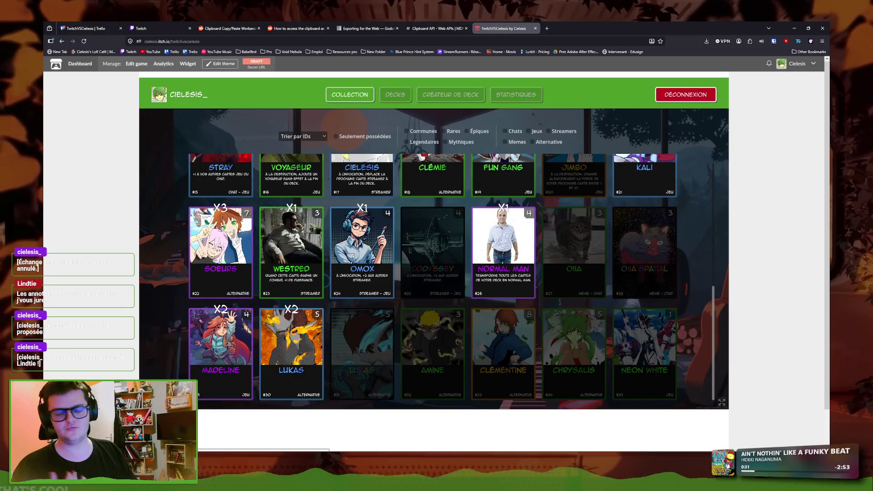
scroll(478, 319, "up", 1)
Step: View the Normal Man card's trade details, then switch to the MDN Clipboard API tab
left_click(487, 318)
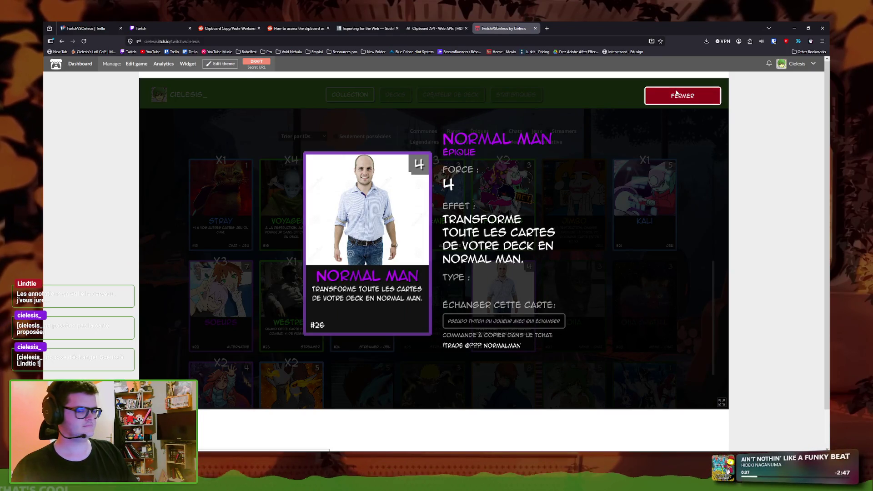
left_click(632, 171)
scroll(459, 207, "down", 4)
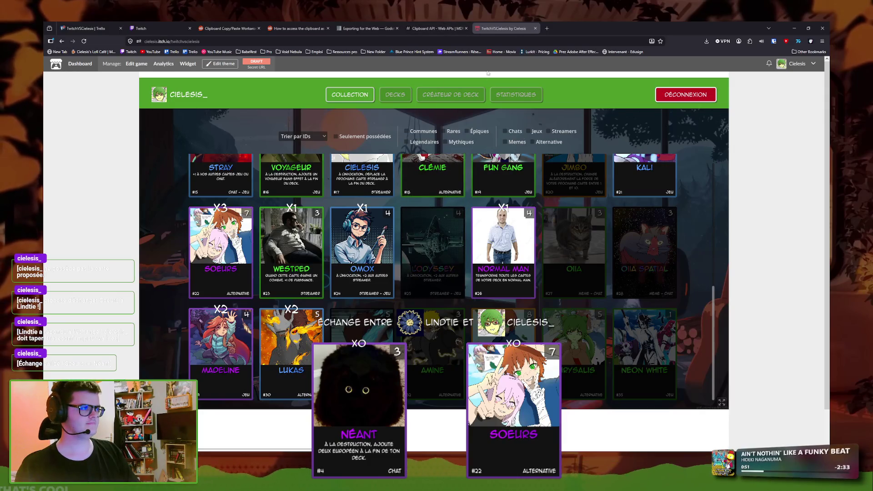
left_click(457, 29)
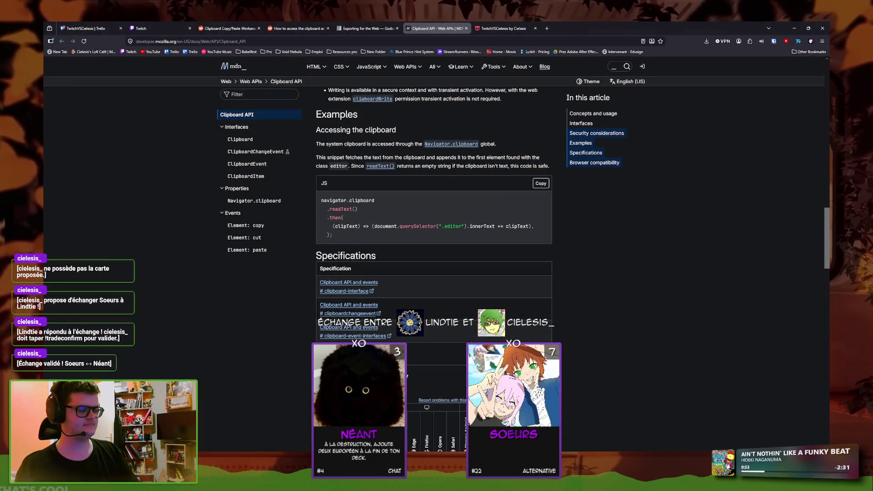
Step: Back in Godot, close the export settings and collapse the TradeControl, Side and Content branches
mouse_move(261, 481)
left_click(294, 430)
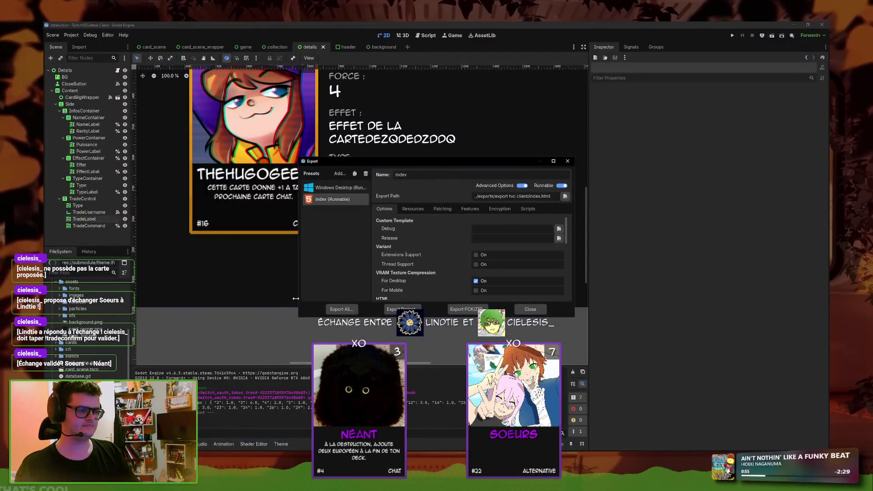
left_click(568, 161)
scroll(339, 229, "up", 3)
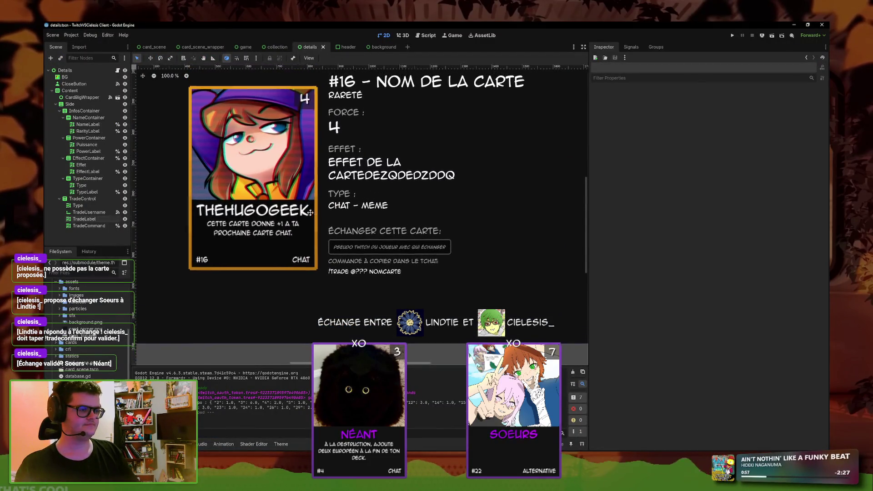
scroll(338, 229, "left", 2)
scroll(338, 228, "down", 3)
left_click(83, 199)
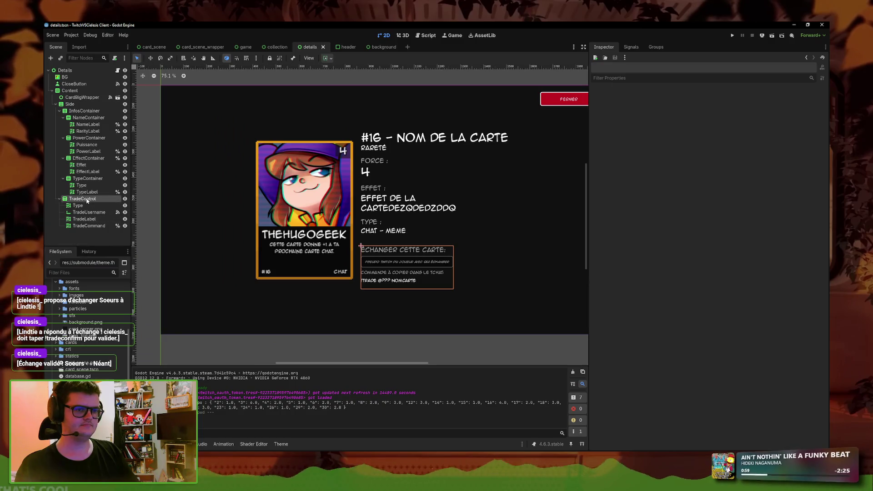
left_click(59, 199)
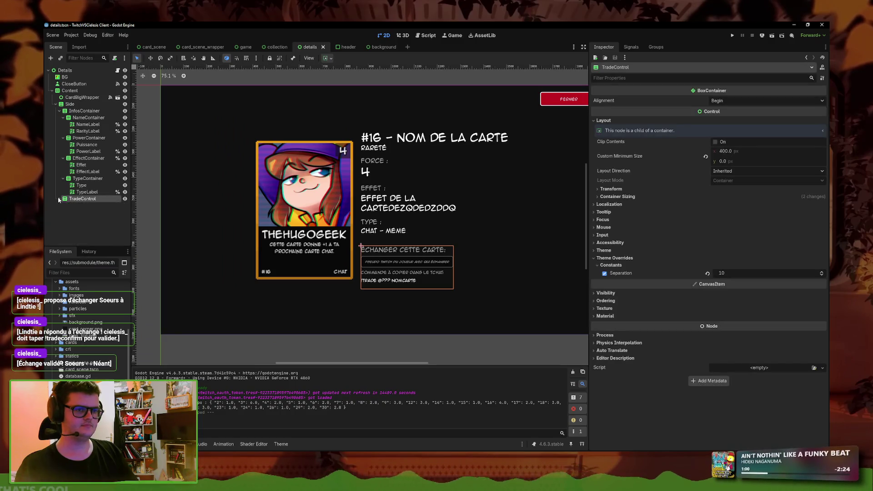
left_click(56, 104)
left_click(52, 91)
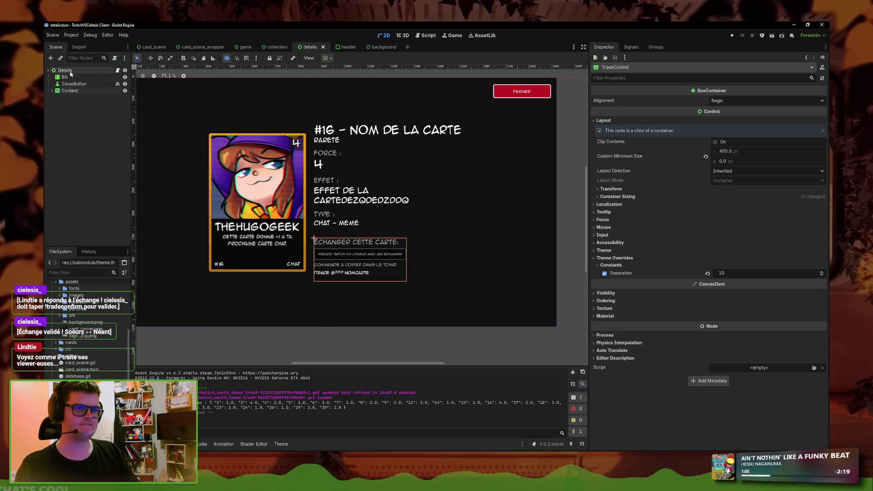
Step: Add an HBoxContainer under Details and move TradeControl into it
right_click(70, 71)
left_click(86, 79)
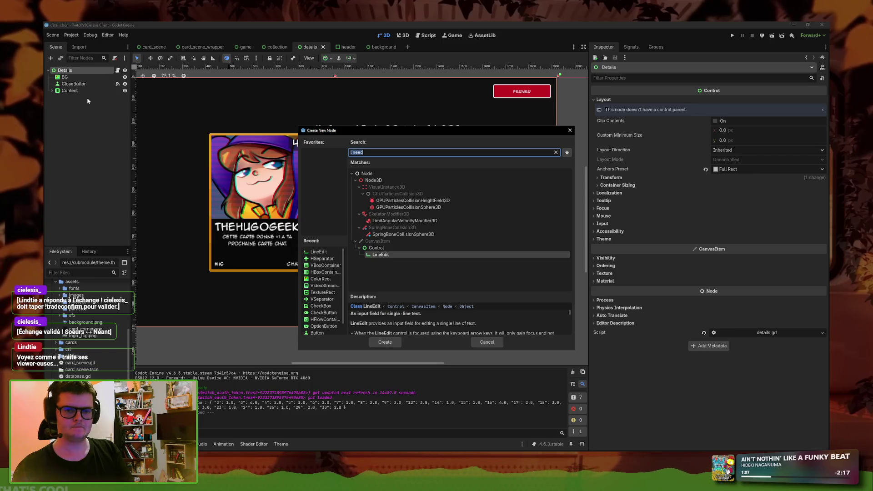
type("hbox")
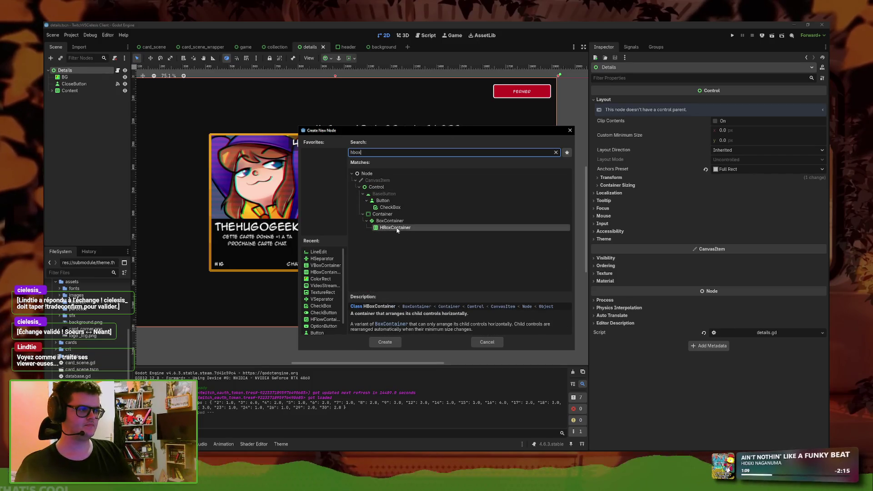
double_click(395, 228)
left_click(52, 91)
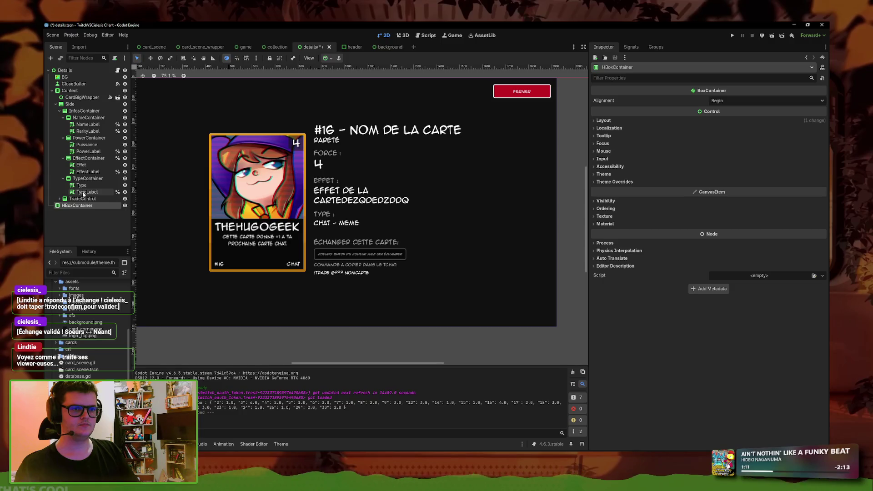
left_click(87, 192)
left_click_drag(82, 199, 81, 205)
Step: Anchor the new HBoxContainer Bottom Wide, keeping its alignment at Begin
left_click(312, 110)
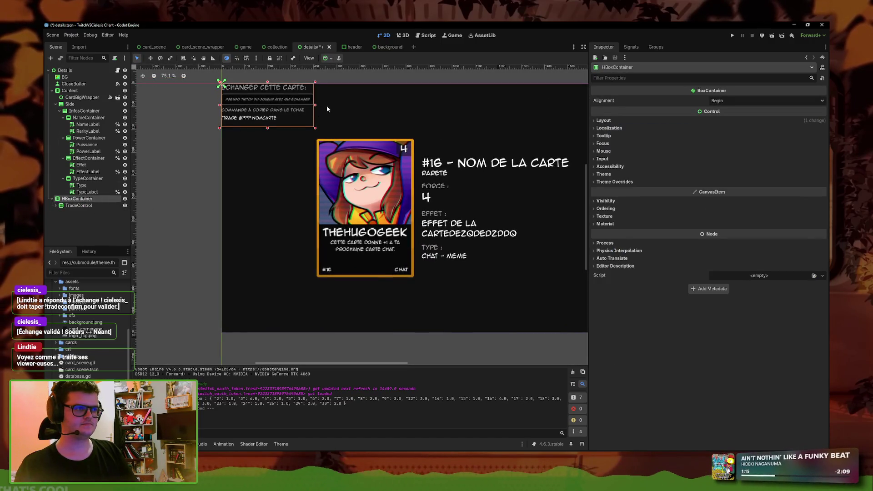
left_click(325, 57)
left_click(362, 93)
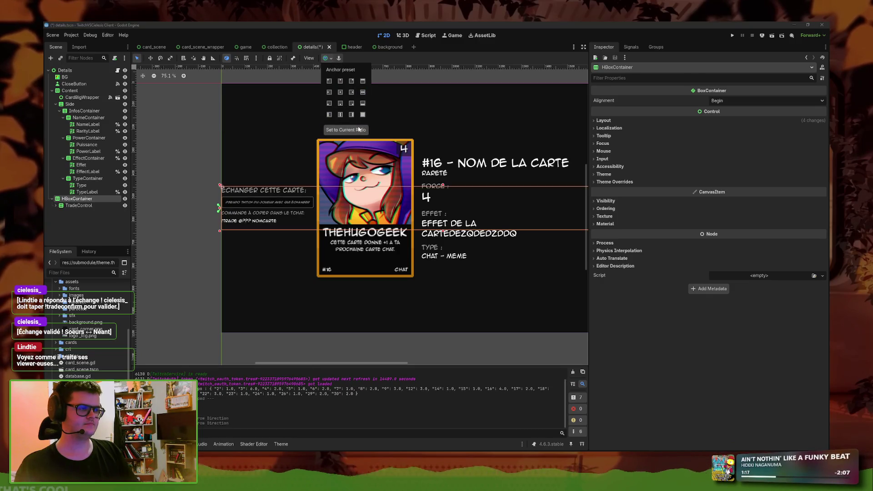
left_click(362, 103)
left_click(71, 220)
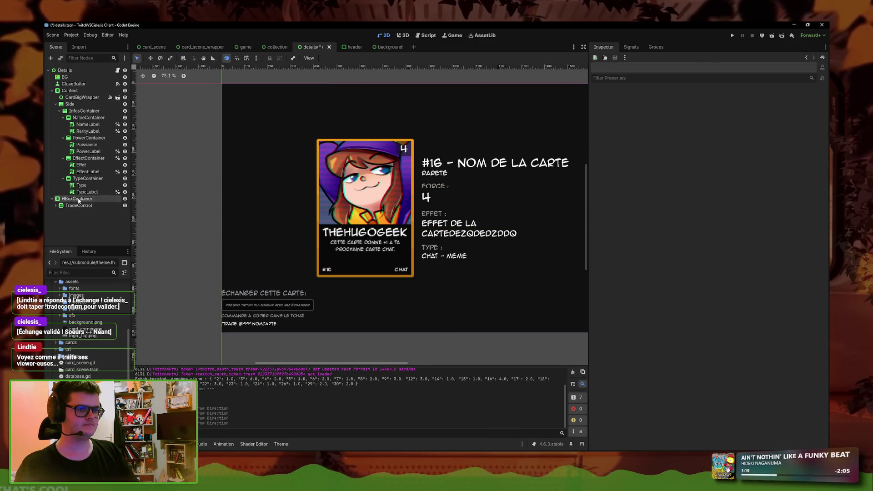
left_click(77, 198)
left_click(727, 100)
left_click(728, 118)
left_click(727, 100)
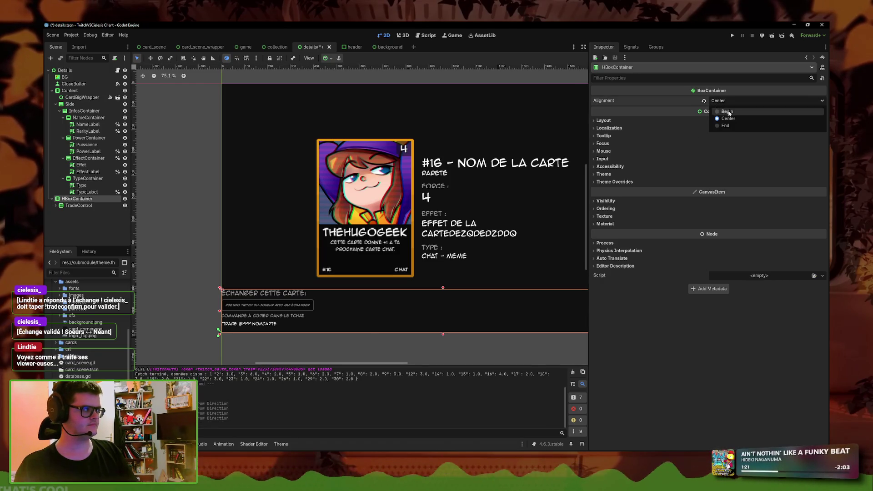
left_click(728, 112)
Step: Center TradeControl's contents and stop it stretching horizontally
left_click(78, 206)
left_click(728, 100)
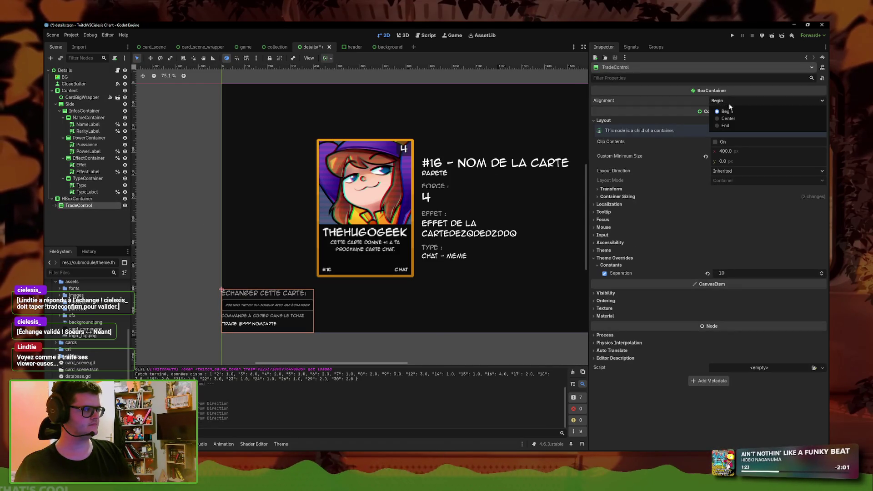
left_click(728, 118)
left_click(324, 58)
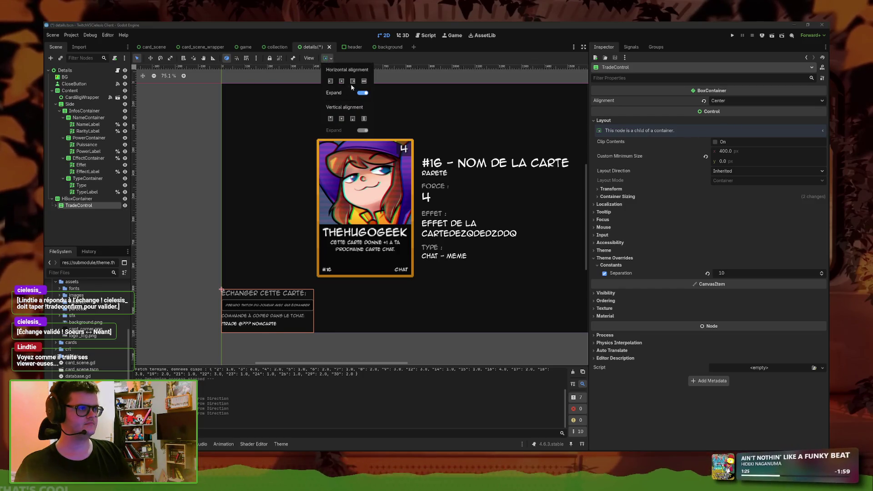
left_click(362, 93)
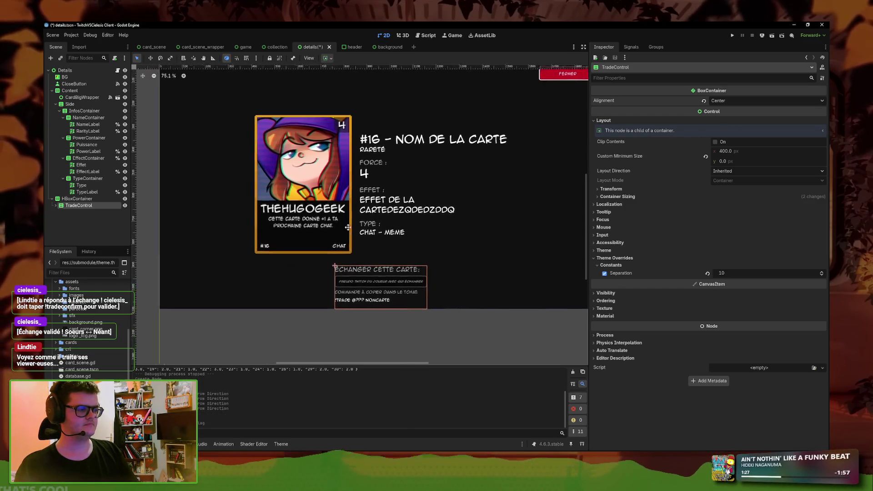
Step: Center the horizontal alignment of the 'Échanger cette carte' label
left_click(383, 272)
left_click(711, 196)
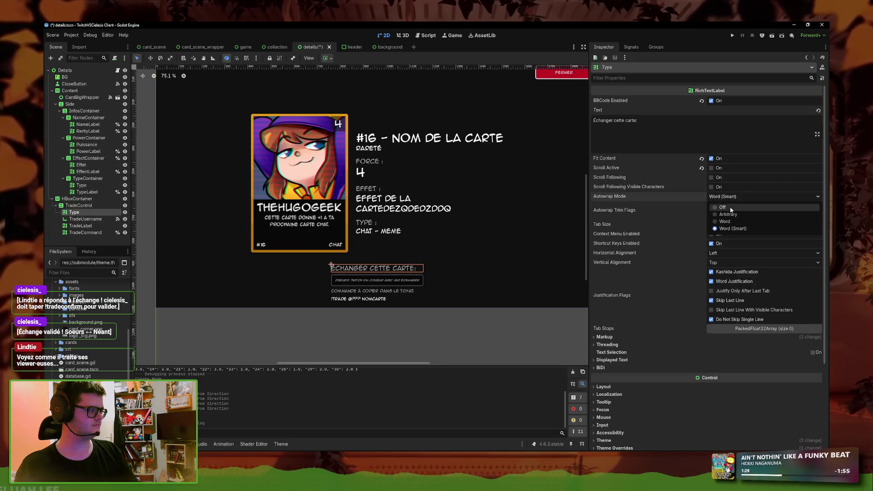
left_click(696, 255)
left_click(727, 253)
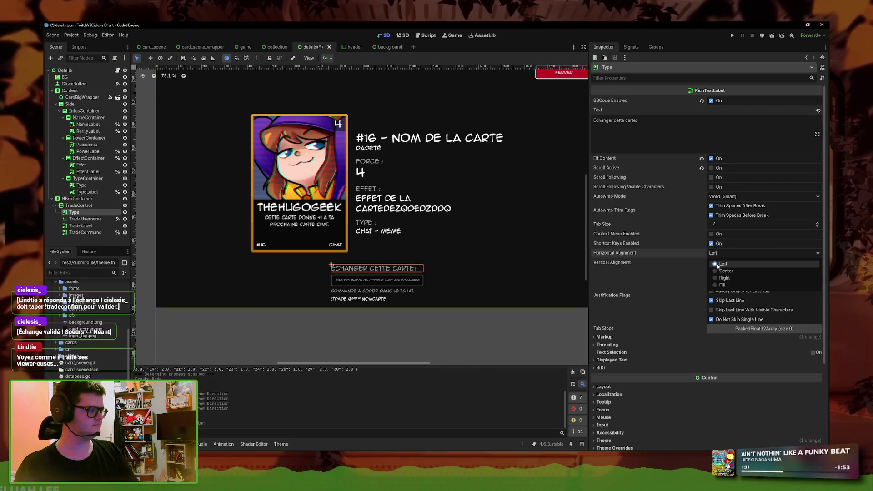
left_click(727, 268)
Step: Center the TradeLabel and TradeCommand text, then open details.gd
left_click(383, 294)
scroll(383, 294, "up", 4)
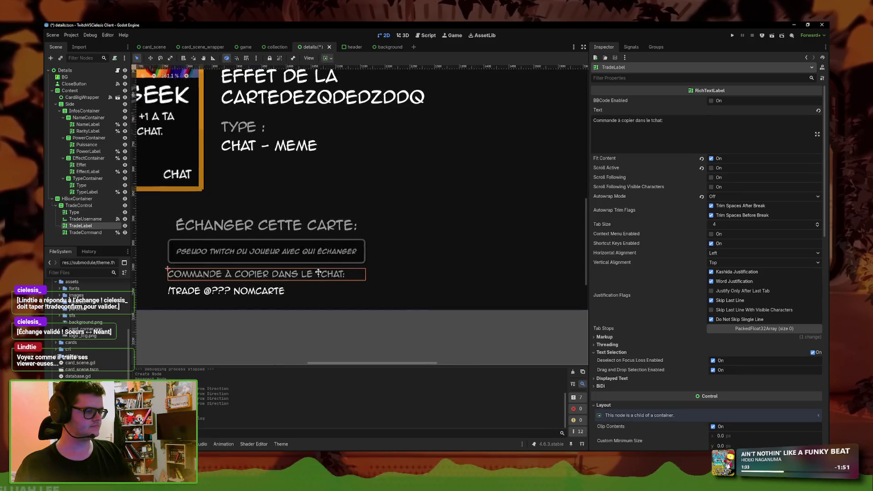
left_click(332, 294, "shift")
left_click(728, 253)
left_click(727, 268)
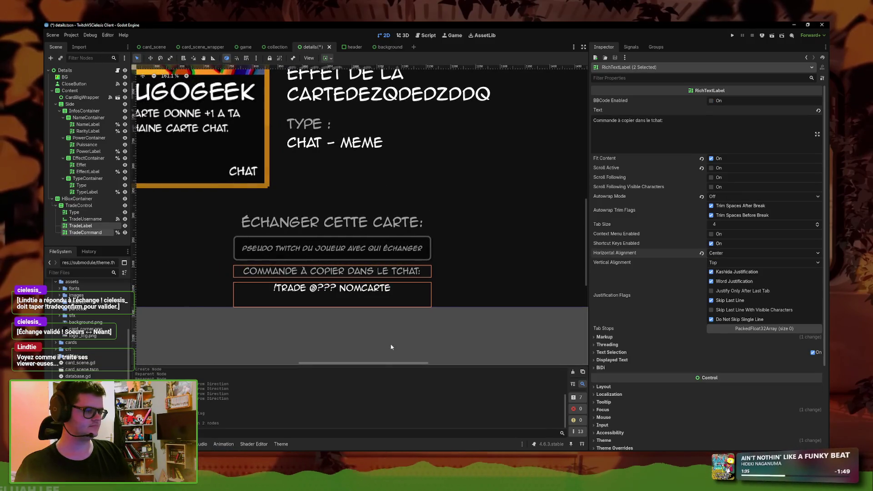
left_click(392, 346)
left_click(371, 253)
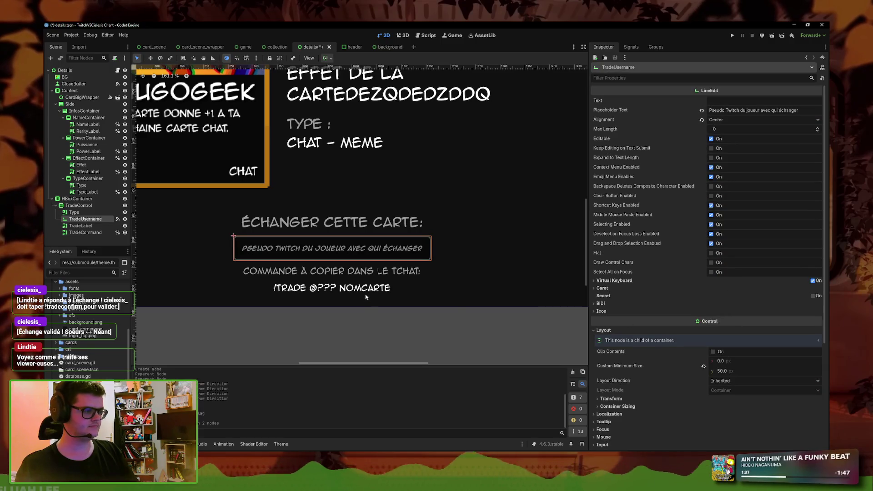
left_click(366, 296)
left_click(117, 71)
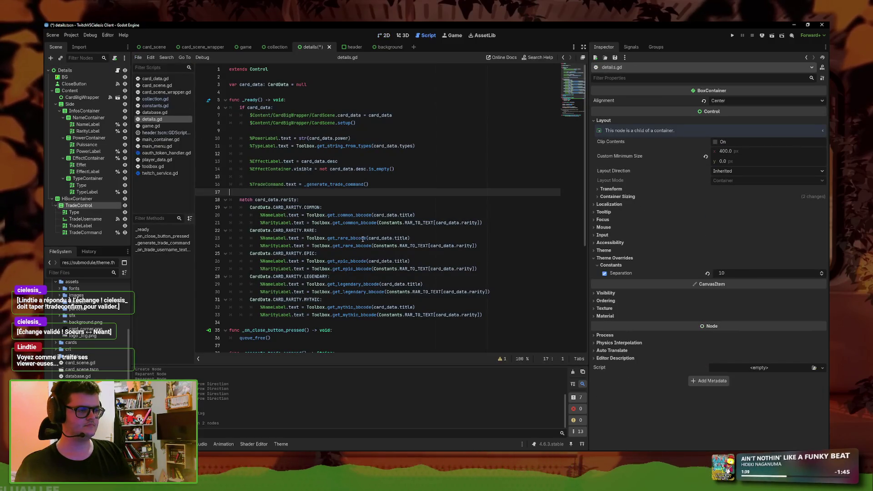
Step: Change line 49 to return "!trade @%s %s#%s" with card_data.id before the card name, then run with F5
left_click(388, 182)
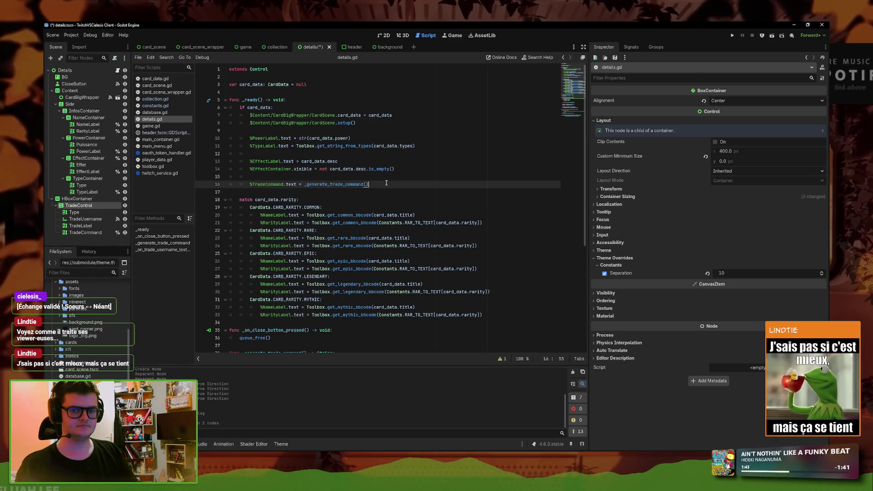
scroll(387, 183, "down", 7)
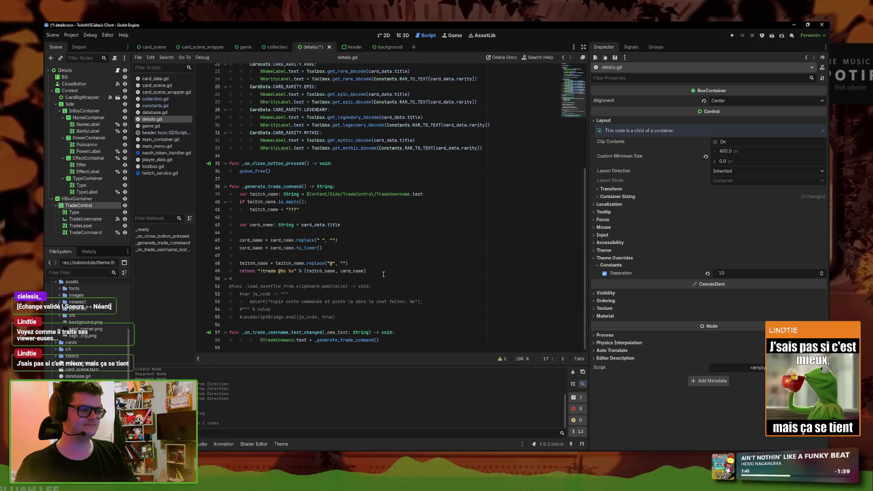
left_click(339, 271)
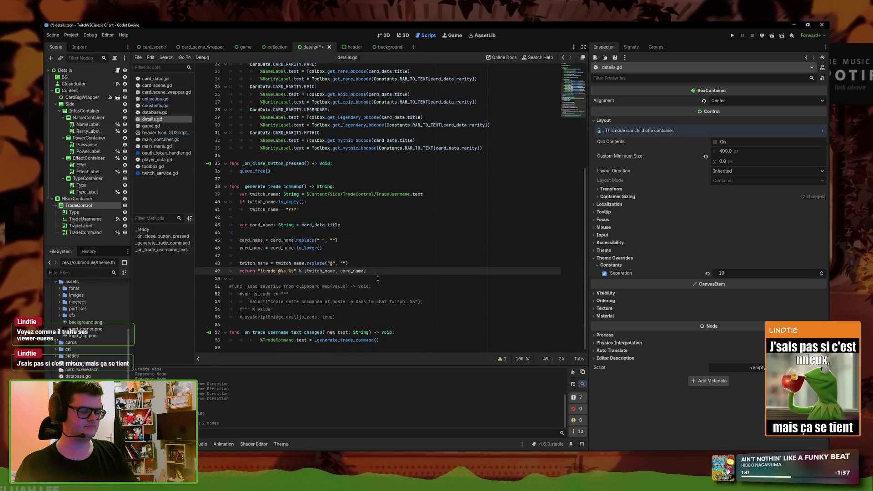
type("%s")
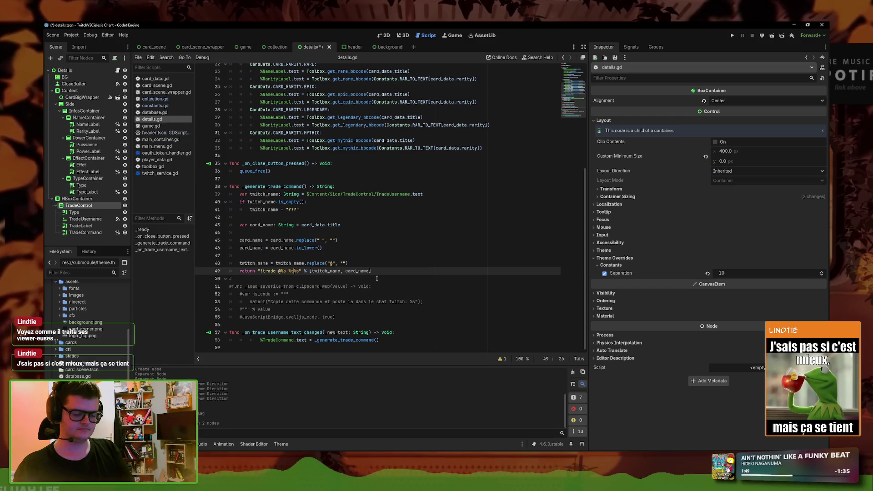
type("#")
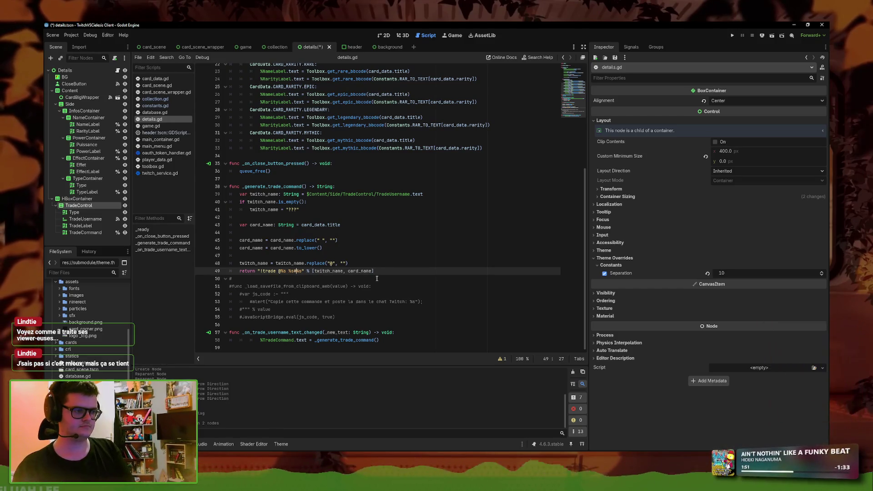
scroll(354, 276, "up", 1)
left_click(350, 276)
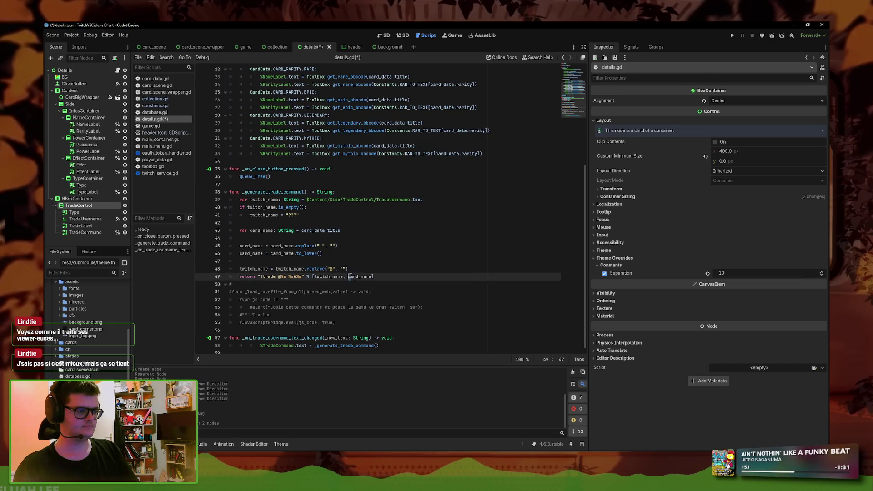
type("ard")
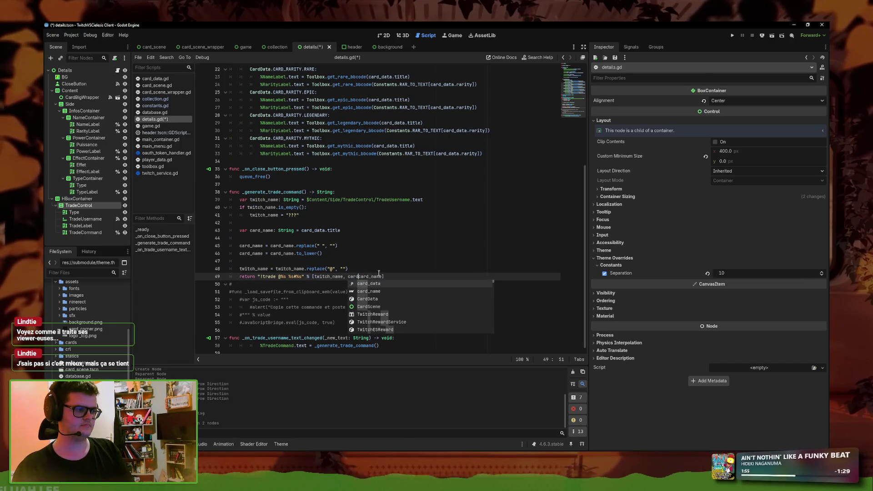
type("_data")
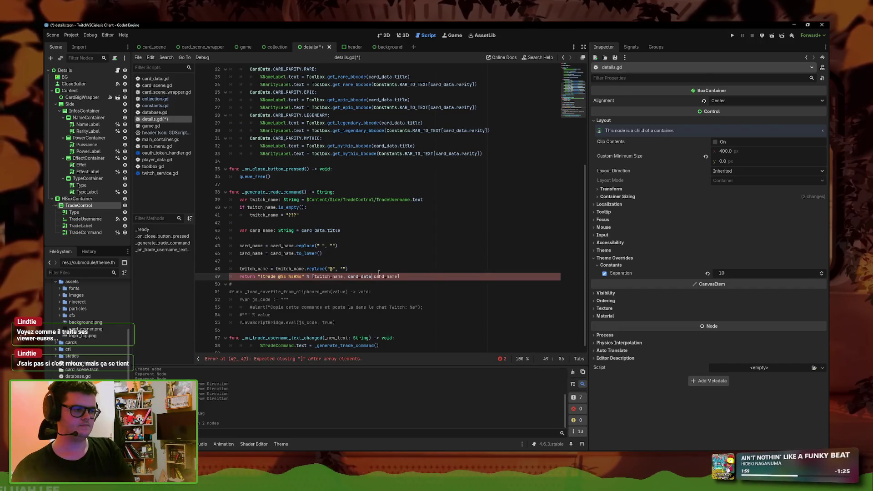
key("BackSpace")
key("BackSpace")
key("BackSpace")
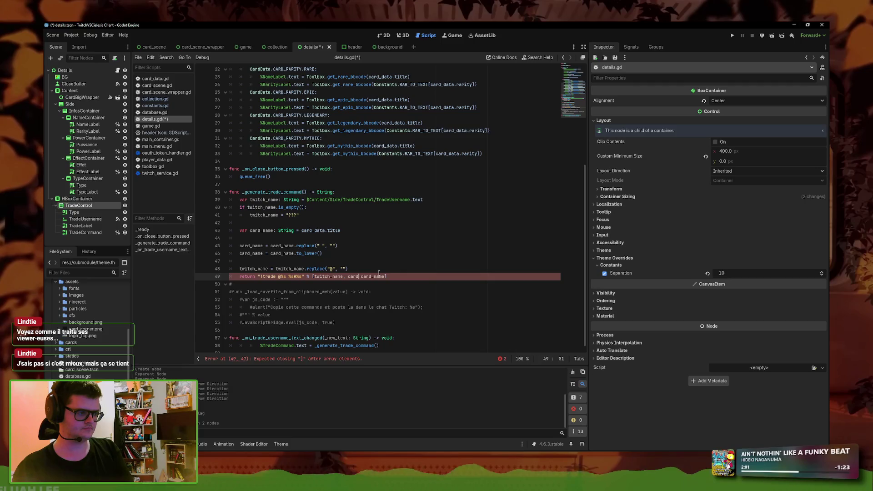
type("_data.id,")
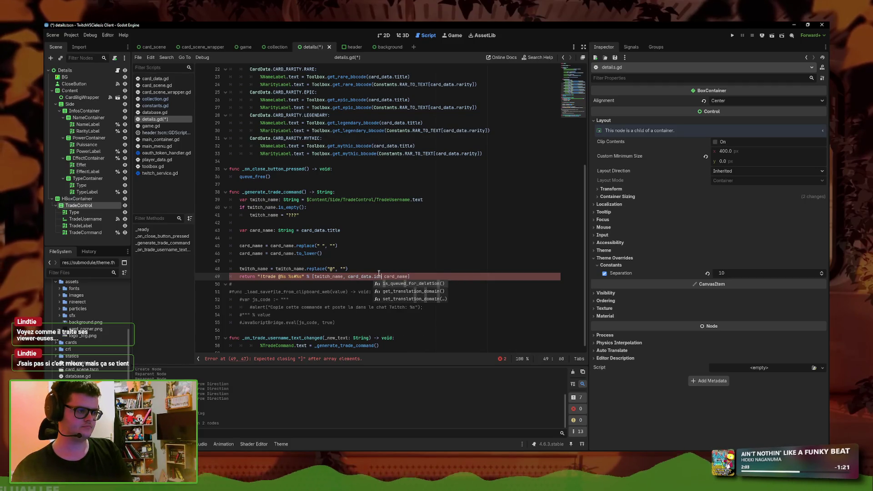
key("F5")
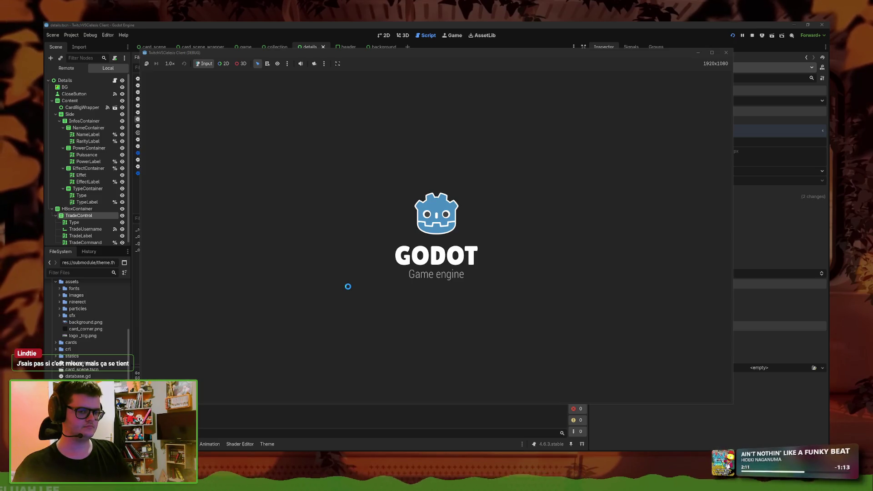
Step: Find the failing username lookup and mark TradeUsername as Access as Unique Name
scroll(332, 340, "down", 5)
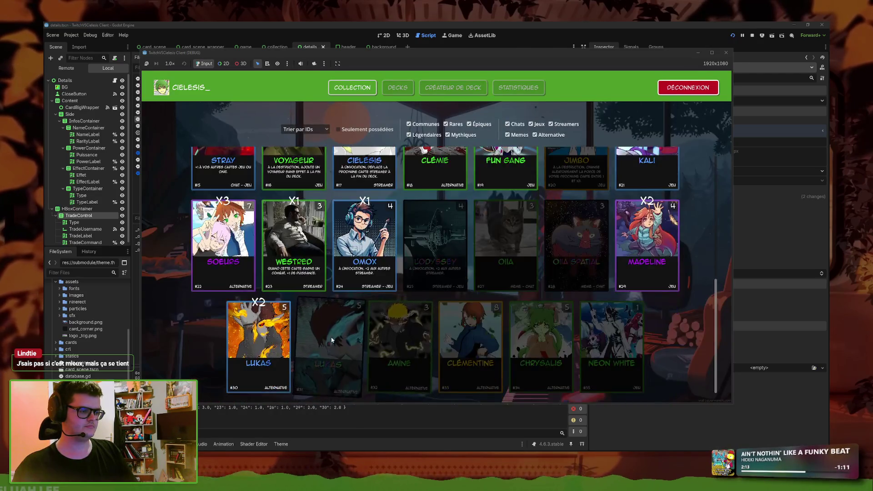
left_click(331, 341)
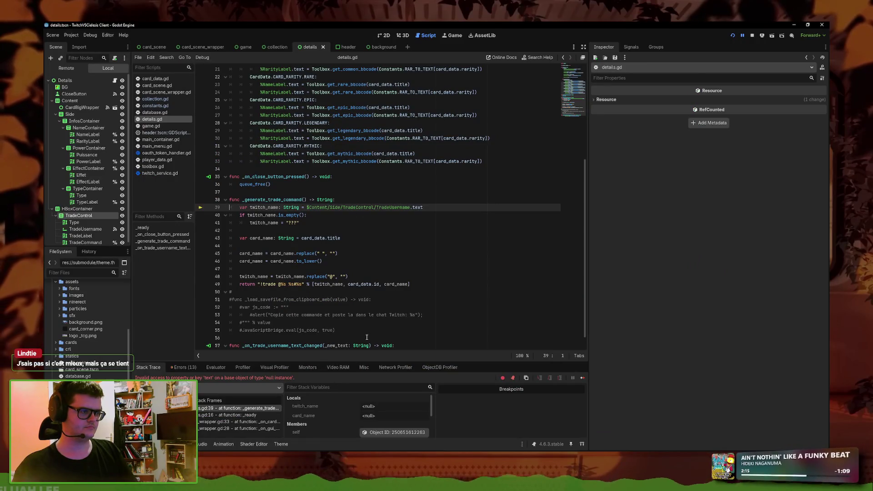
left_click(305, 215)
scroll(342, 210, "down", 1)
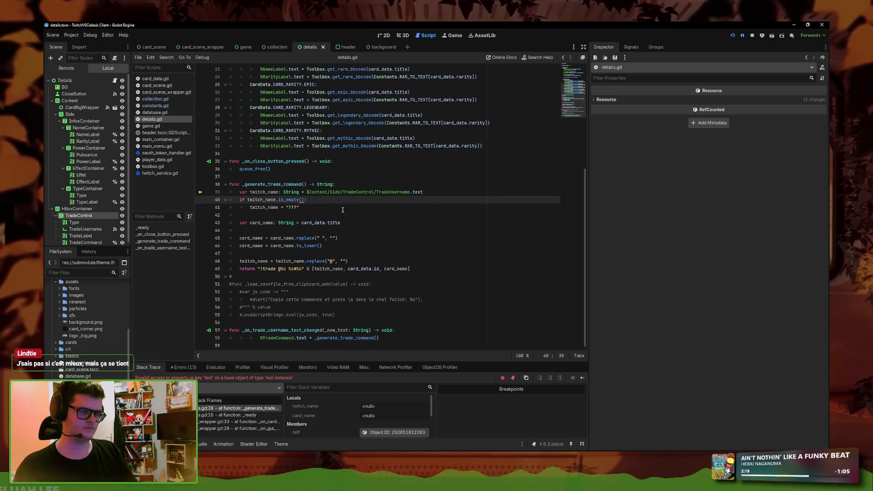
left_click_drag(307, 192, 414, 192)
key("BackSpace")
mouse_move(103, 232)
left_mouse_down()
mouse_move(314, 208)
mouse_move(307, 193)
left_mouse_up()
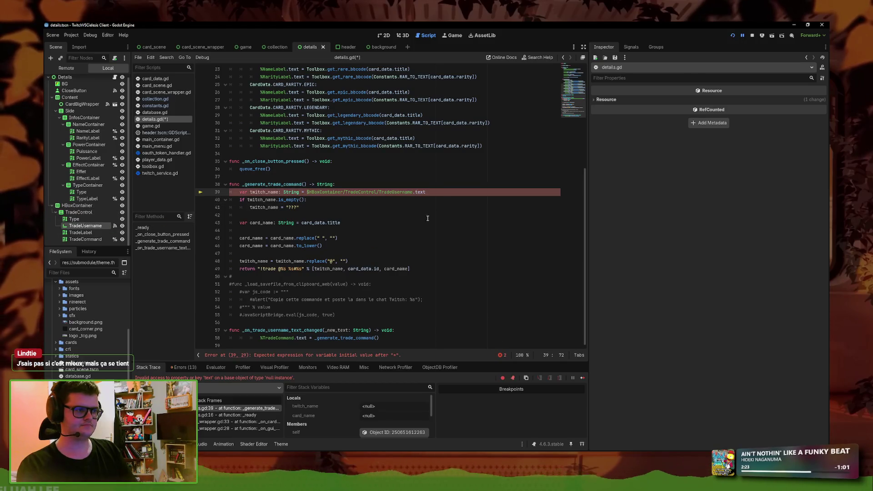
right_click(92, 233)
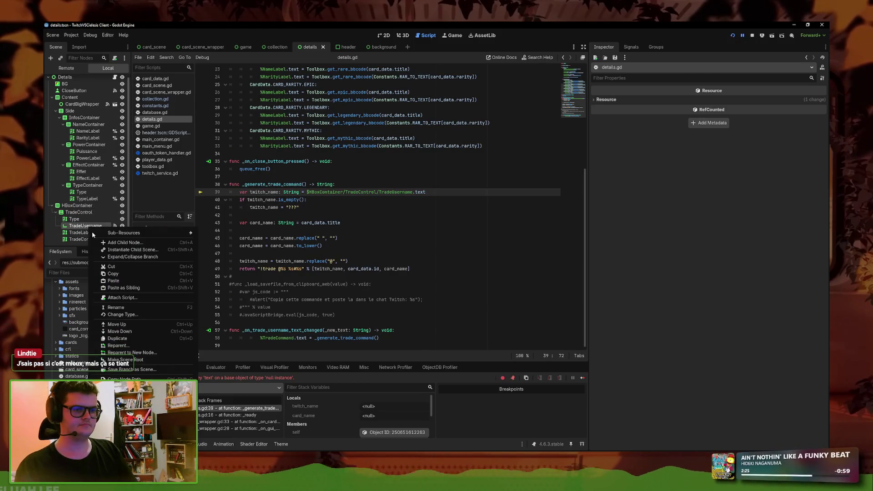
left_click(127, 393)
Step: Replace line 39's node path with %TradeUsername.text, save, and rerun the game
left_click_drag(413, 191, 307, 192)
key("BackSpace")
scroll(89, 226, "down", 1)
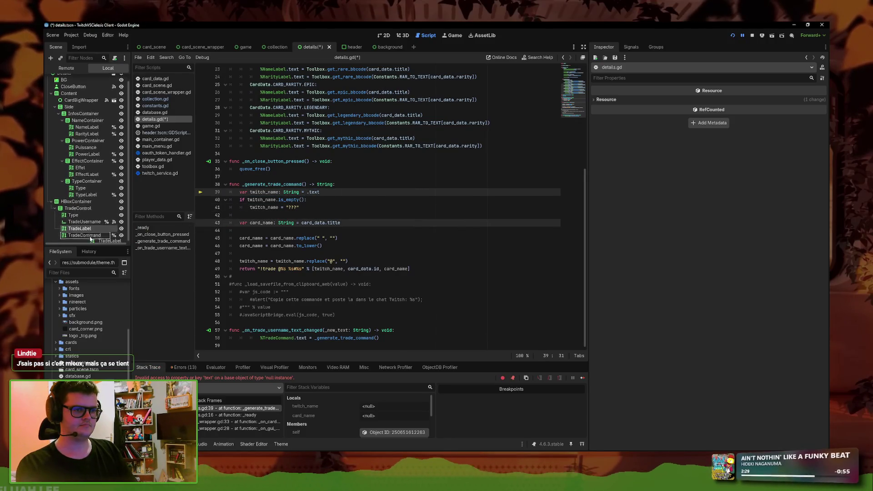
left_click_drag(88, 224, 311, 197)
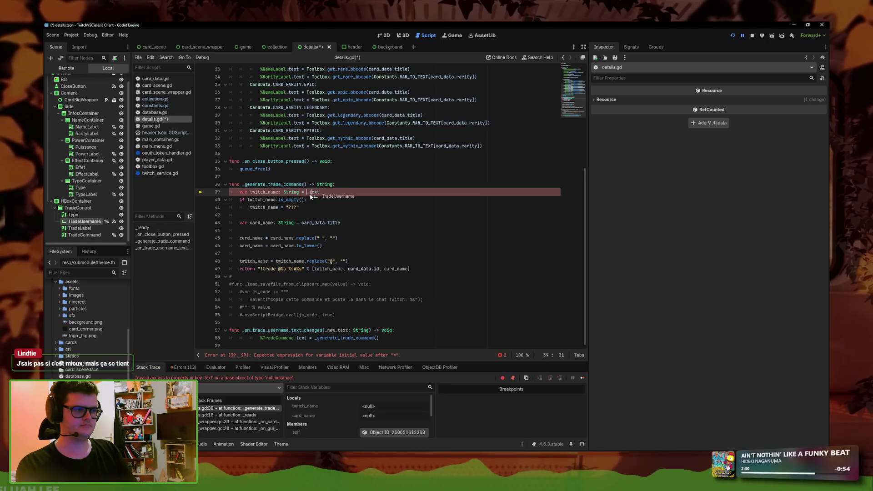
left_click(407, 220)
key("ctrl+s")
left_click(732, 36)
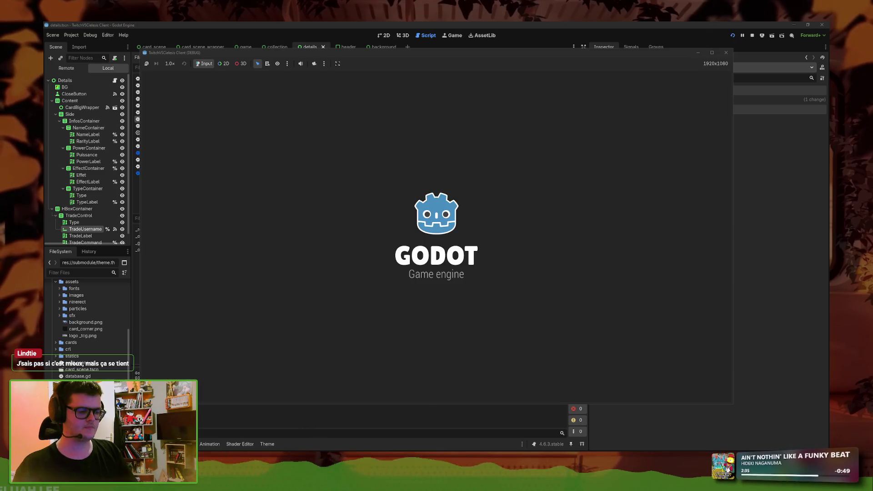
Step: Glance at the Trello board, then check the AMINE card now shows a command like !trade @??? 32#AMINE
key("alt+Tab")
left_click(150, 28)
left_click(86, 28)
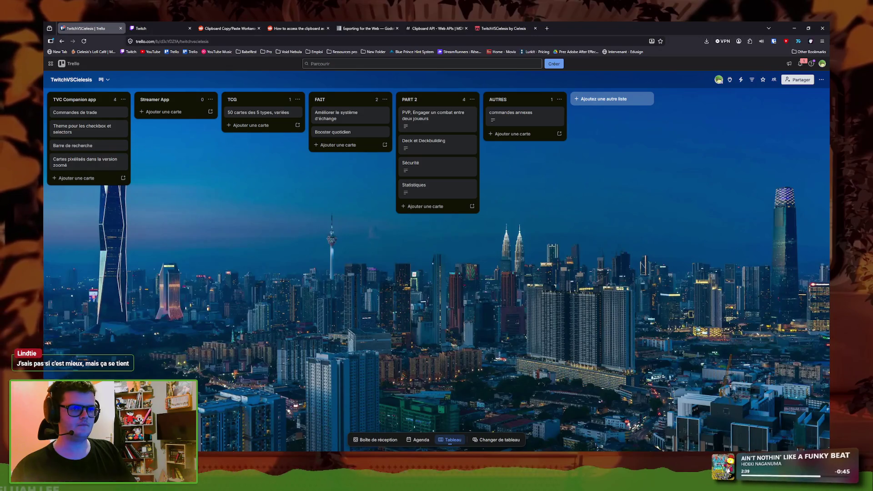
key("alt+Tab")
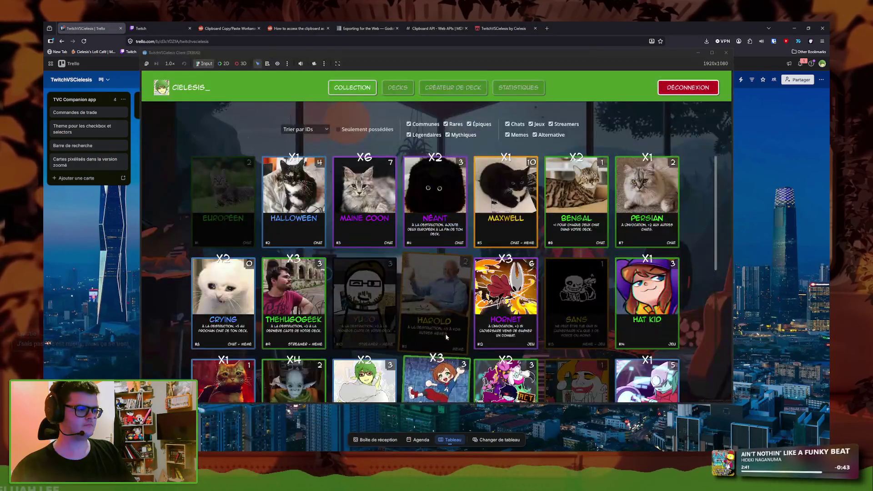
scroll(453, 305, "down", 5)
scroll(453, 304, "down", 1)
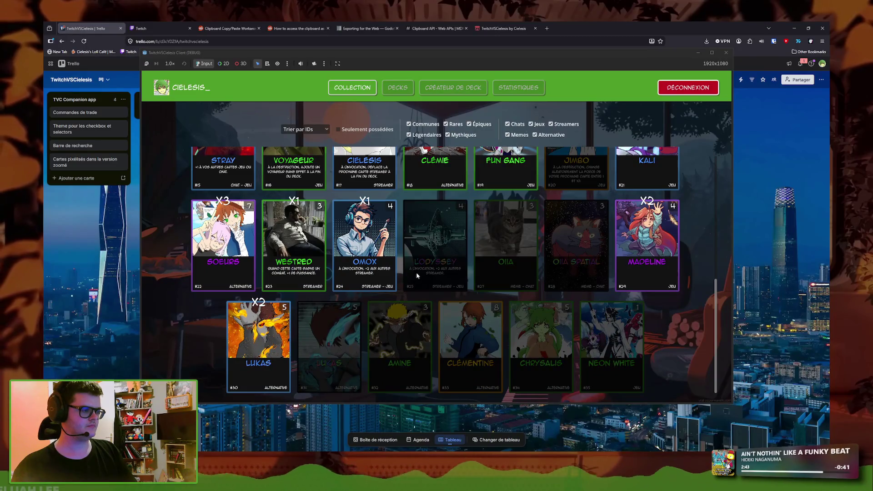
left_click(429, 326)
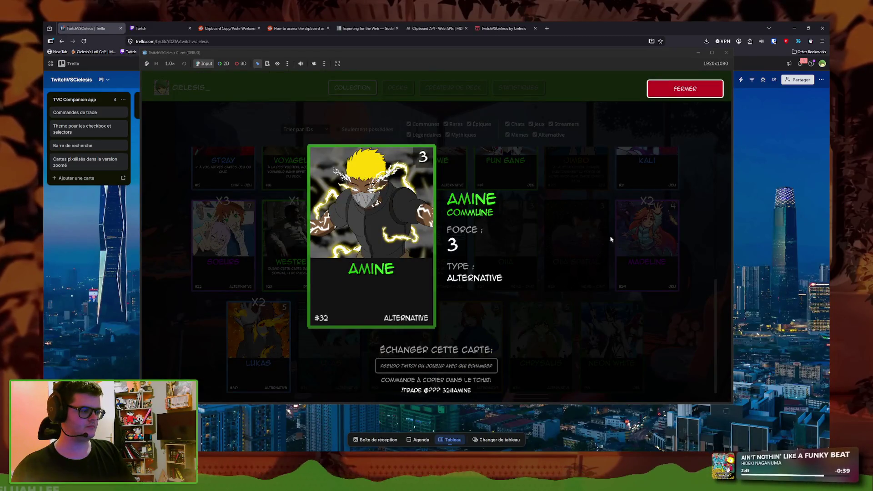
left_click(609, 238)
Step: Check the LUKAS #31 and #30 cards' id-prefixed commands, then switch to the Twitch Cielesis TCG editor
left_click(321, 348)
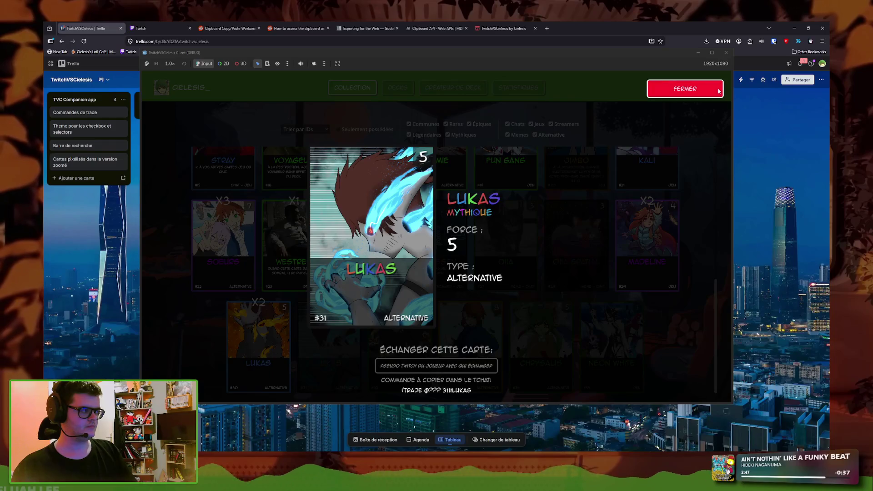
left_click(313, 348)
left_click(282, 323)
left_click(676, 131)
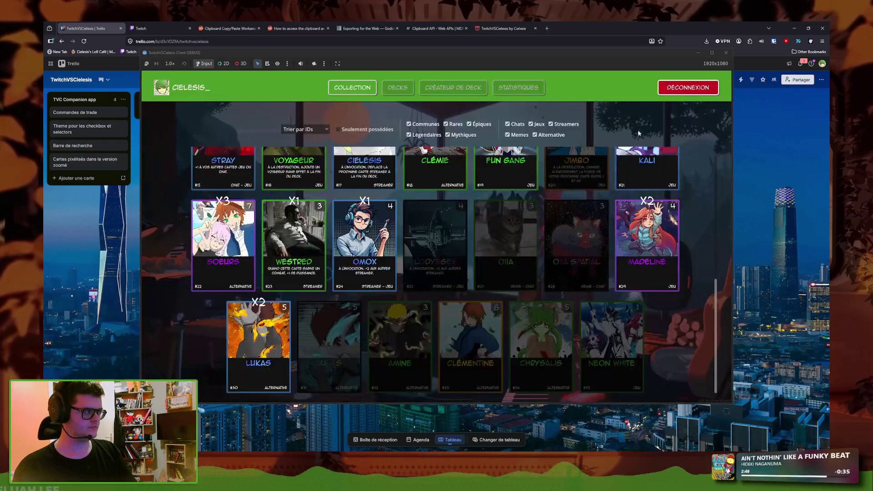
mouse_move(368, 443)
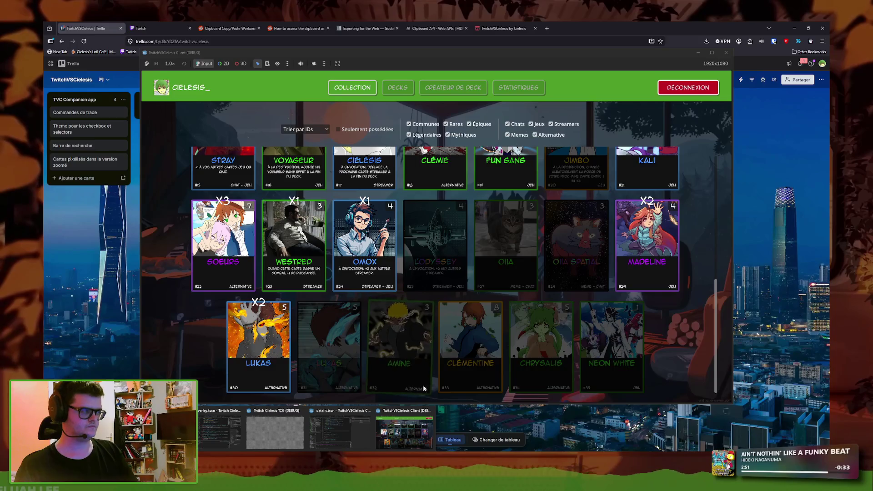
scroll(382, 380, "up", 5)
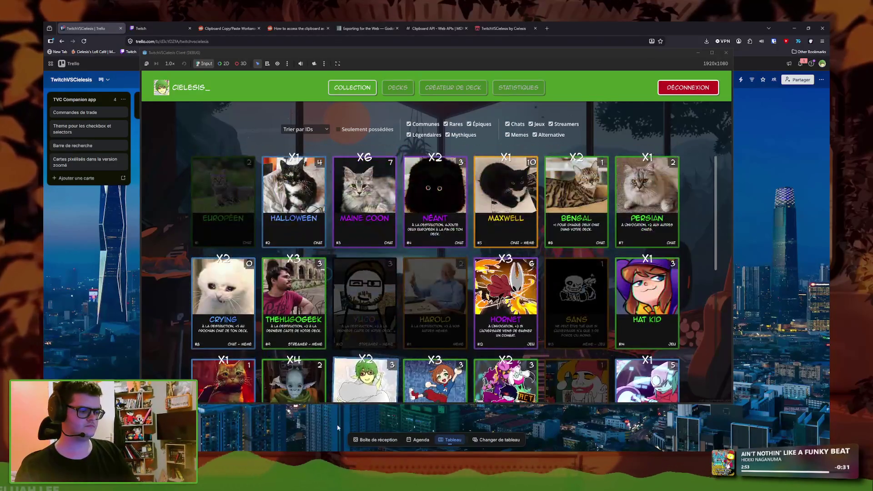
scroll(198, 340, "down", 4)
scroll(198, 340, "down", 3)
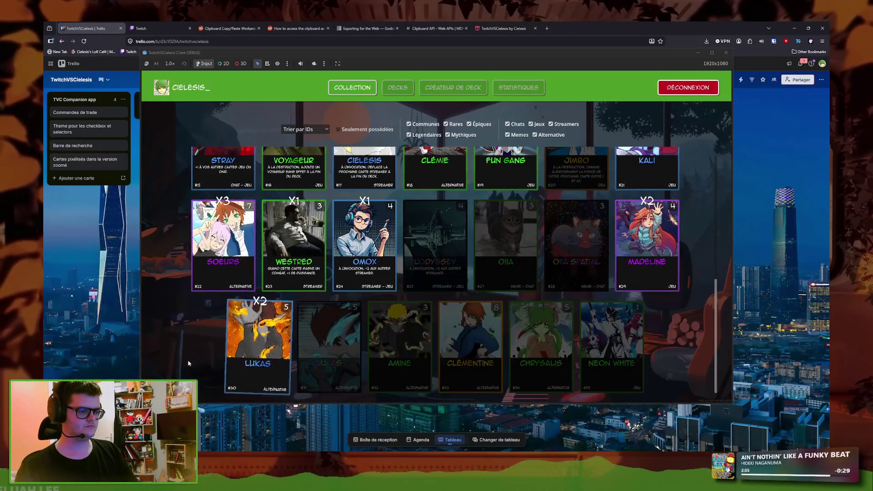
left_click(258, 336)
left_click(684, 89)
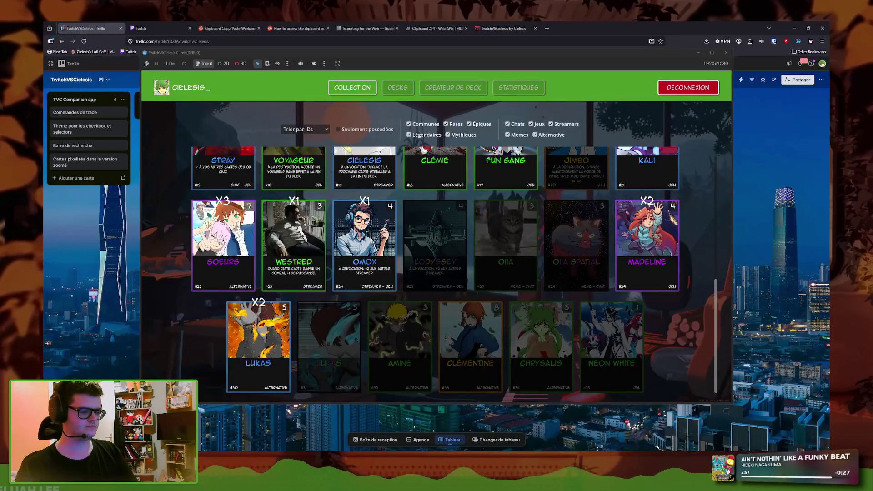
mouse_move(281, 450)
left_click(275, 430)
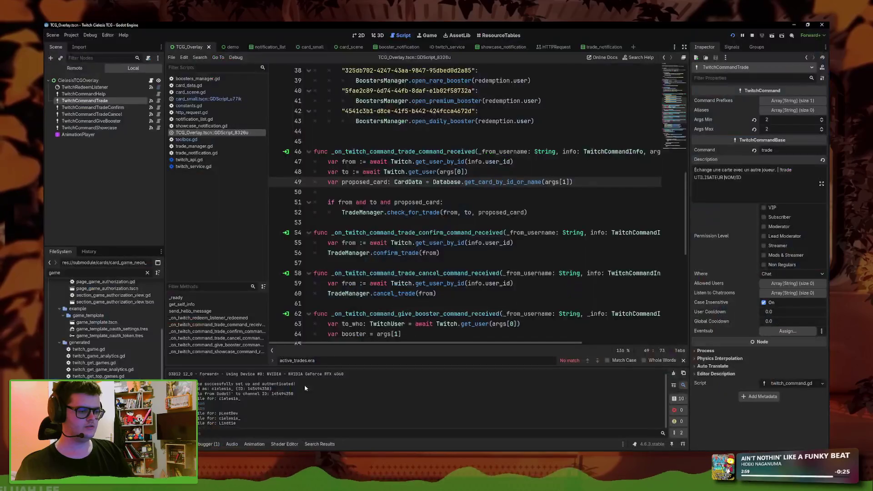
Step: Jump from the overlay's trade handler call to get_card_by_id_or_name's definition in database.gd
scroll(459, 213, "up", 10)
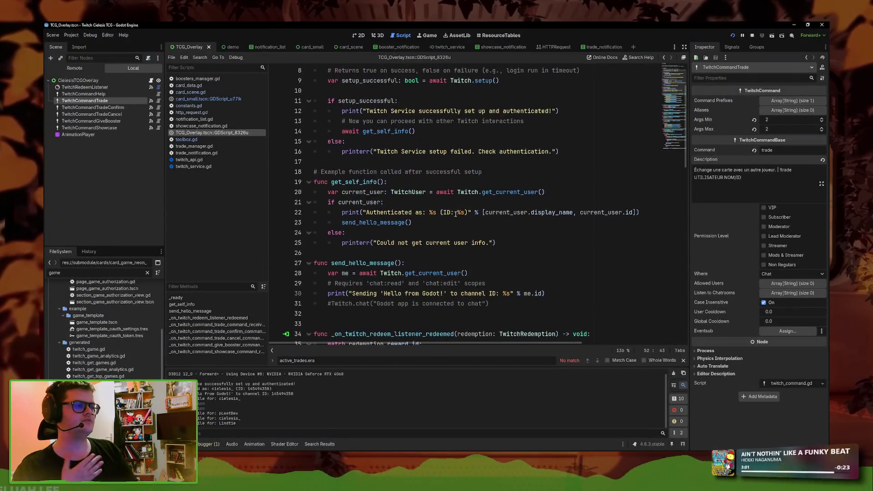
scroll(417, 190, "up", 3)
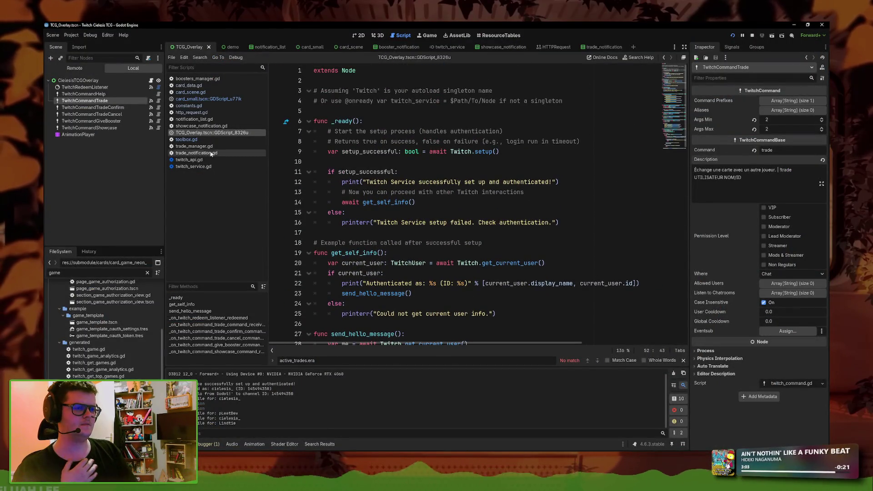
key("ctrl+shift+comma")
key("ctrl+shift+comma")
key("ctrl+shift+comma")
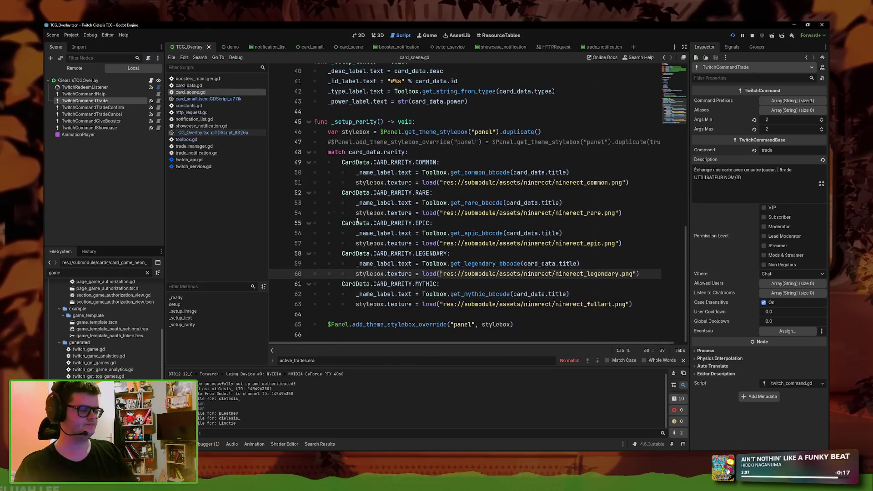
left_click(214, 133)
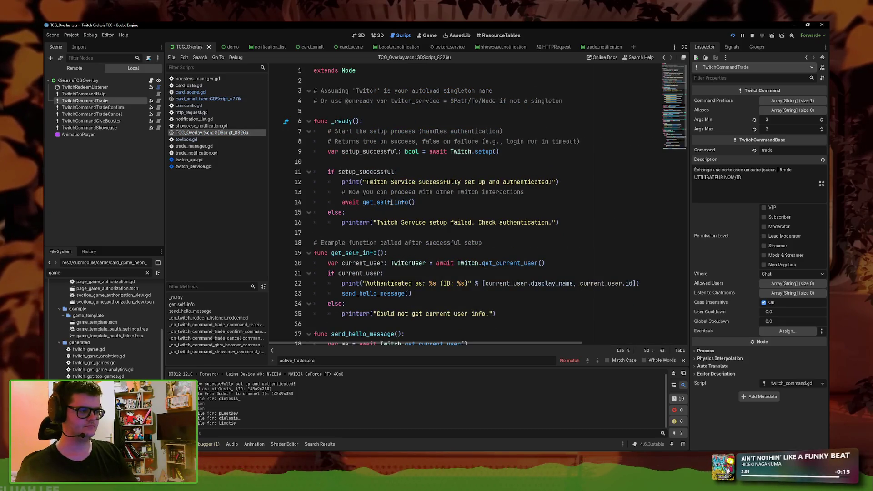
scroll(393, 203, "down", 10)
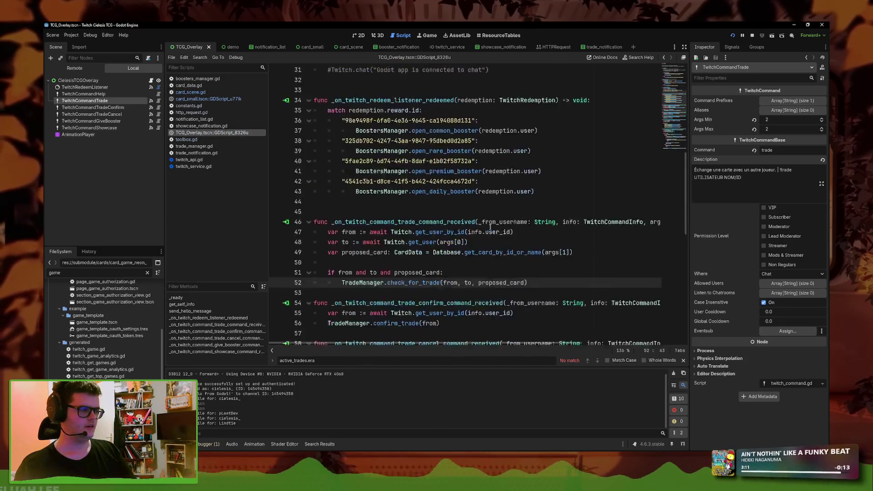
left_click(459, 212)
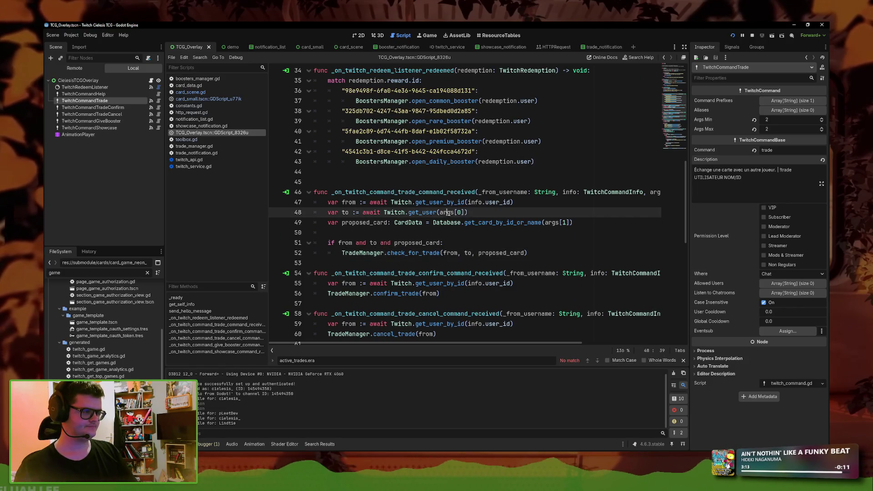
left_click(512, 222)
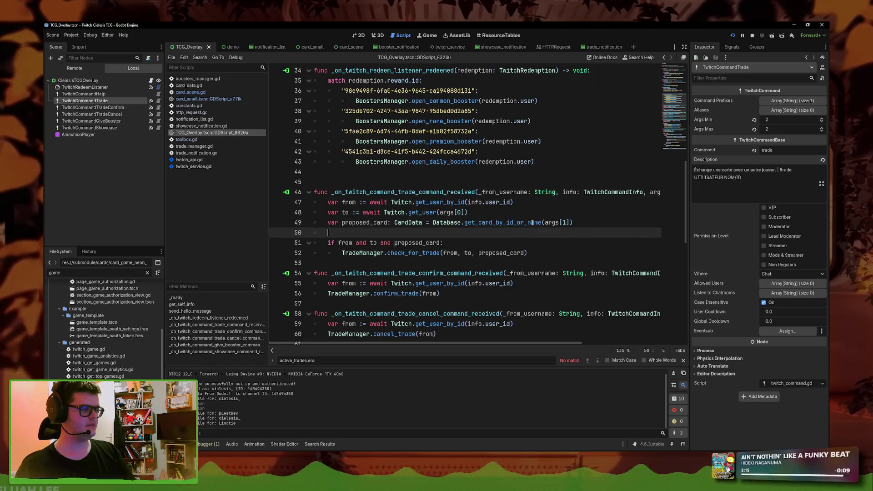
left_click(513, 223, "ctrl")
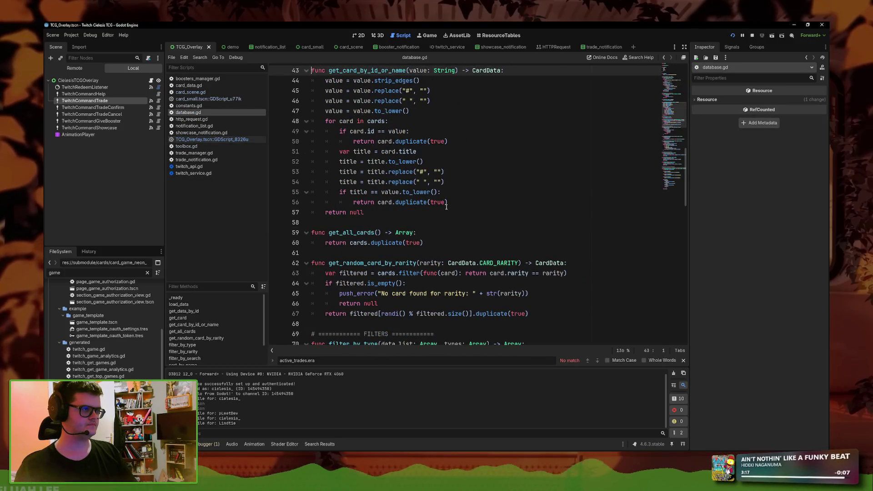
Step: Select the whole get_card_by_id_or_name function in database.gd to review it
scroll(446, 207, "up", 1)
left_click_drag(367, 243, 281, 103)
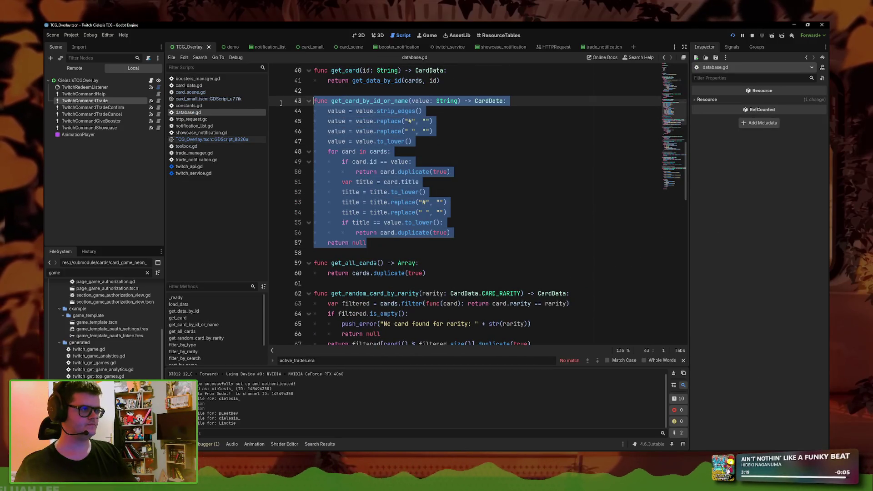
left_click(409, 247)
mouse_move(409, 247)
left_mouse_down()
mouse_move(318, 172)
mouse_move(314, 101)
left_mouse_up()
left_click(409, 246)
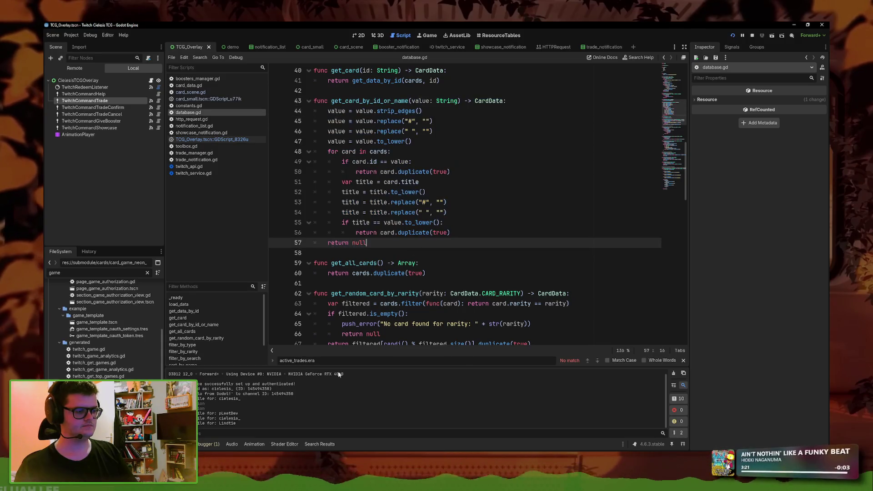
key("alt+Tab")
key("alt+Tab")
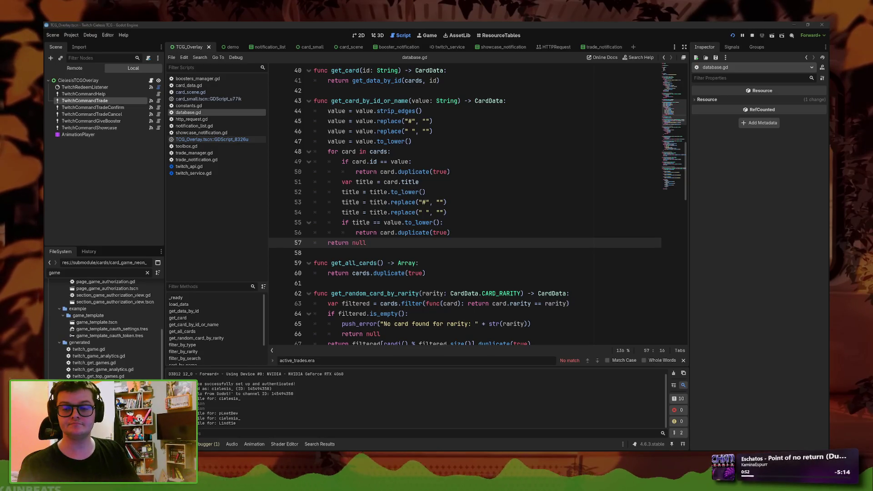
Step: Replace the lookup function body in database.gd with id@name-aware code and remove both comment lines
scroll(435, 295, "up", 1)
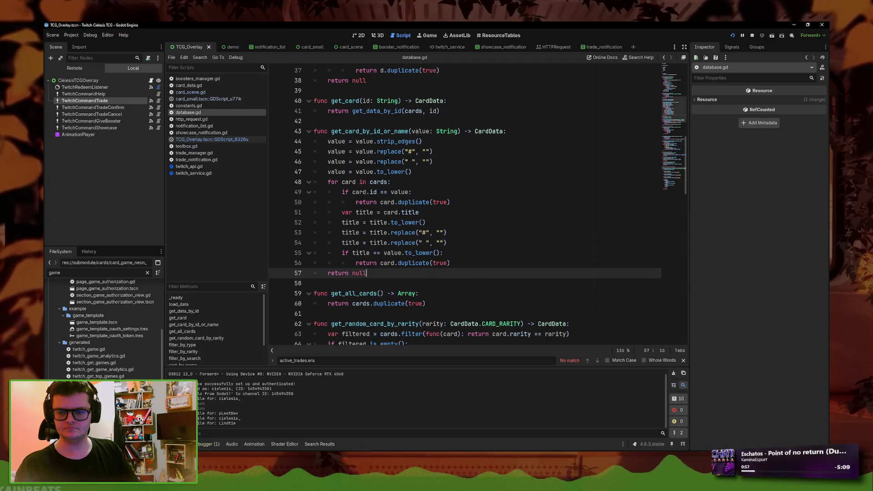
key("shift+Up")
key("shift+Up")
key("shift+Up")
key("ctrl+v")
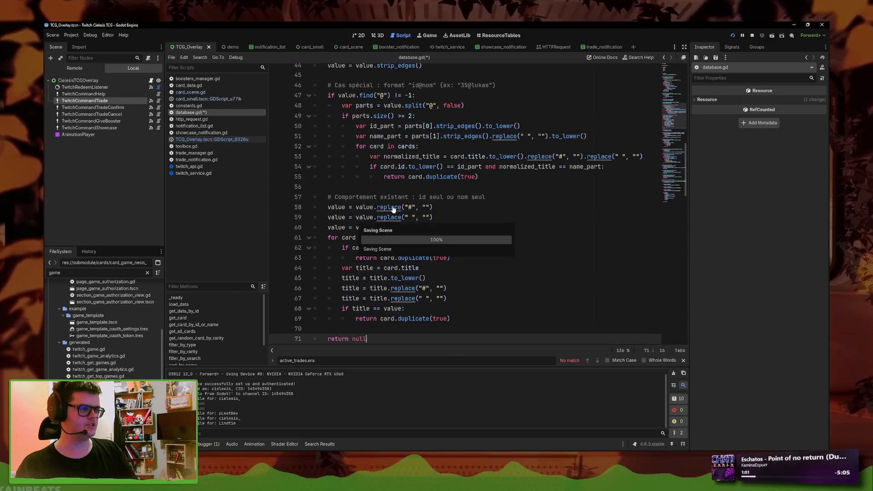
triple_click(340, 196)
key("Delete")
double_click(391, 85)
triple_click(388, 85)
key("Delete")
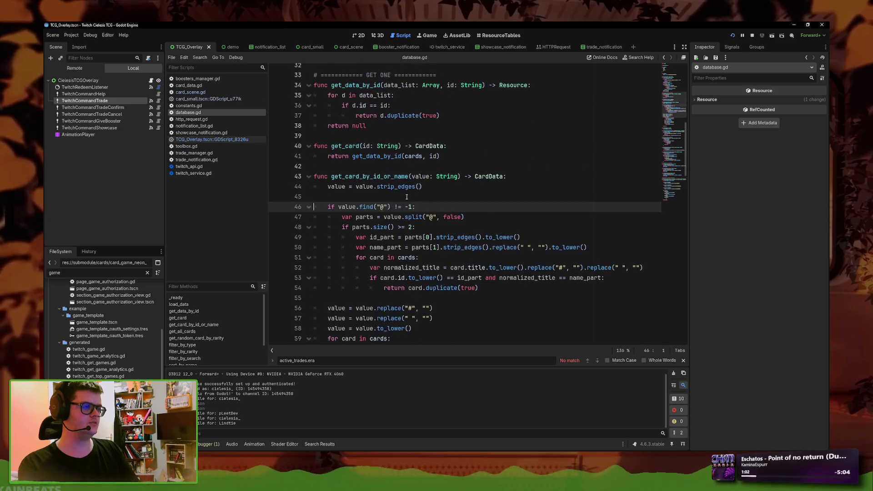
Step: Review the new id@name parsing and lowercase conversion lines in get_card_by_id_or_name
left_click(483, 216)
scroll(484, 196, "up", 2)
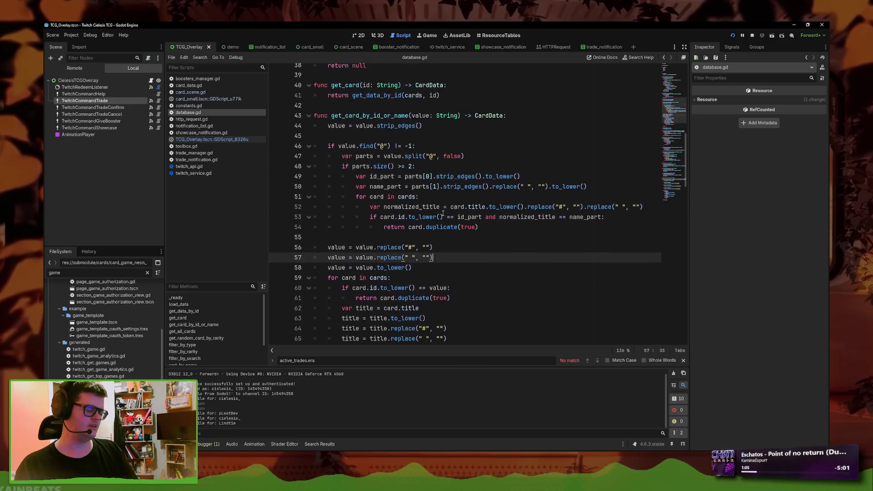
left_click(450, 166)
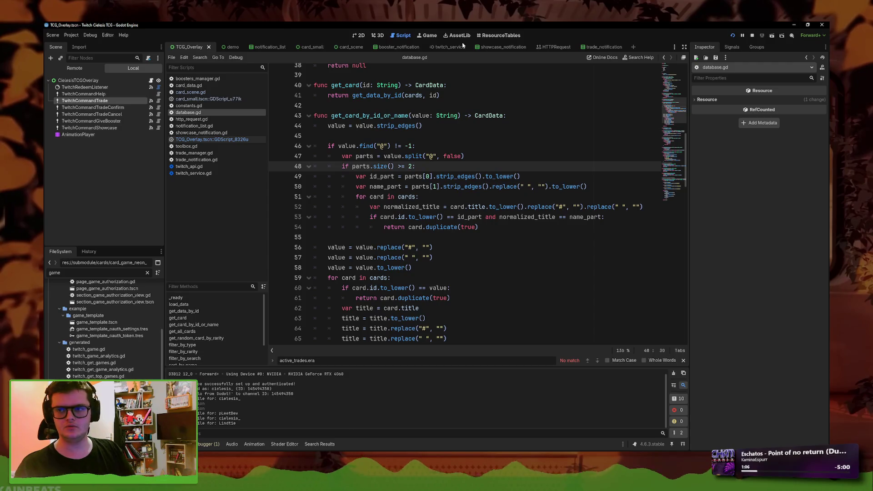
left_click(409, 237)
left_click(418, 268)
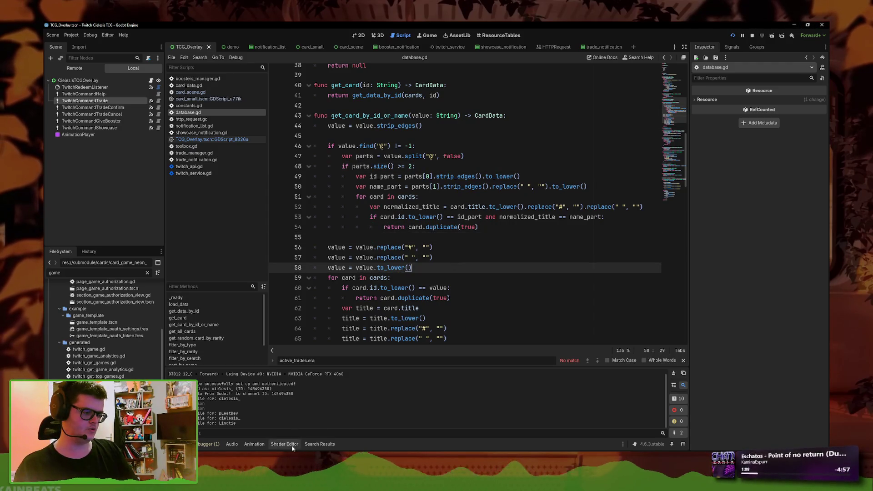
Step: Inspect the name cleanup and returned trade command format in the client's details.gd
key("alt+Tab")
left_click(332, 249)
left_click(333, 264)
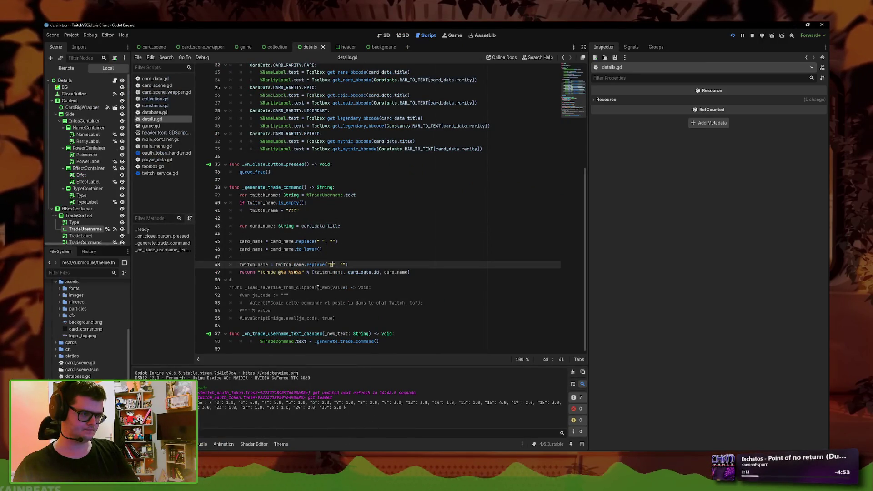
left_click(396, 272)
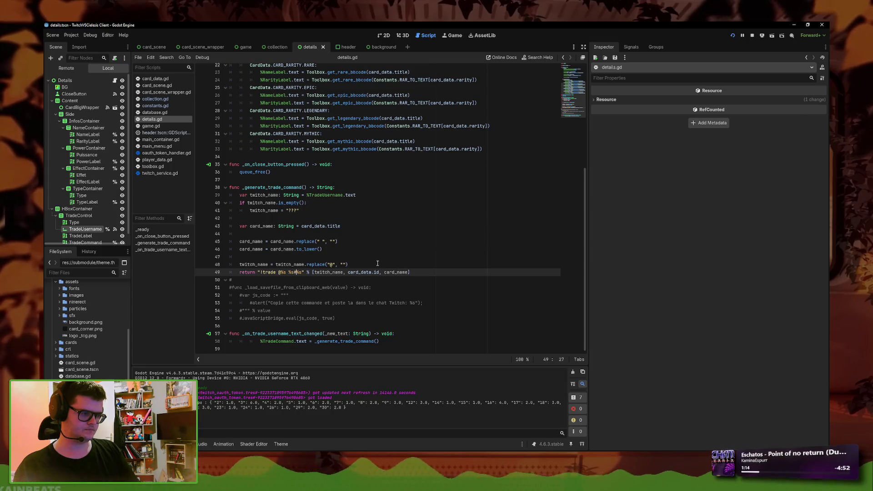
left_click(378, 264)
Step: Run the game, enter partner 'linotie' on L'Odyssey's details, and check its 25@L'ODYSSEY trade command
key("F5")
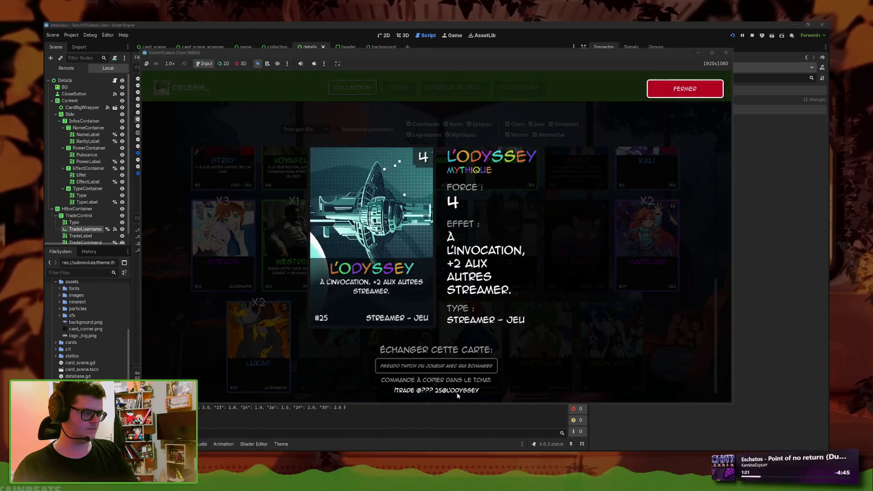
left_click_drag(477, 392, 436, 392)
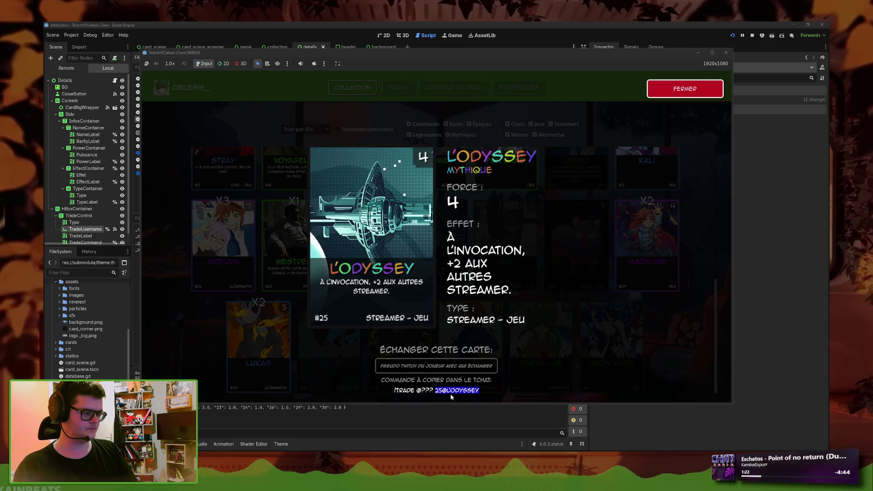
left_click(437, 366)
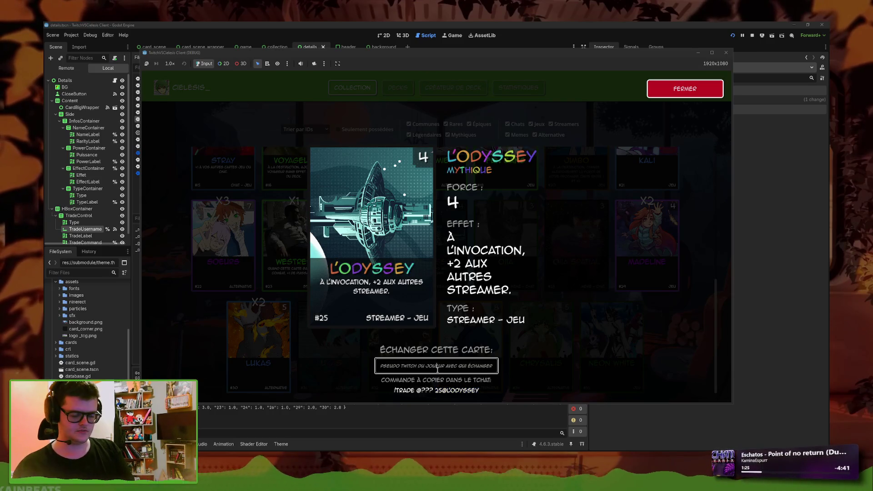
type("linotie")
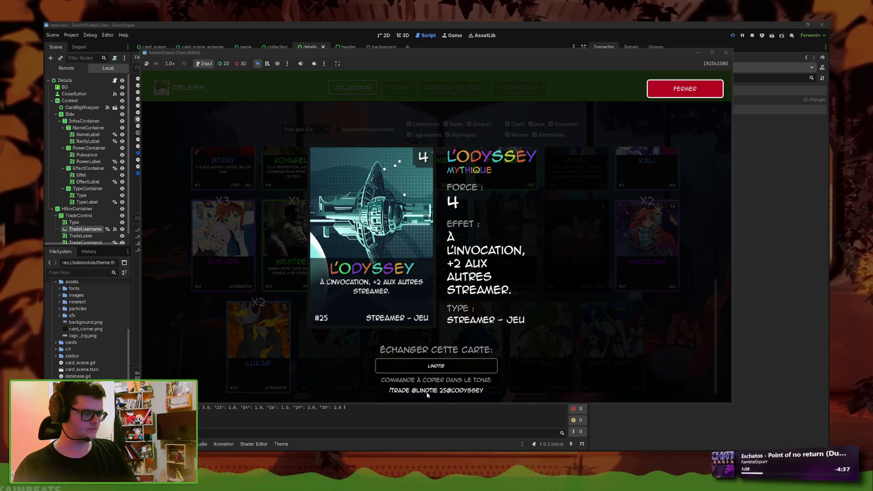
left_click_drag(485, 390, 364, 391)
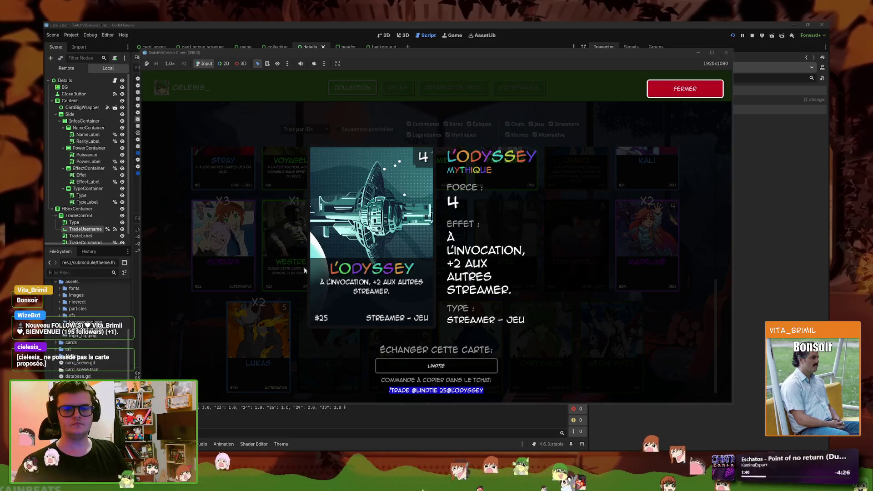
left_click(681, 88)
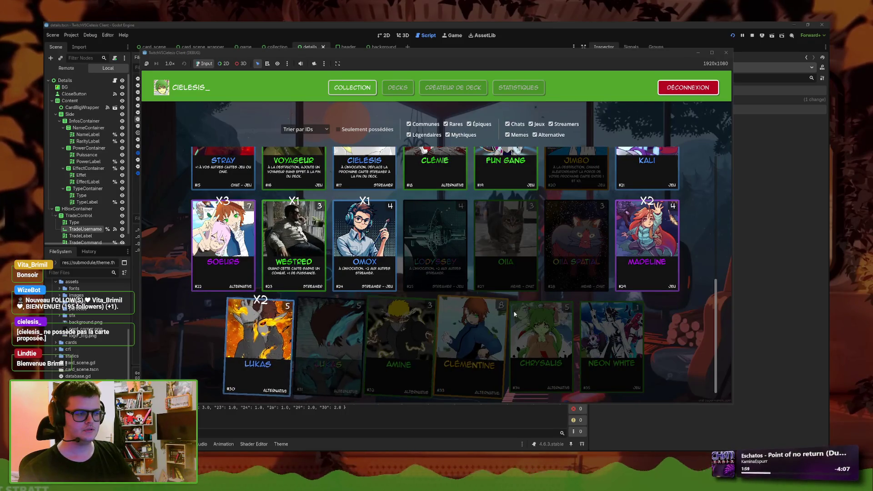
Step: Open the Amine card's details to see its 32@amine trade command
scroll(637, 309, "up", 5)
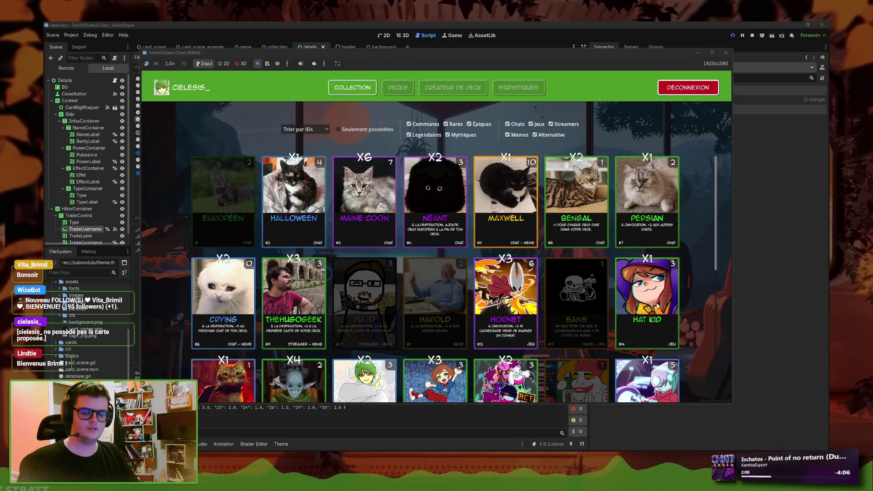
scroll(400, 295, "down", 5)
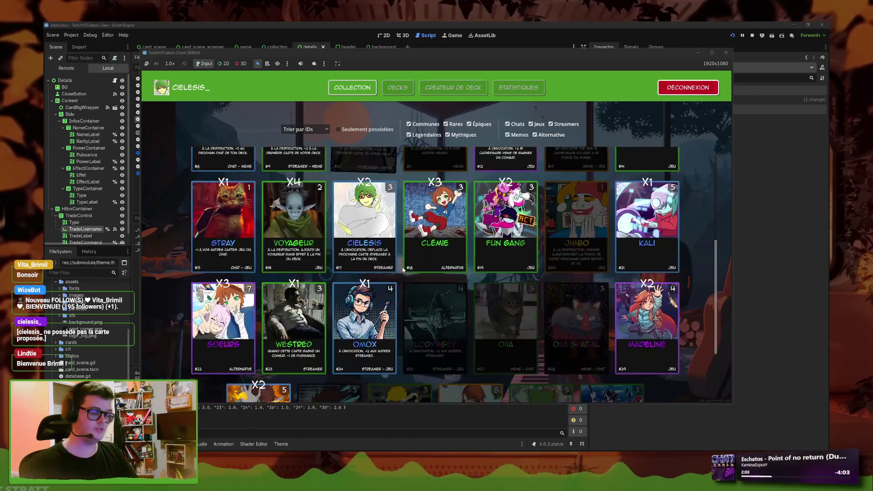
left_click(425, 360)
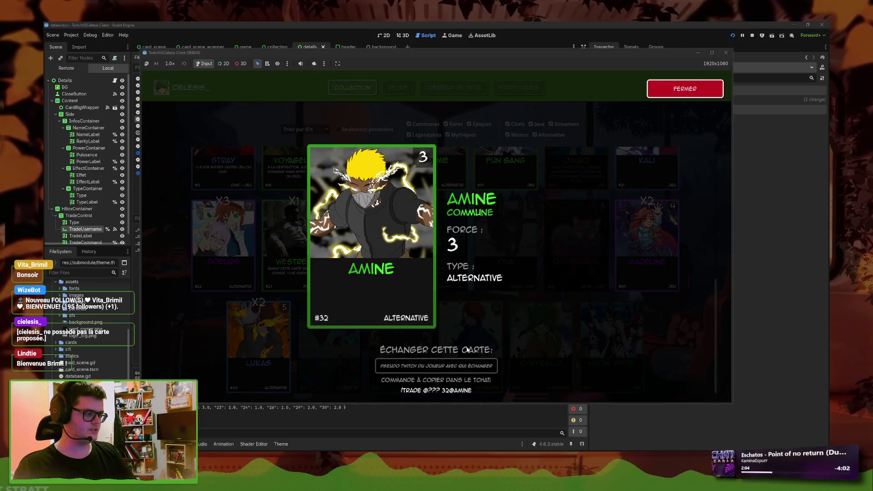